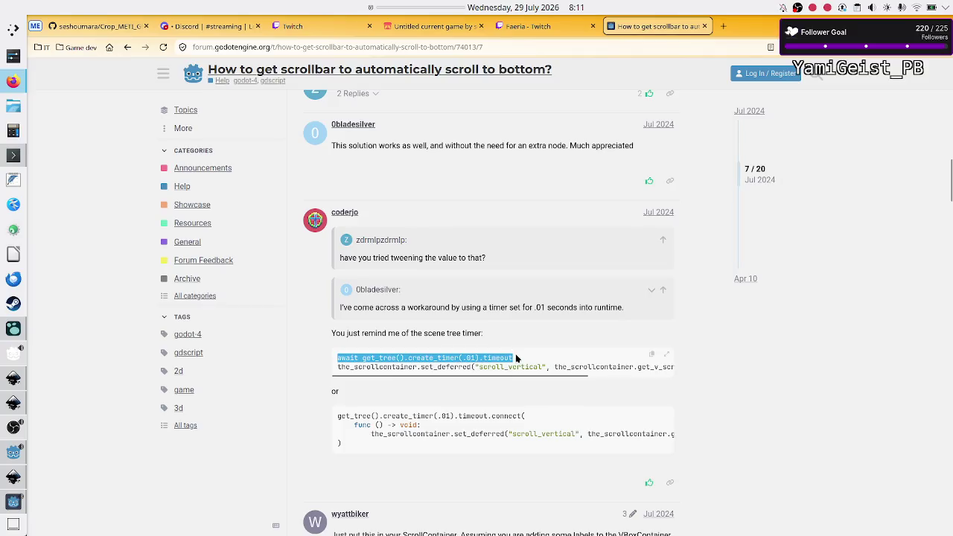
Step: Copy the await get_tree().create_timer(.01).timeout line from the forum answer in Firefox
right_click(494, 356)
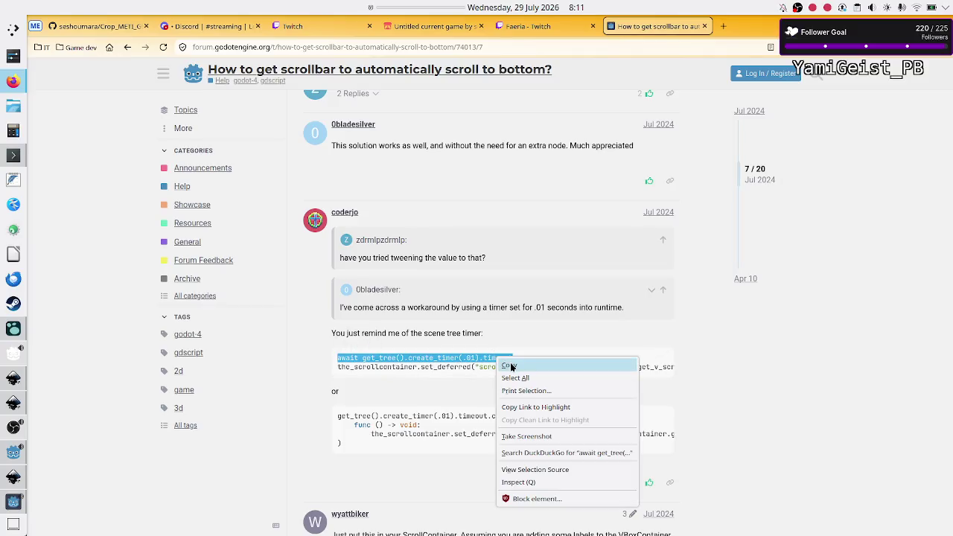
left_click(509, 364)
key("alt+Tab")
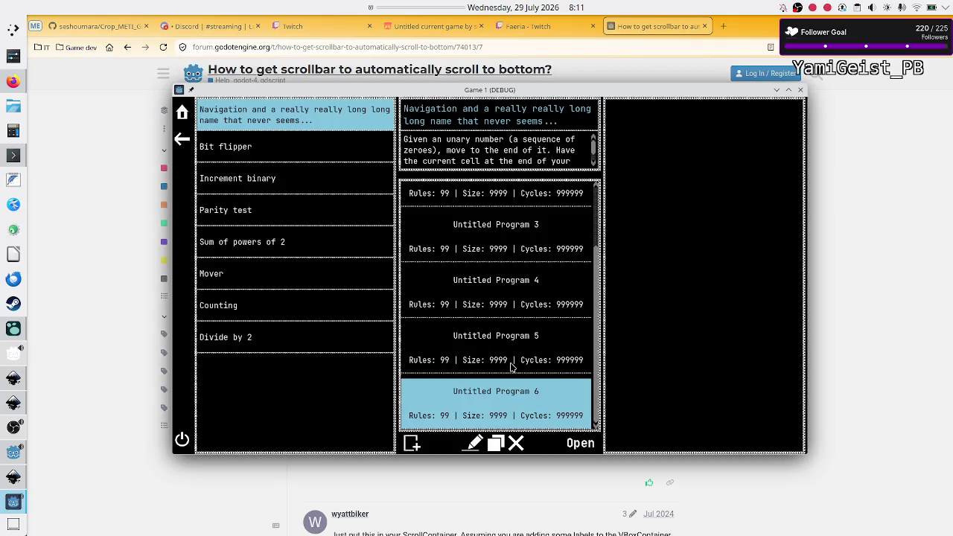
key("alt+Tab")
key("alt+Tab")
Step: Paste the await timer line as new line 156 of level_selection.gd and run the game
left_click(16, 450)
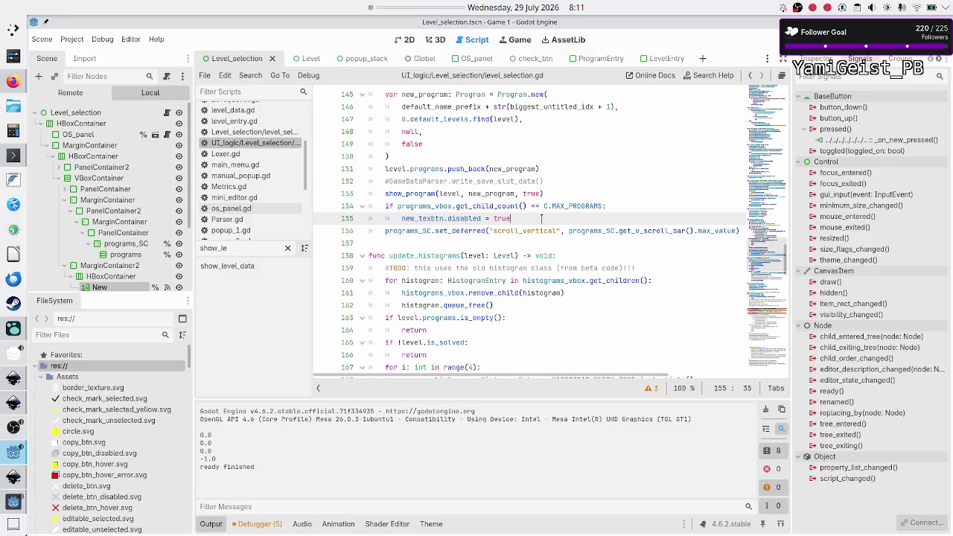
key("Return")
type("await get_tree().create_timer(.01).timeout")
key("Down")
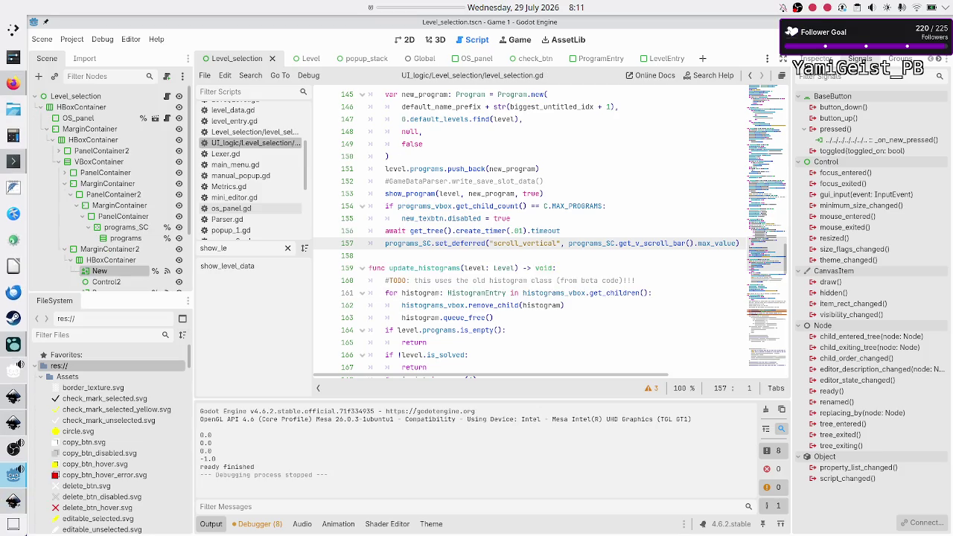
key("F5")
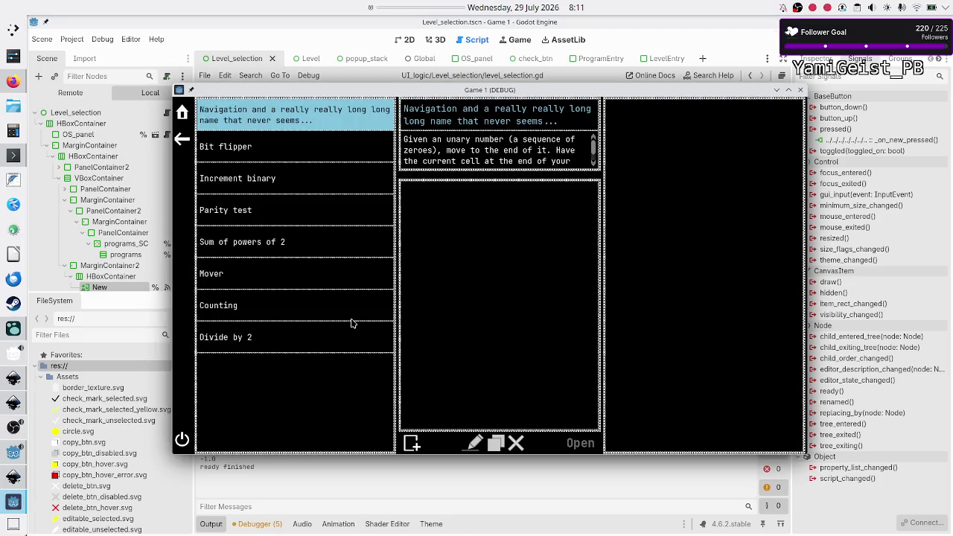
Step: Add several untitled programs in the running game, then select Untitled Programs 3 and 2
left_click(411, 443)
left_click(411, 443)
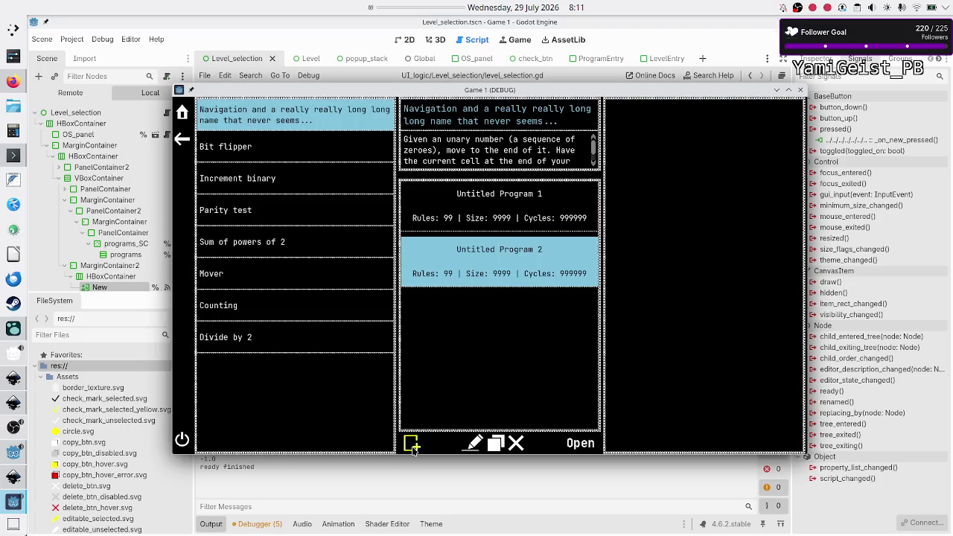
left_click(412, 443)
left_click(411, 443)
left_click(412, 444)
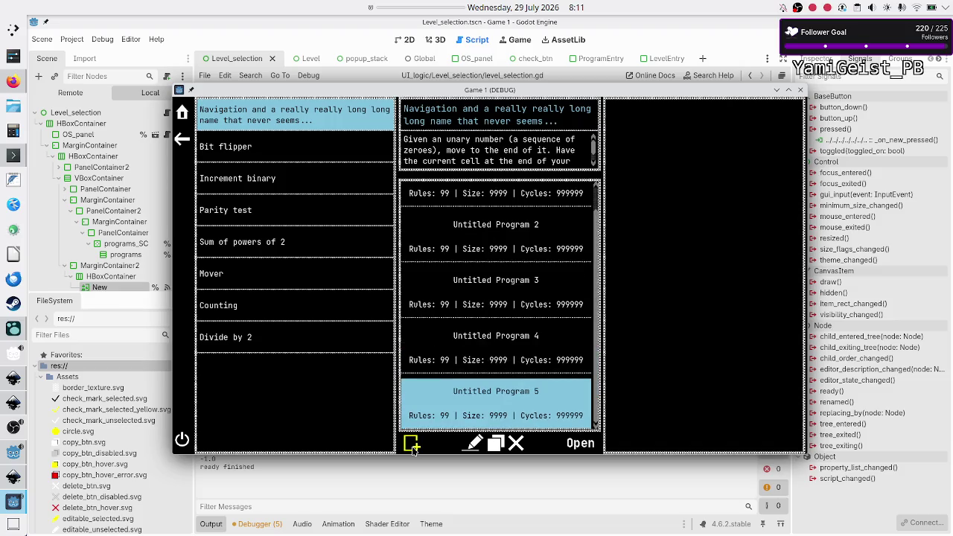
left_click(480, 282)
left_click(486, 252)
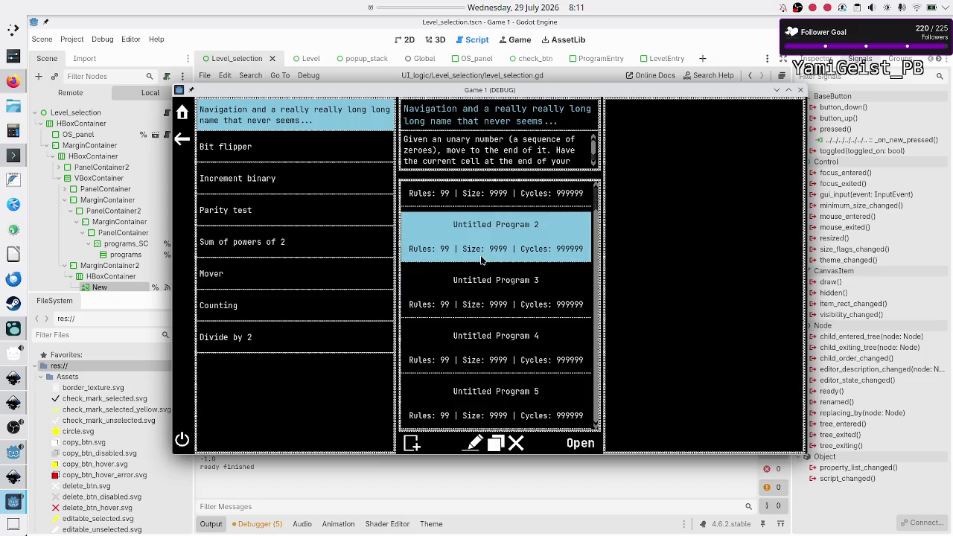
Step: Add Untitled Programs 6 through 10, checking the list follows each, then return to Firefox
left_click(412, 444)
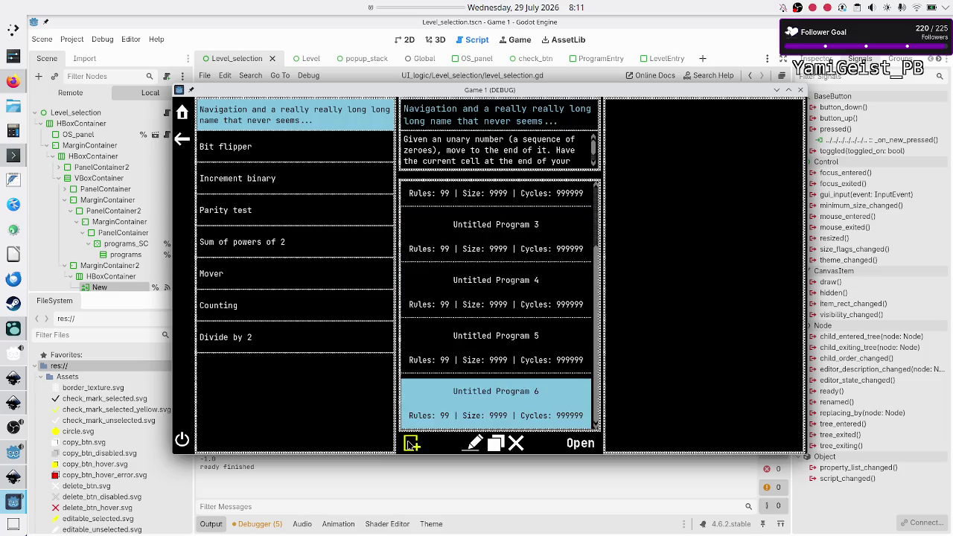
left_click(411, 444)
left_click(411, 443)
scroll(500, 337, "up", 5)
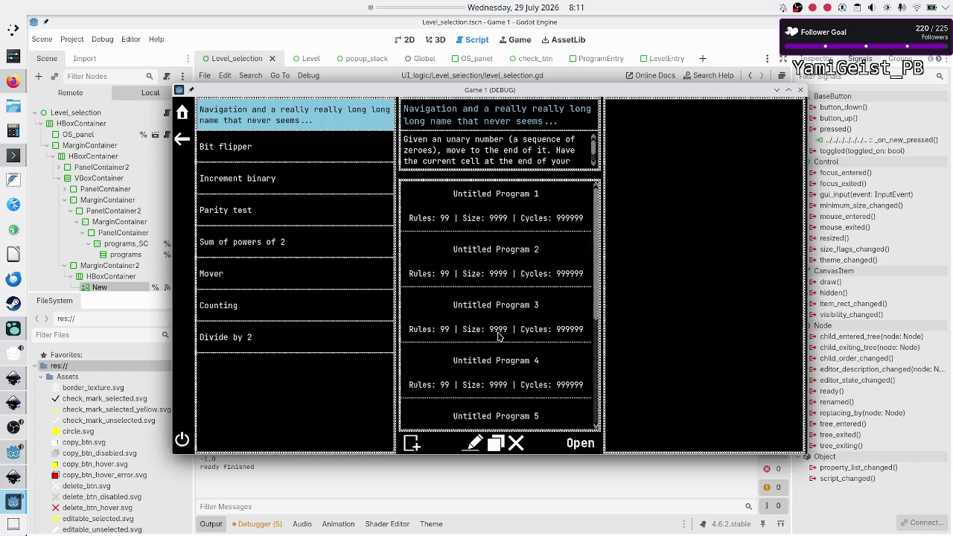
left_click(519, 217)
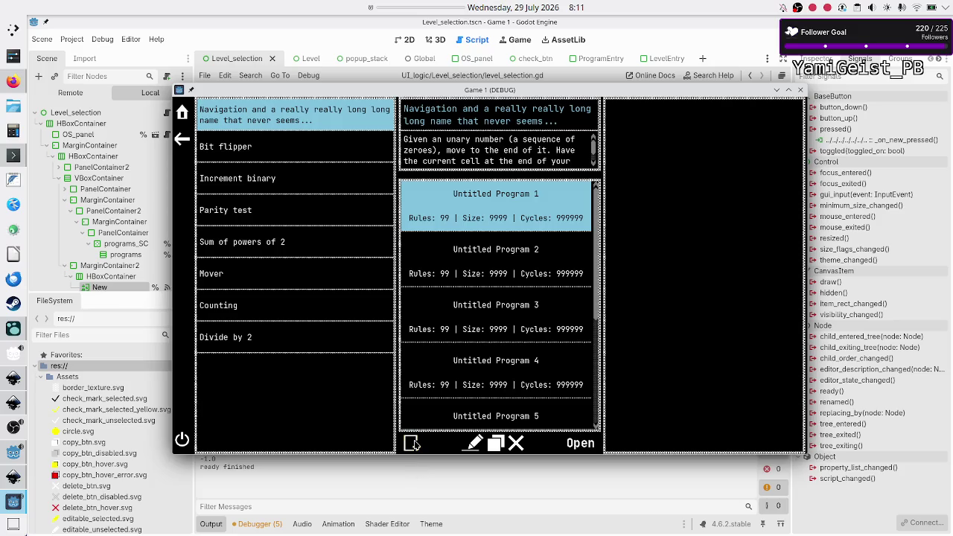
left_click(412, 444)
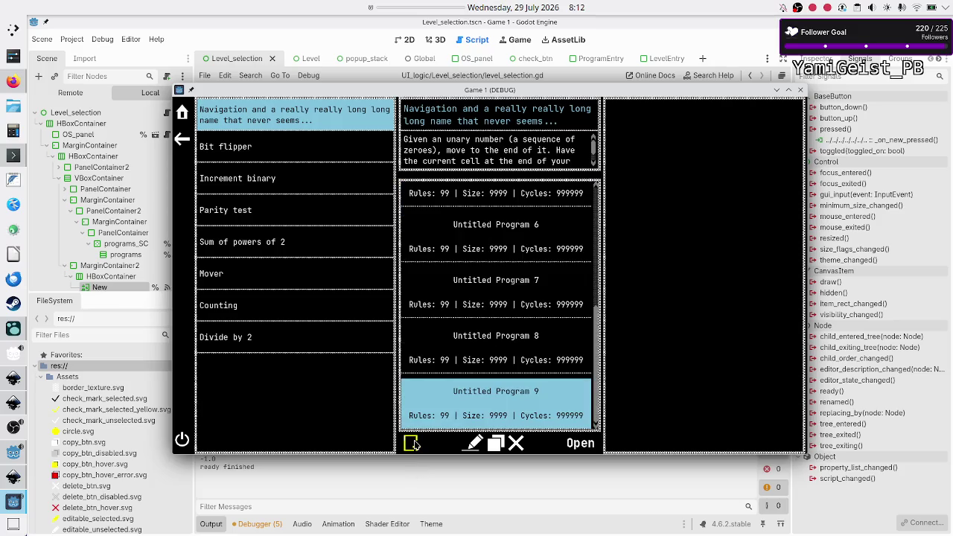
left_click(411, 444)
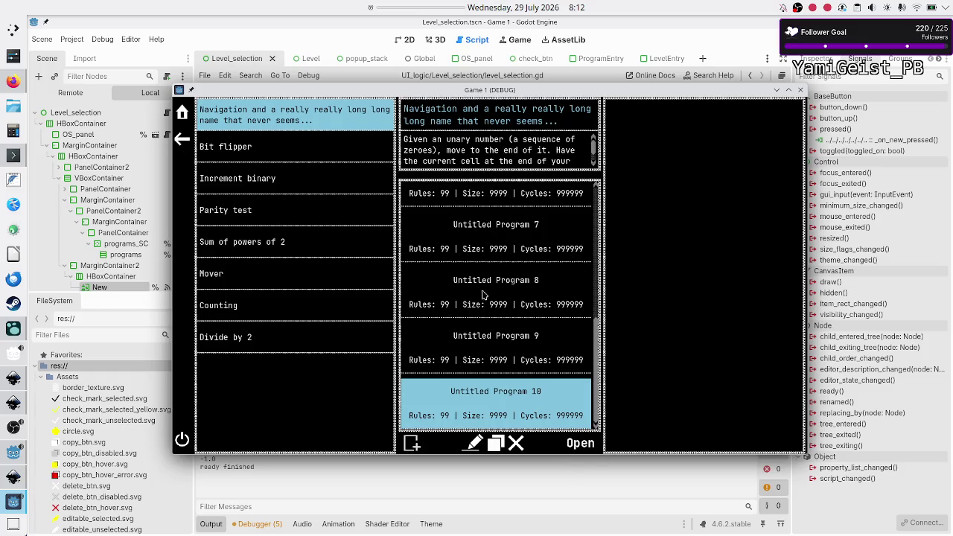
left_click(13, 80)
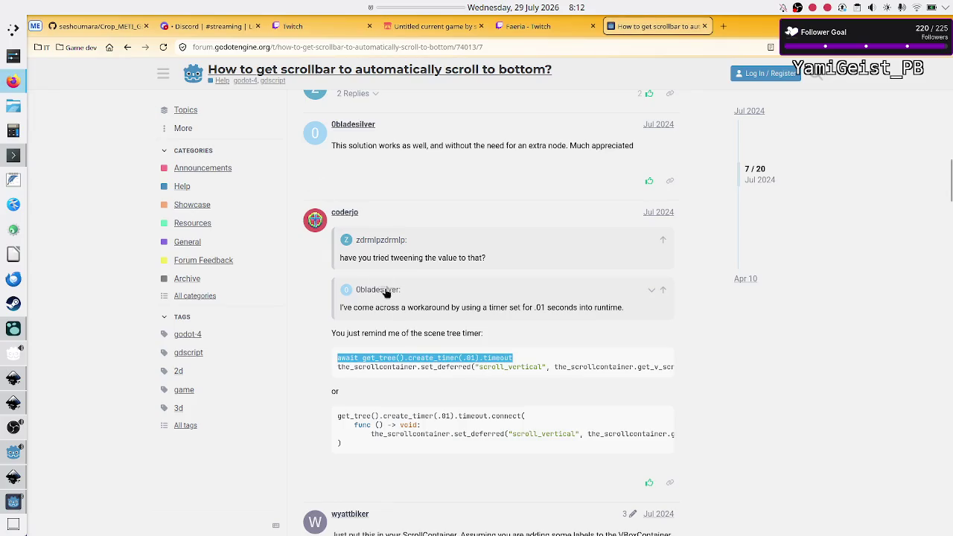
Step: Close the scrollbar forum tab and look over the Twitch and Discord tabs
left_click(707, 28)
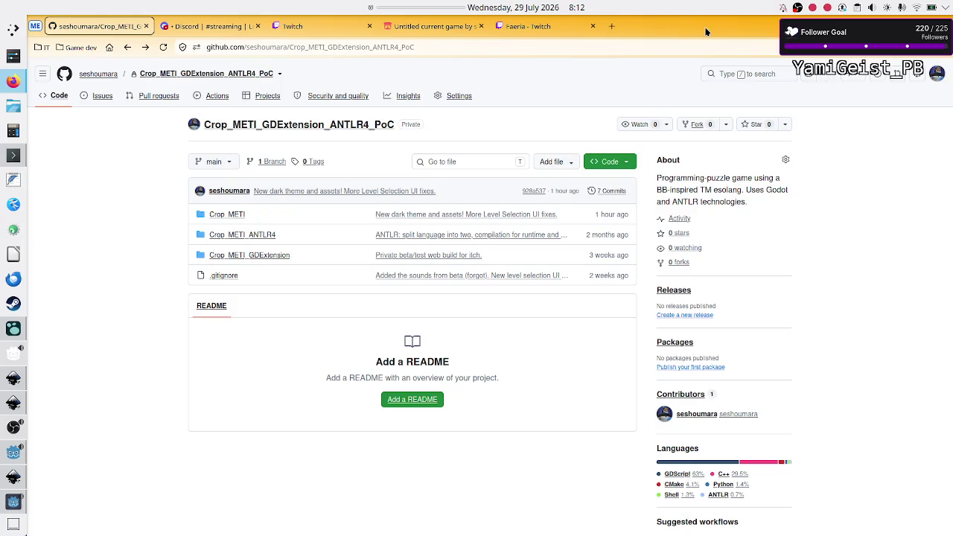
left_click(298, 29)
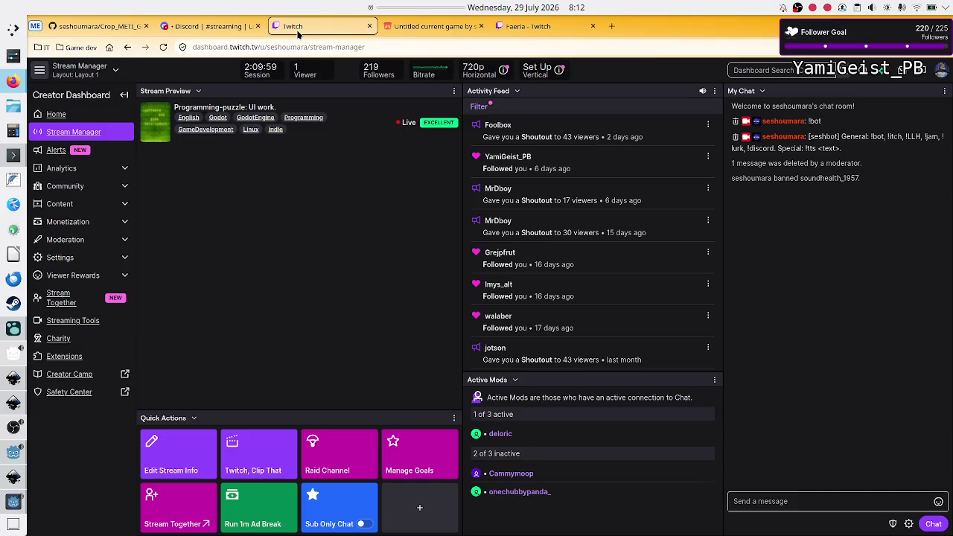
left_click(204, 26)
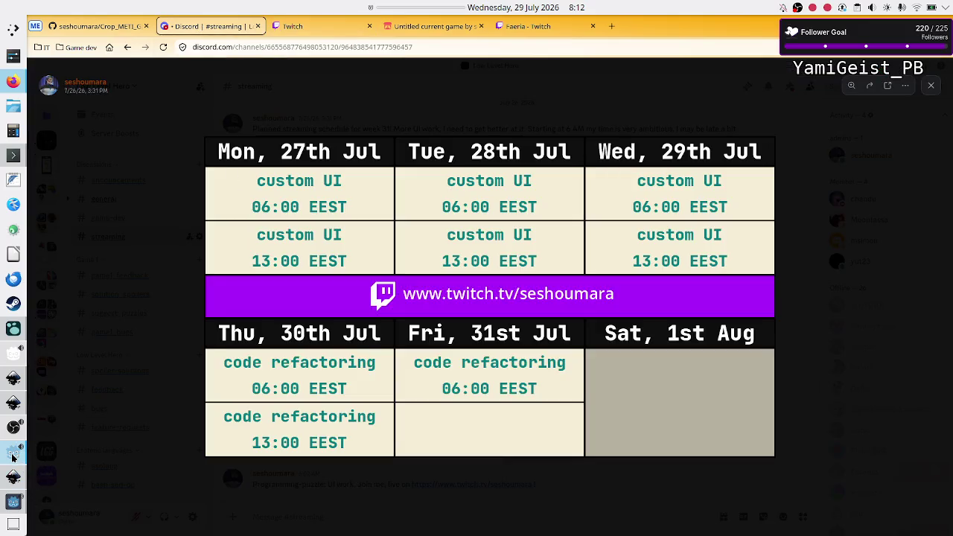
left_click(13, 452)
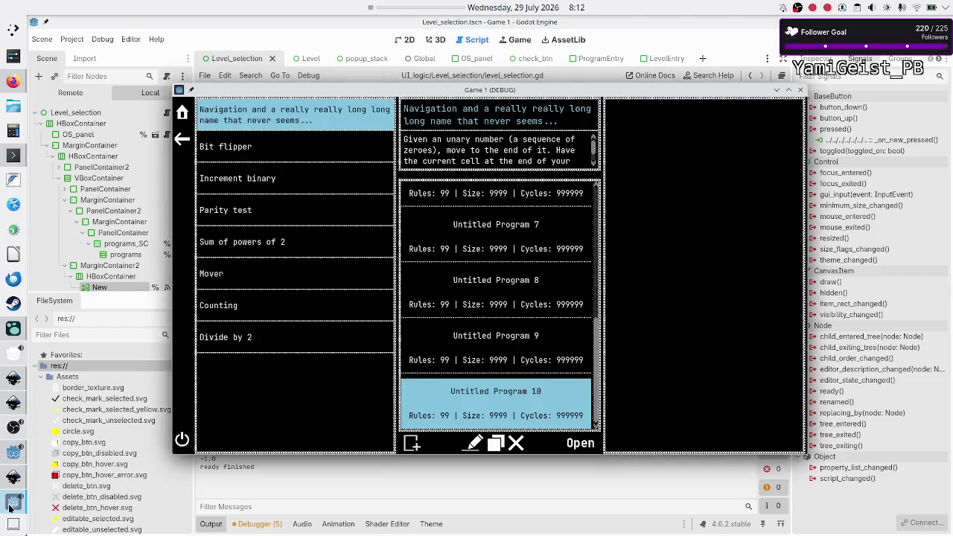
Step: Delete Untitled Programs 10 and 9 from the Navigation level's list in the running game
left_click(13, 501)
scroll(502, 341, "up", 5)
scroll(511, 242, "down", 5)
scroll(512, 246, "up", 5)
scroll(511, 245, "down", 5)
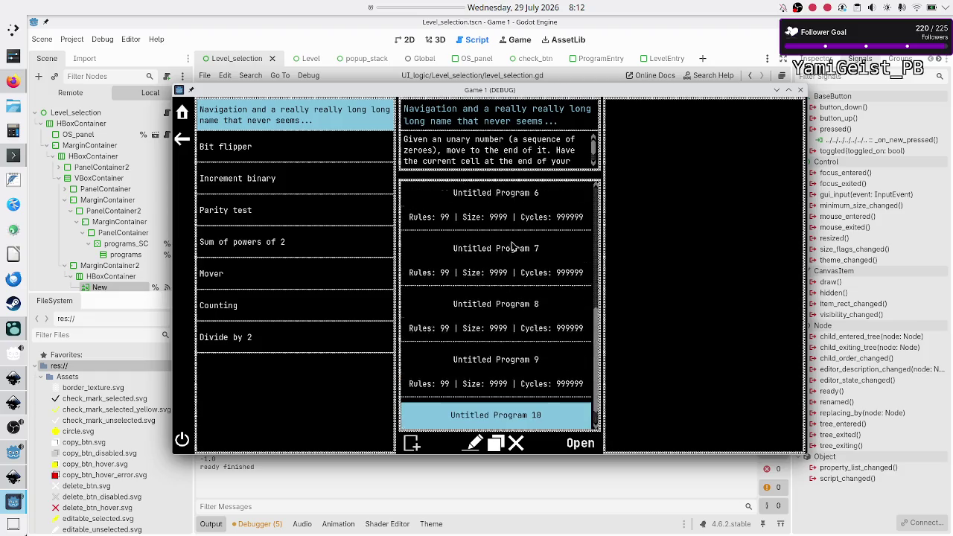
scroll(512, 246, "up", 5)
scroll(511, 245, "down", 5)
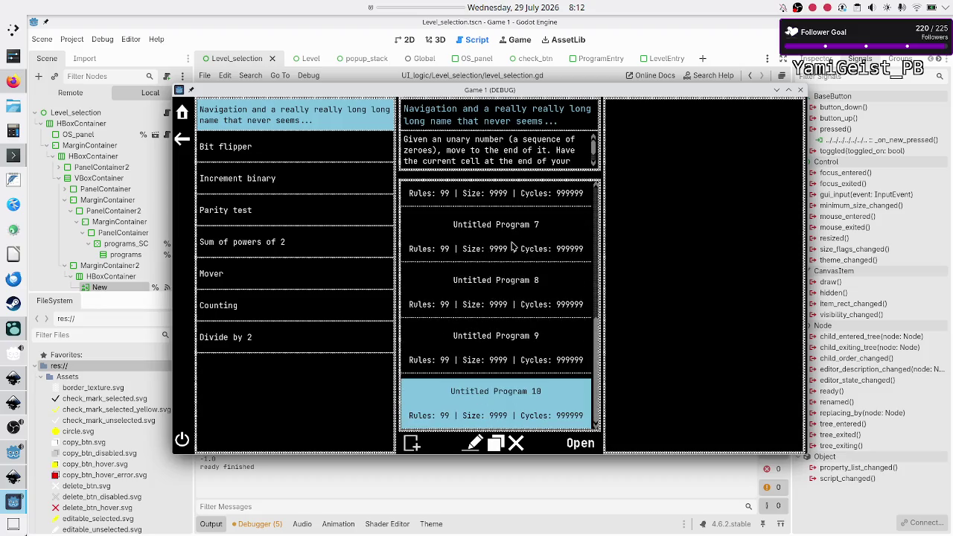
left_click(516, 444)
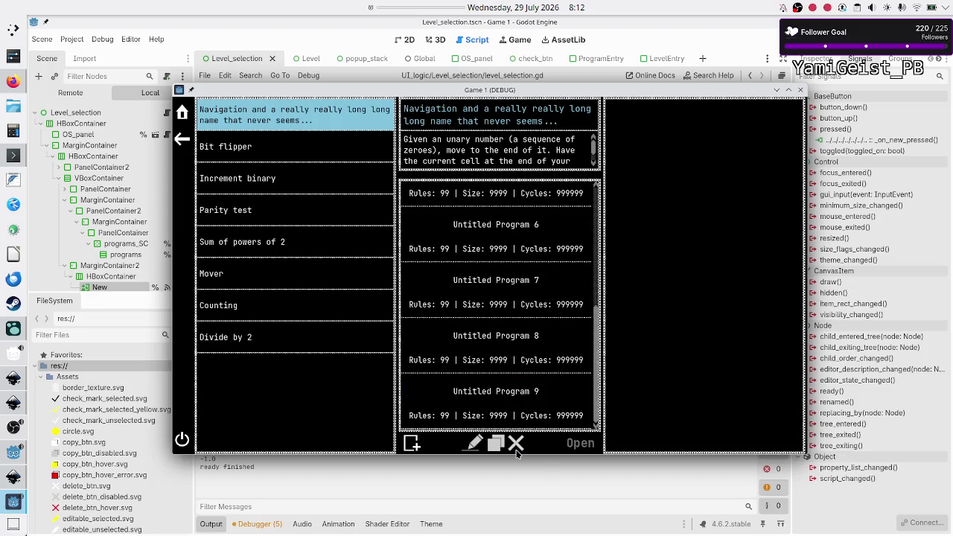
scroll(520, 402, "up", 5)
scroll(519, 401, "down", 5)
left_click(519, 401)
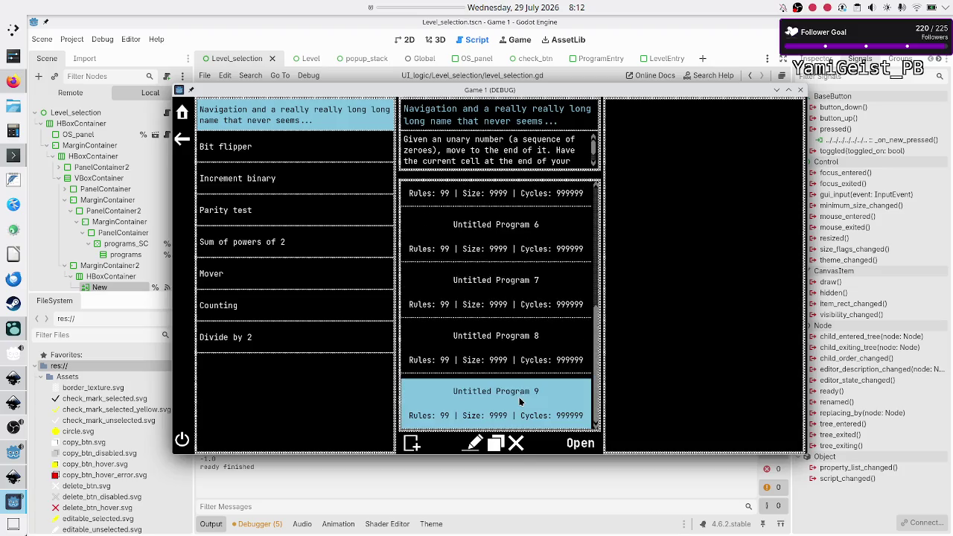
left_click(523, 445)
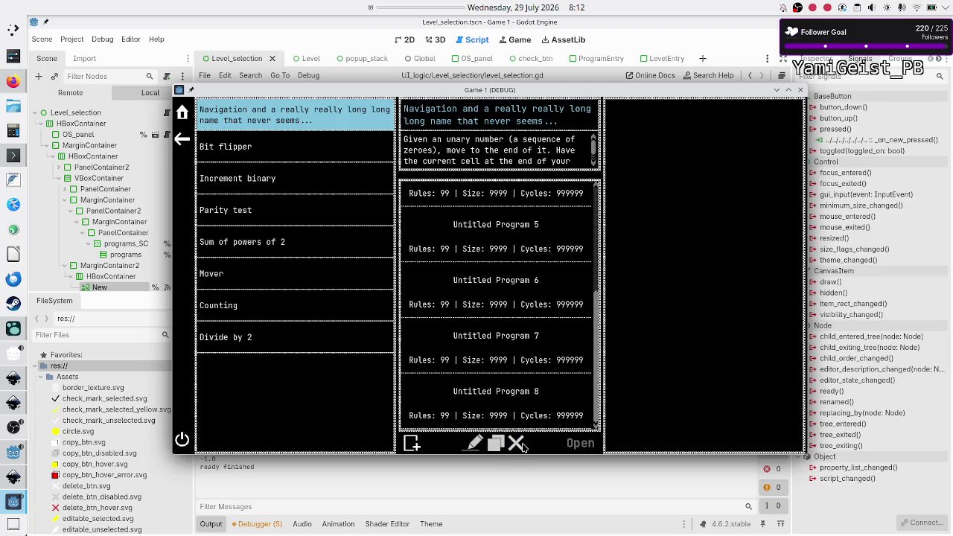
Step: Delete Untitled Programs 1, 2 and 3 from the list
left_click(516, 401)
scroll(517, 401, "up", 5)
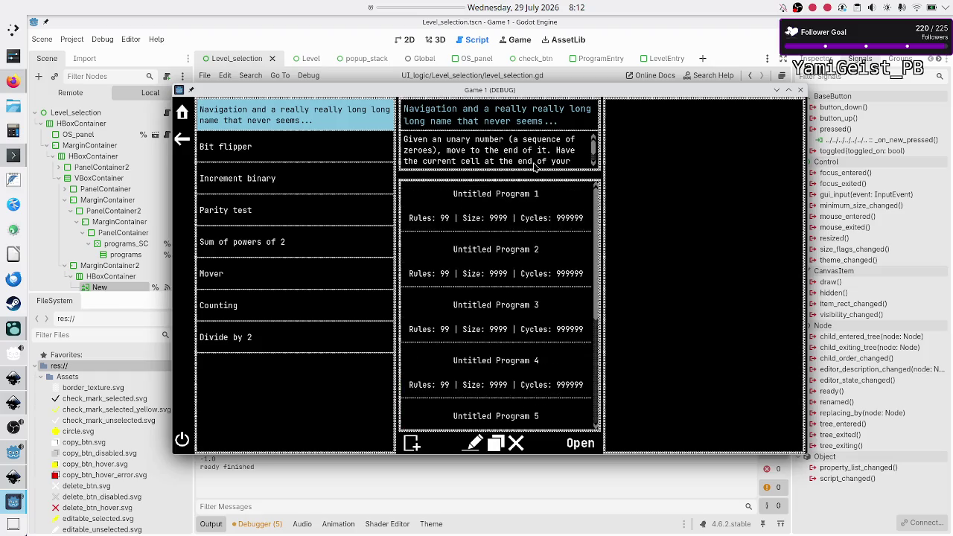
left_click(526, 191)
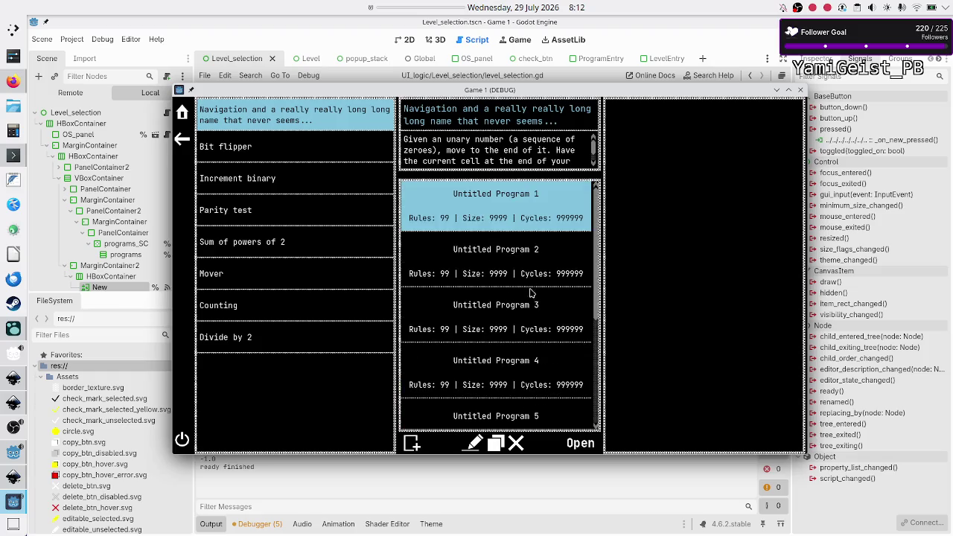
left_click(516, 443)
scroll(511, 286, "down", 3)
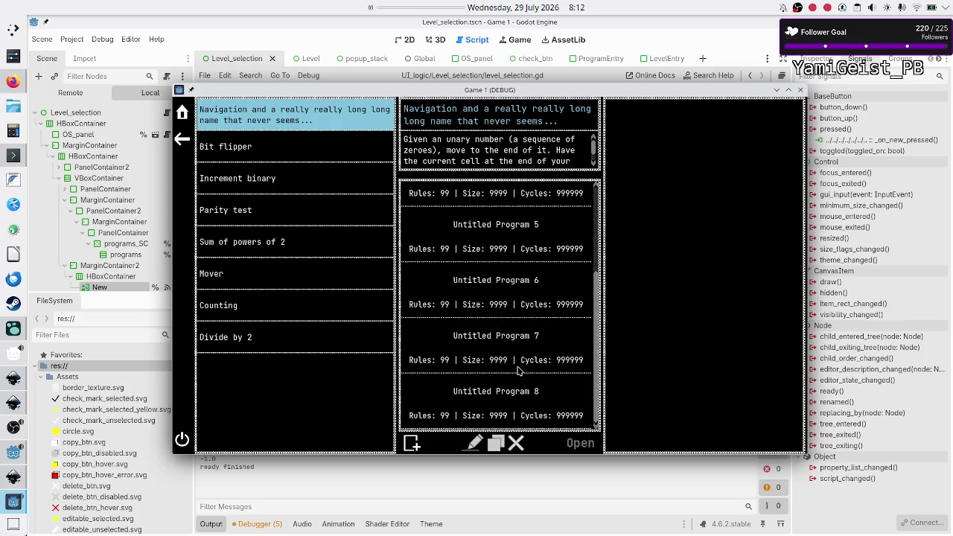
scroll(523, 389, "up", 3)
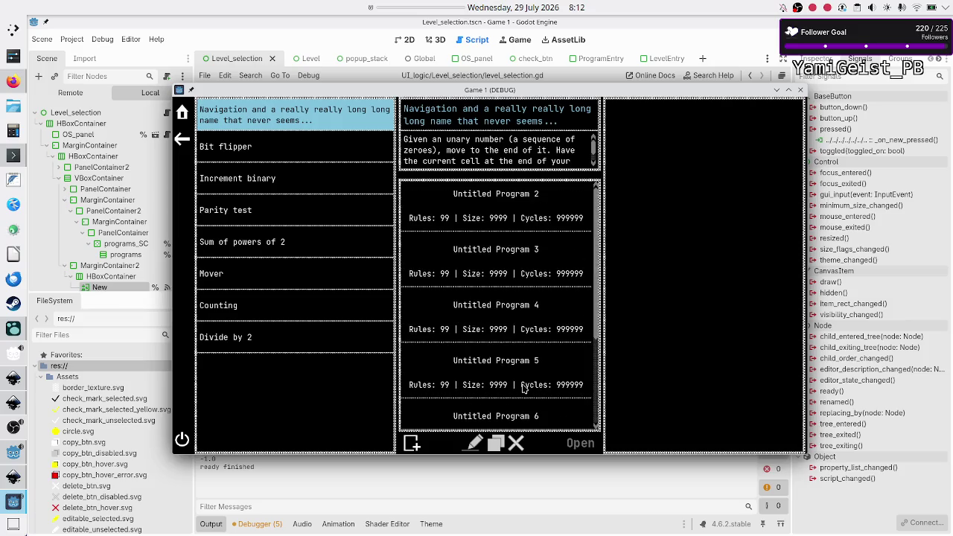
left_click(516, 208)
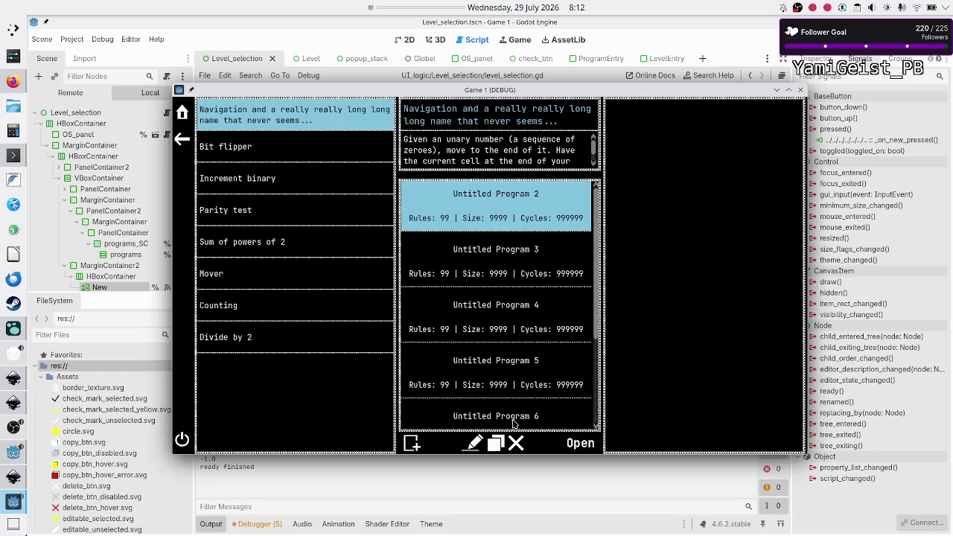
left_click(516, 443)
left_click(519, 218)
left_click(517, 446)
Step: Delete Untitled Programs 4 through 8, leaving the program list empty
left_click(520, 212)
left_click(516, 443)
left_click(535, 217)
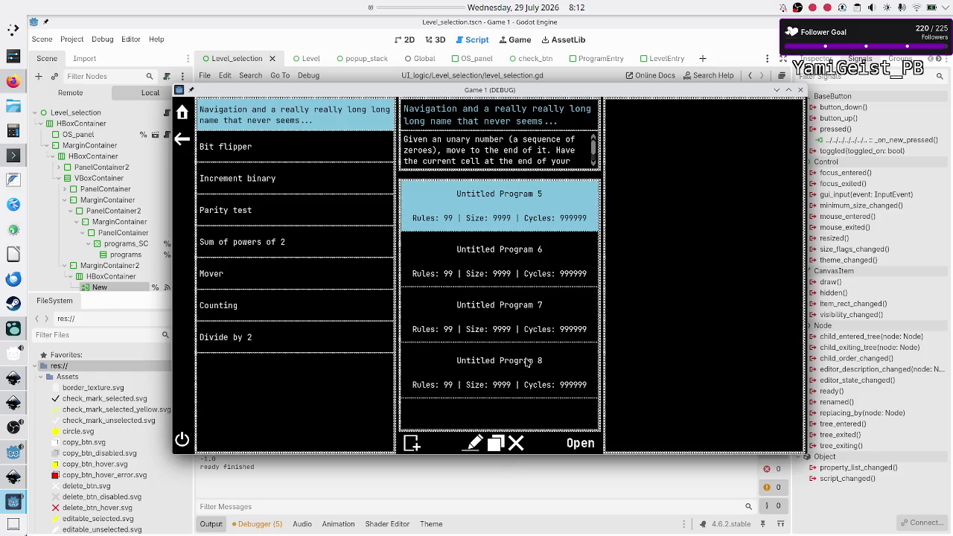
left_click(523, 442)
left_click(531, 216)
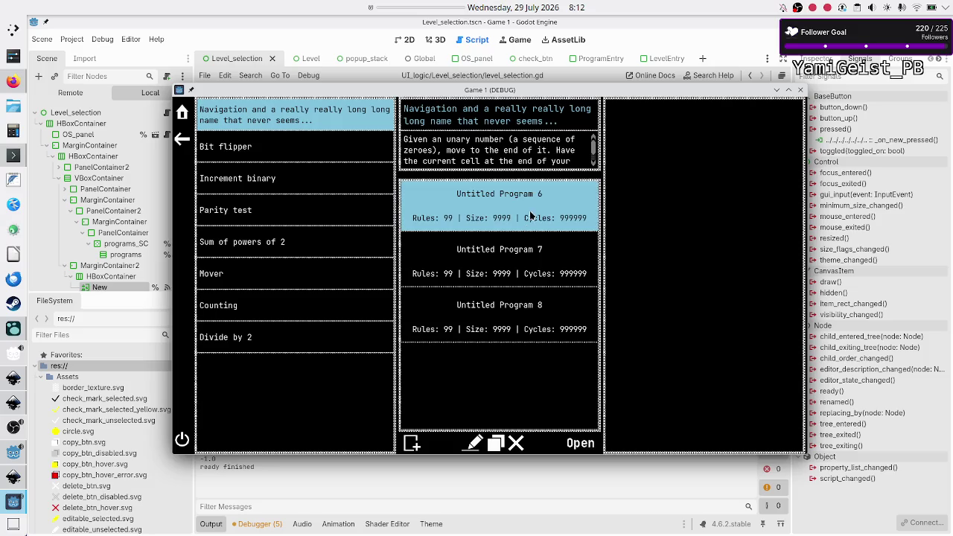
left_click(516, 444)
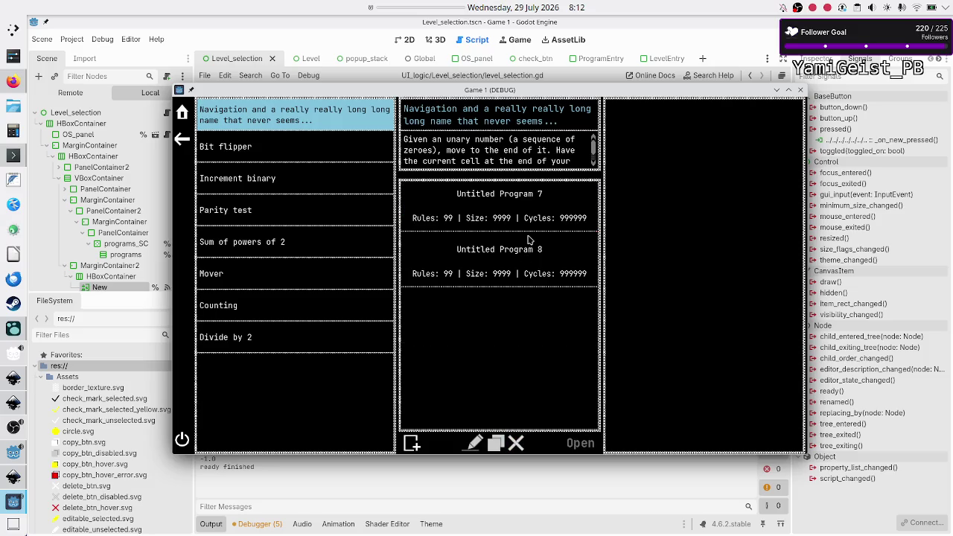
left_click(532, 226)
left_click(513, 443)
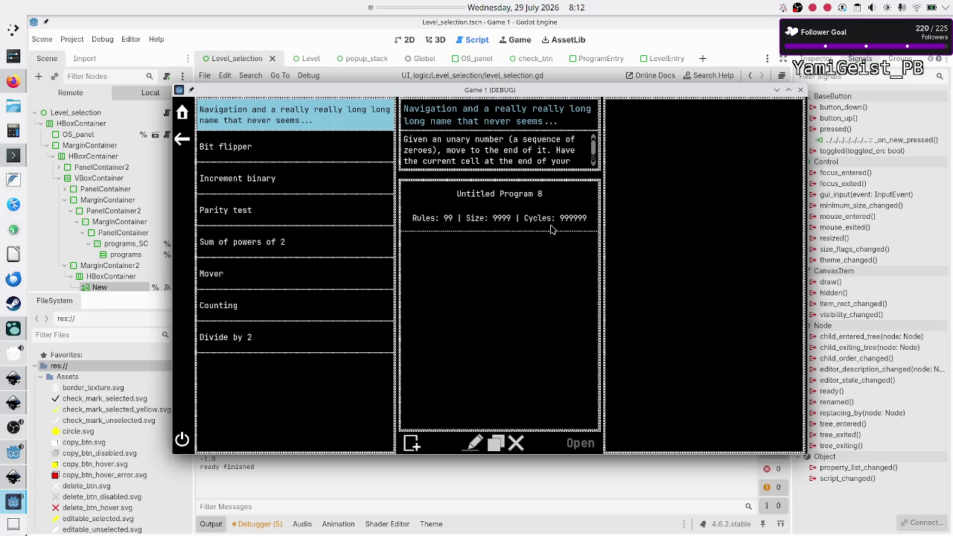
left_click(553, 223)
left_click(516, 443)
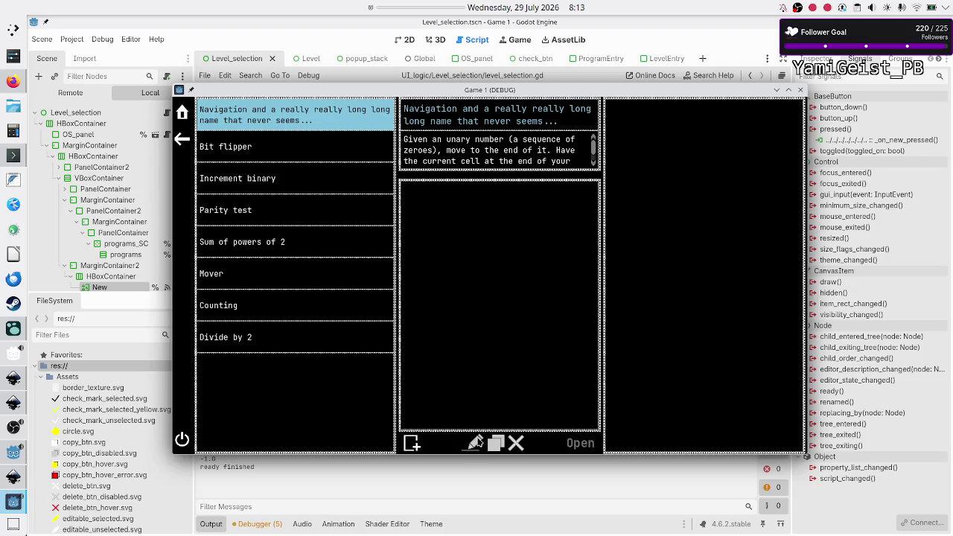
Step: Add Untitled Programs 1 to 3 to the Navigation level, switching to Bit flipper and back between them
left_click(411, 444)
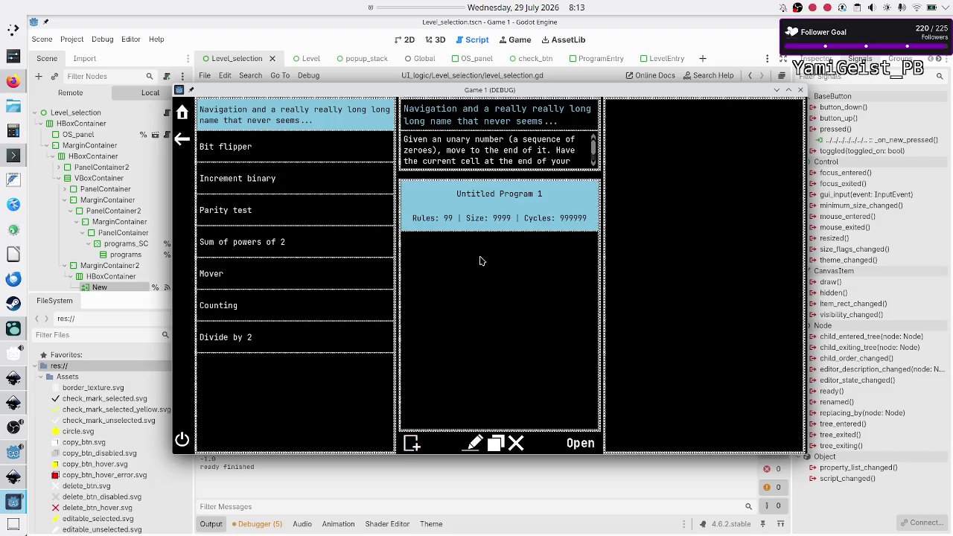
left_click(277, 146)
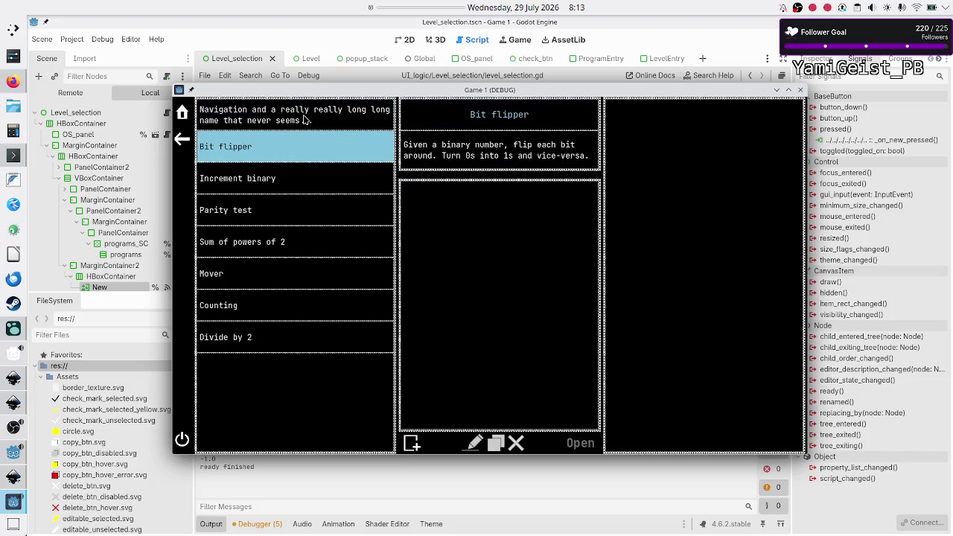
left_click(304, 120)
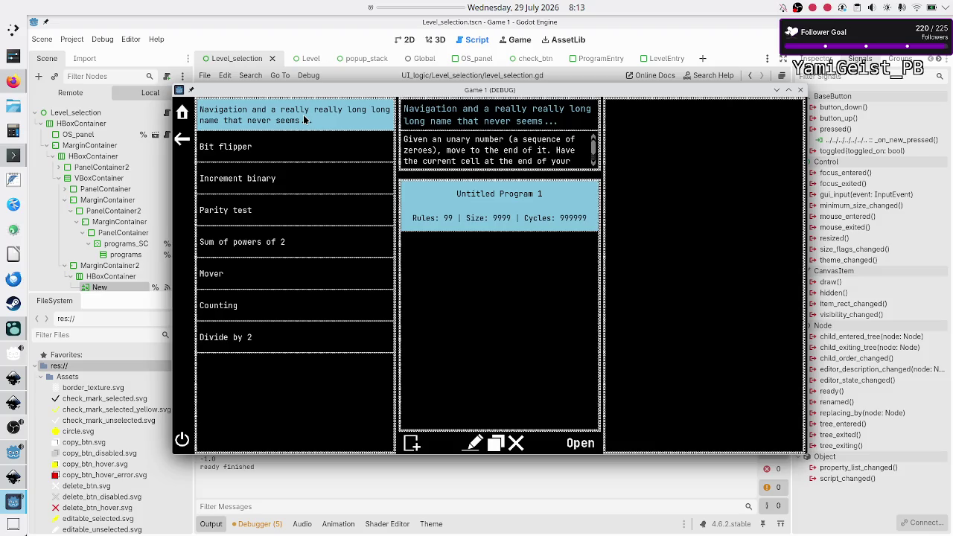
left_click(412, 443)
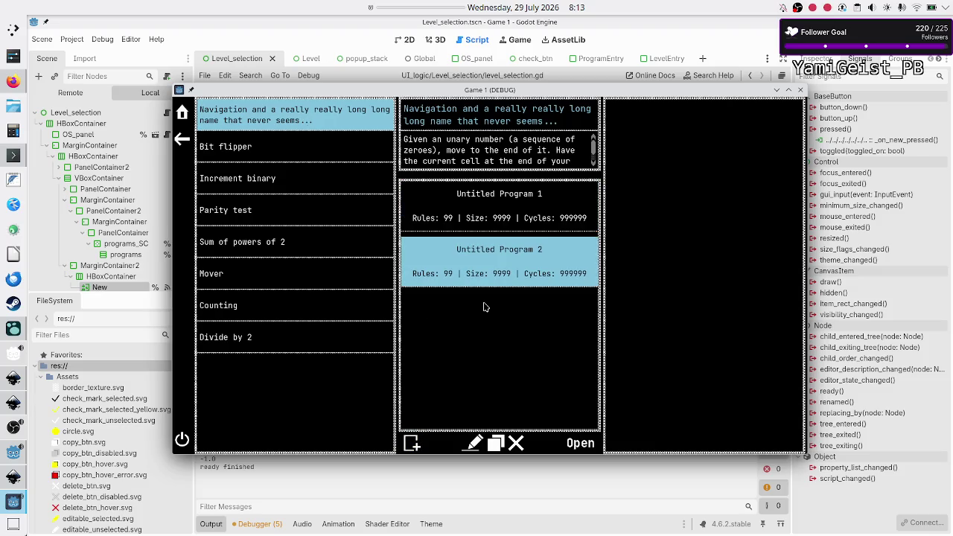
left_click(290, 155)
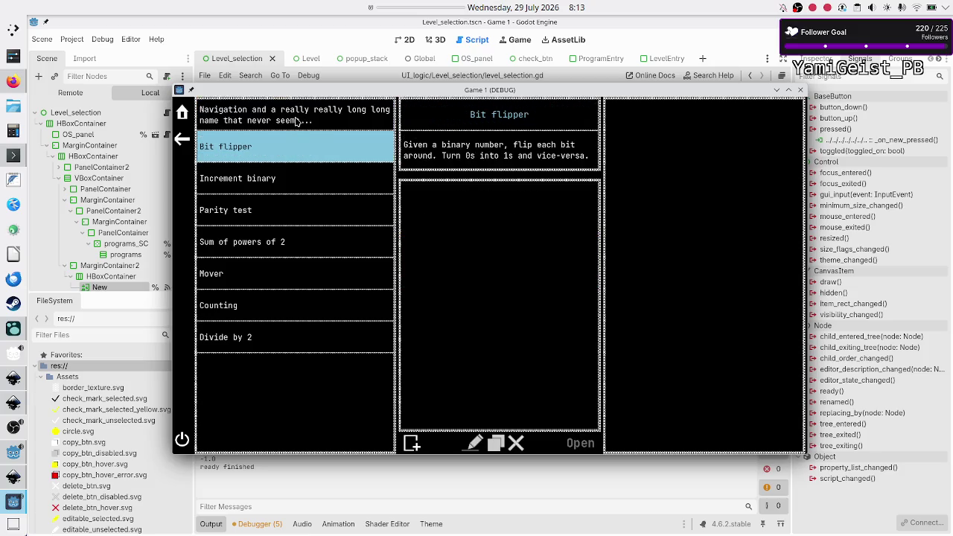
left_click(296, 121)
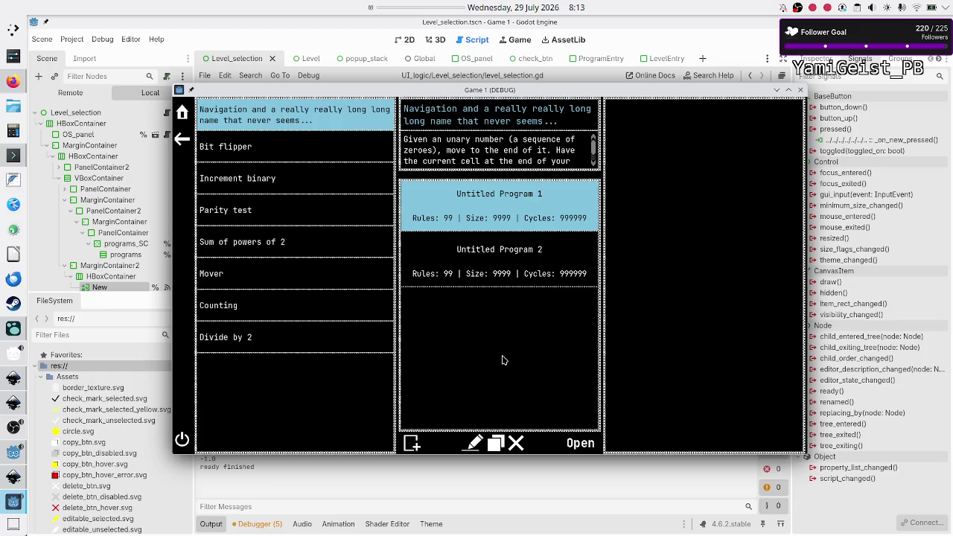
left_click(412, 445)
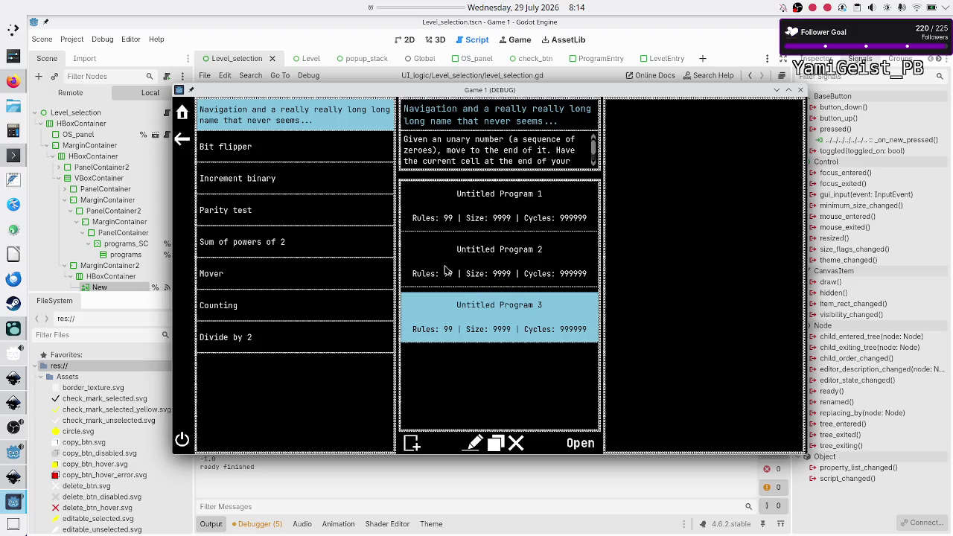
Step: Switch to the Increment binary level in the running game
left_click(317, 174)
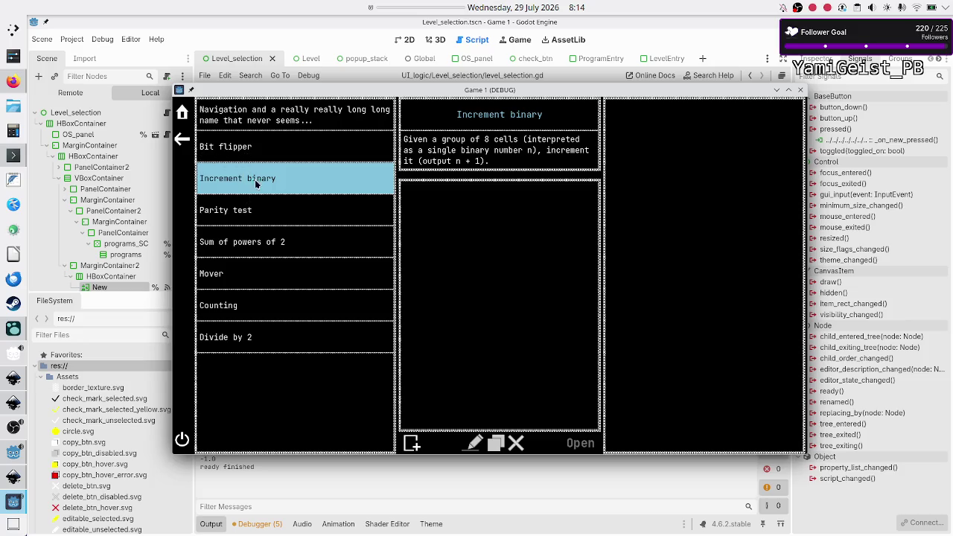
Step: Return to the Navigation level and add untitled programs from 4 up to 10
left_click(318, 118)
left_click(489, 320)
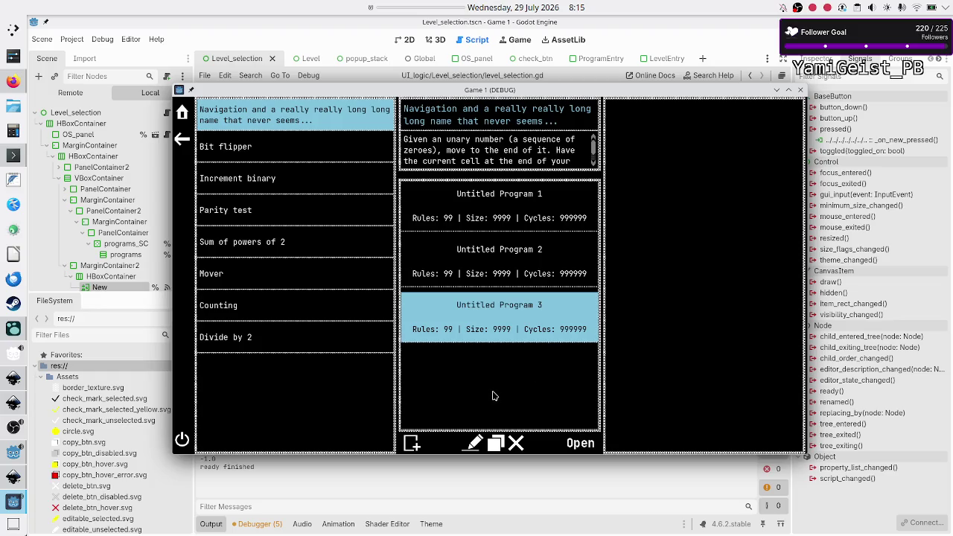
left_click(408, 451)
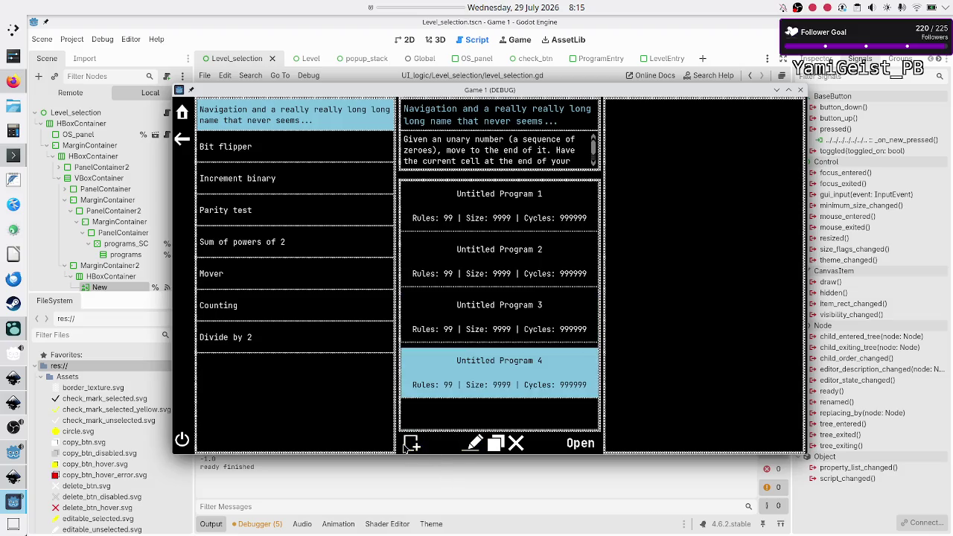
left_click(404, 447)
left_click(411, 443)
left_click(411, 444)
left_click(411, 444)
left_click(411, 443)
left_click(411, 444)
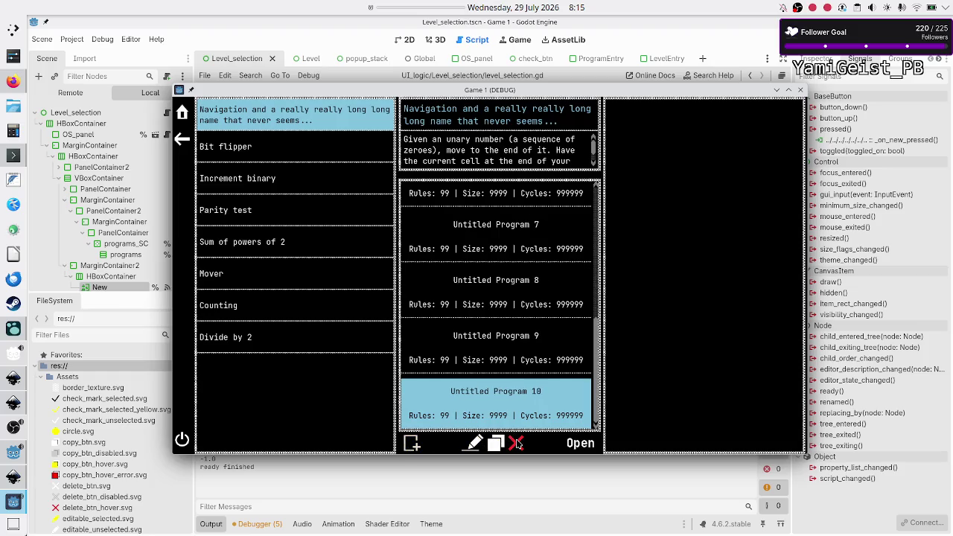
Step: Delete Untitled Program 9, add then delete Program 11, and delete Program 10
left_click(497, 365)
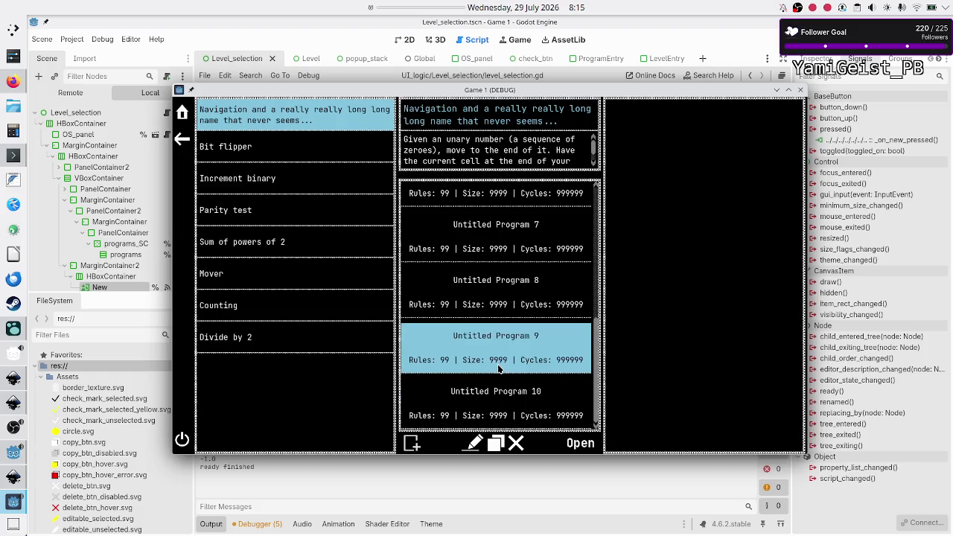
left_click(516, 444)
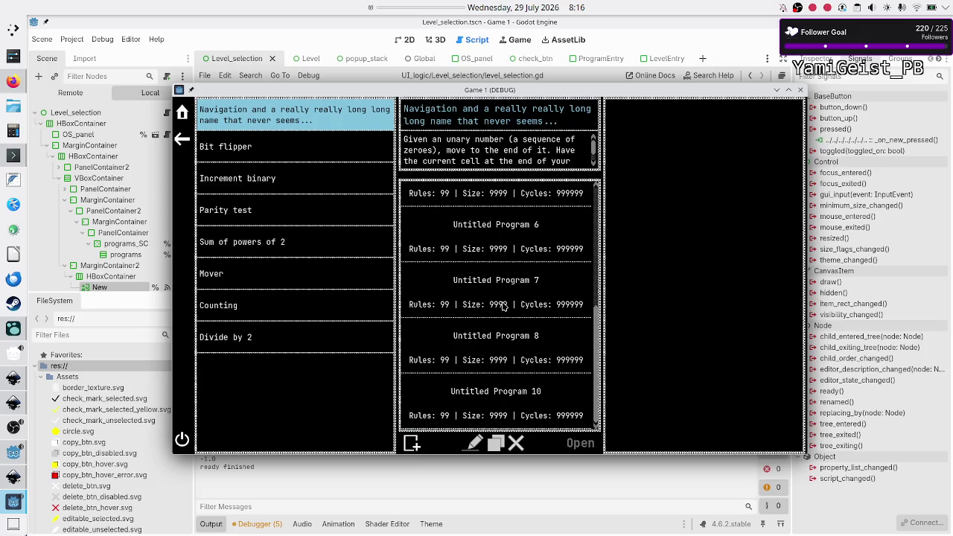
left_click(413, 444)
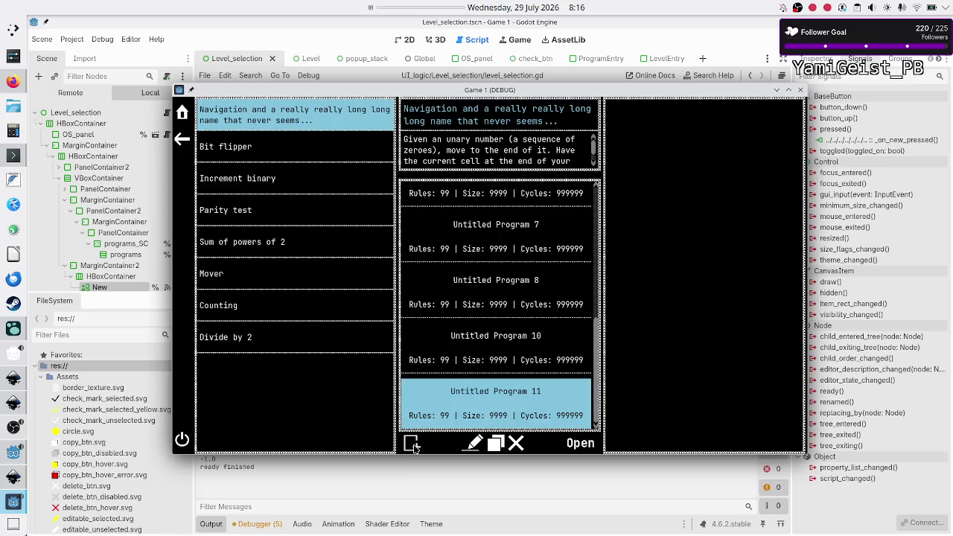
left_click(517, 444)
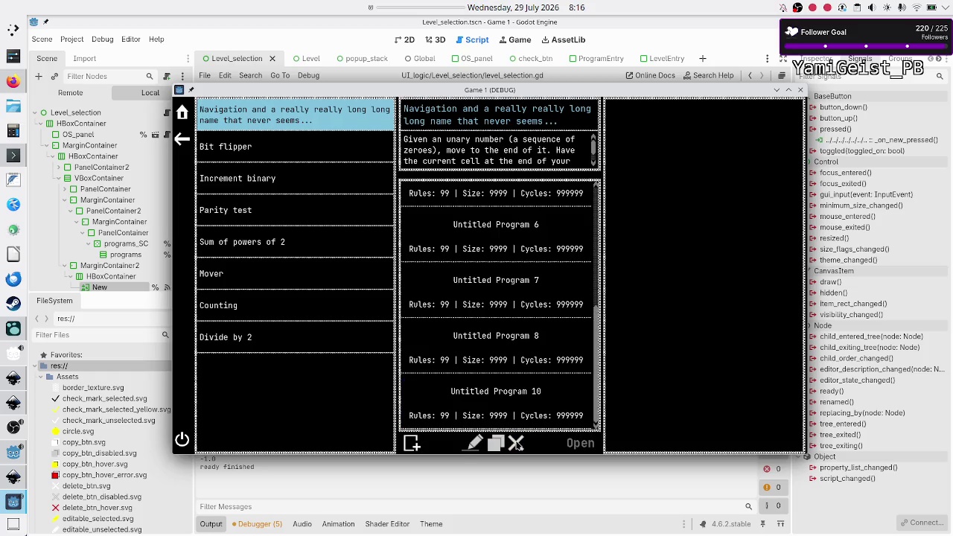
left_click(510, 398)
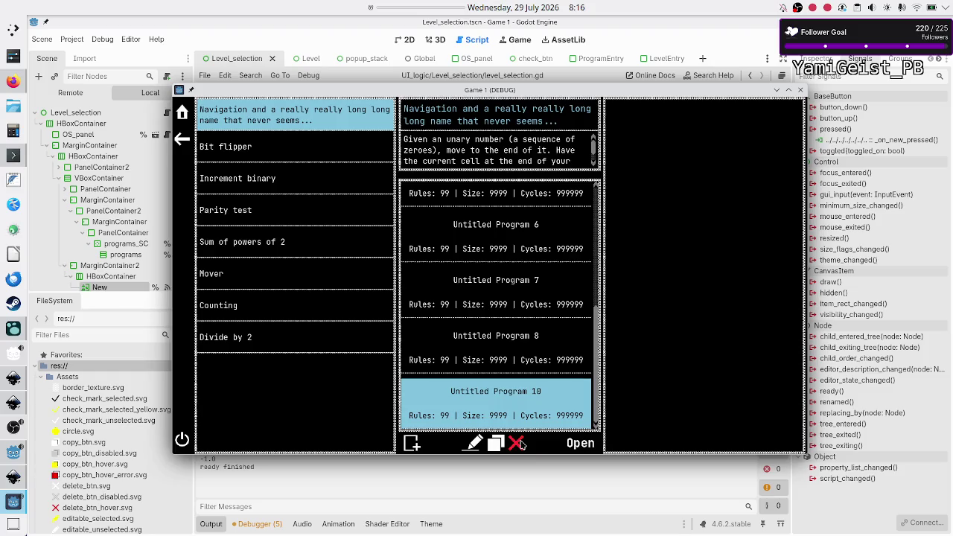
left_click(516, 443)
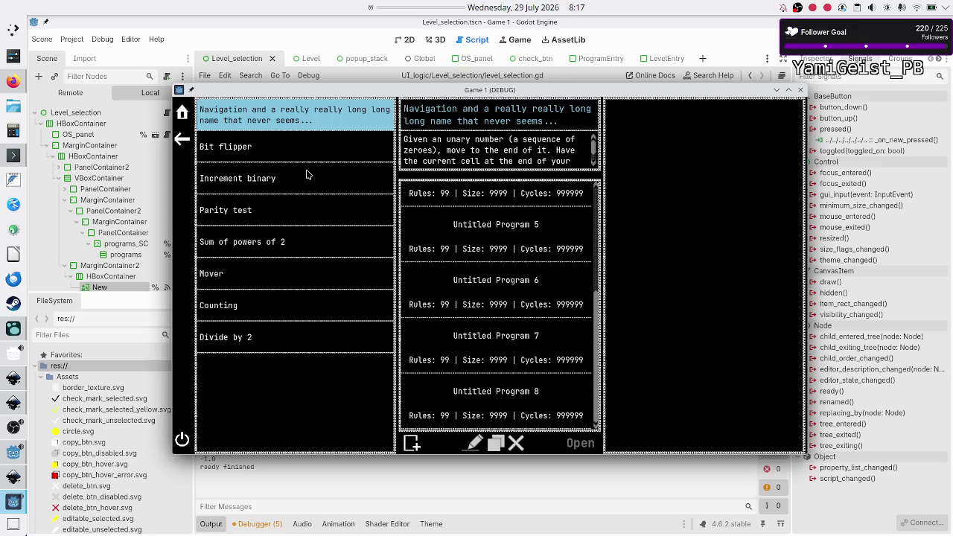
Step: Switch among Mover, Counting, Divide by 2 and Sum of powers of 2 levels, ending on Sum of powers of 2
left_click(258, 281)
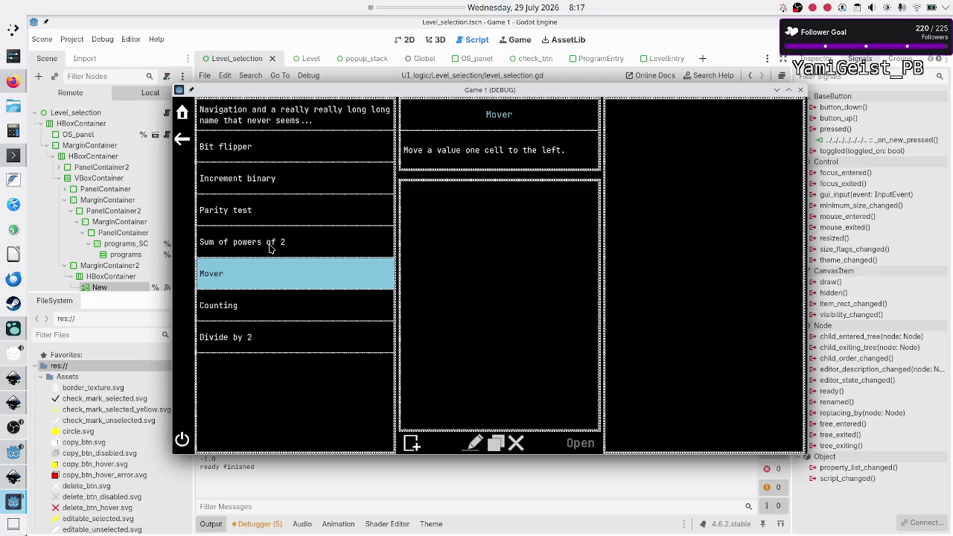
left_click(270, 249)
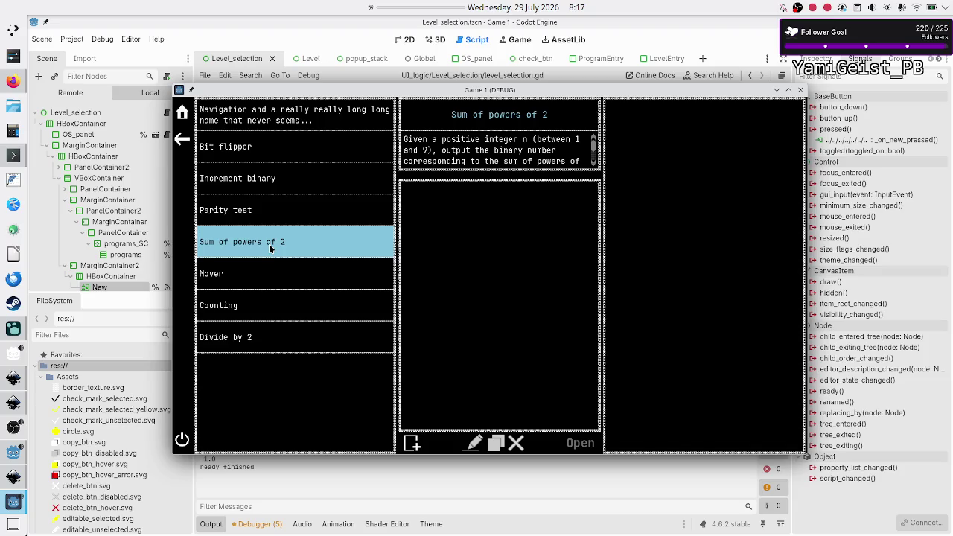
left_click(262, 276)
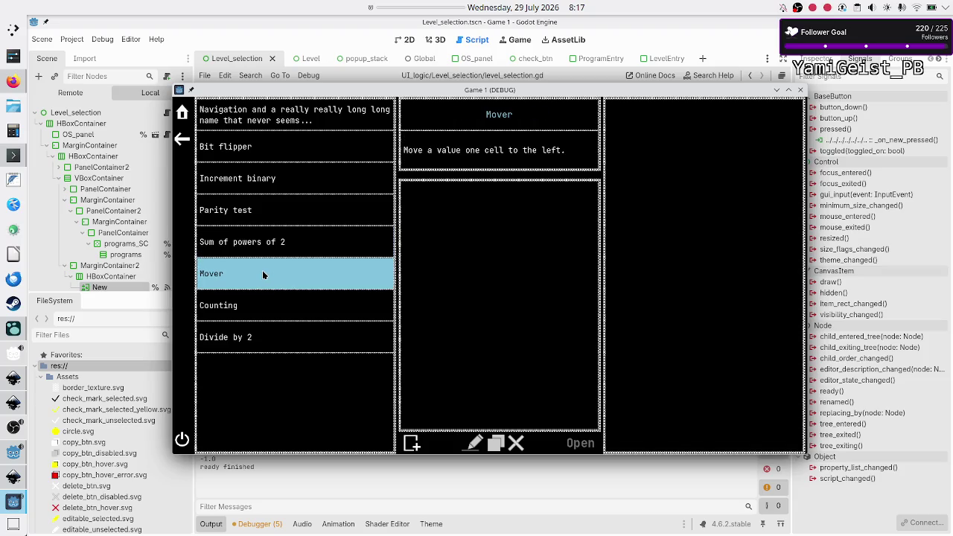
left_click(271, 253)
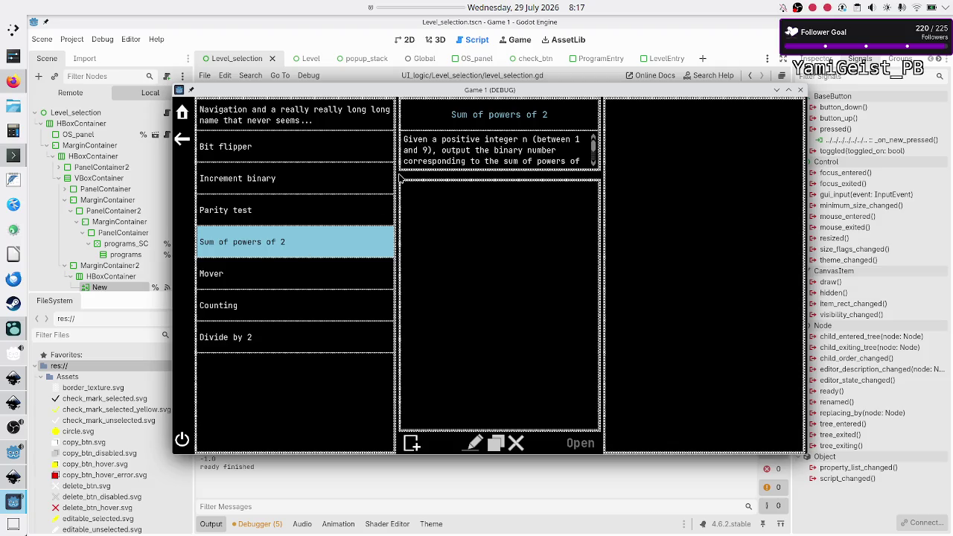
left_click(308, 274)
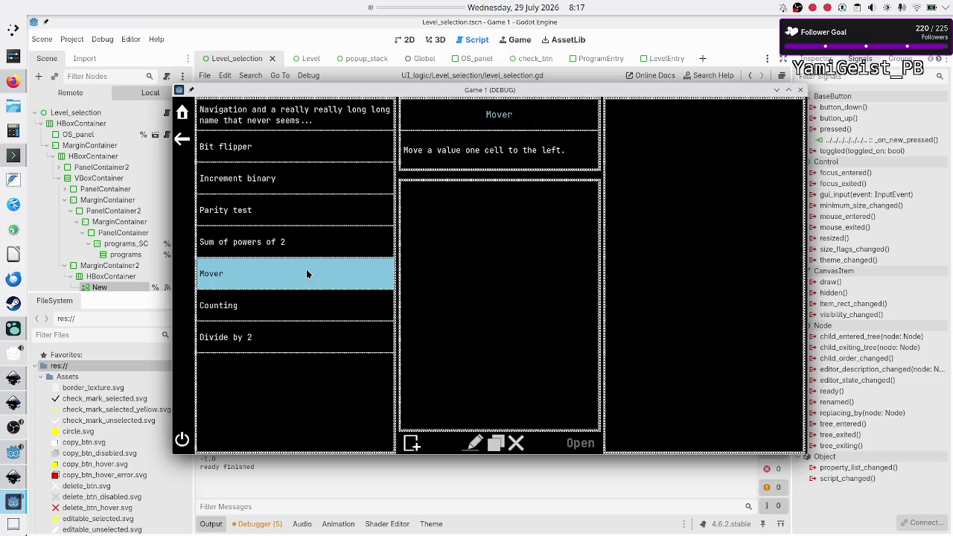
left_click(281, 311)
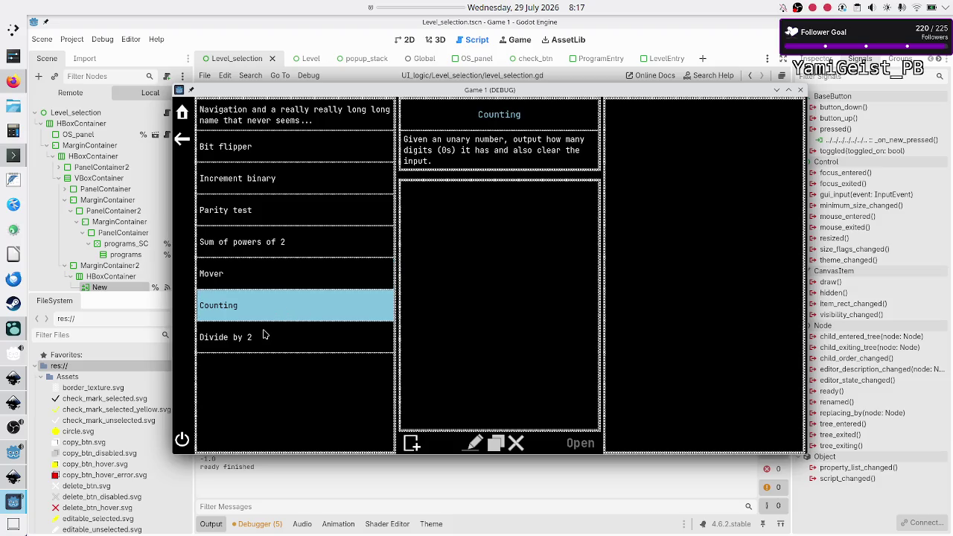
left_click(263, 334)
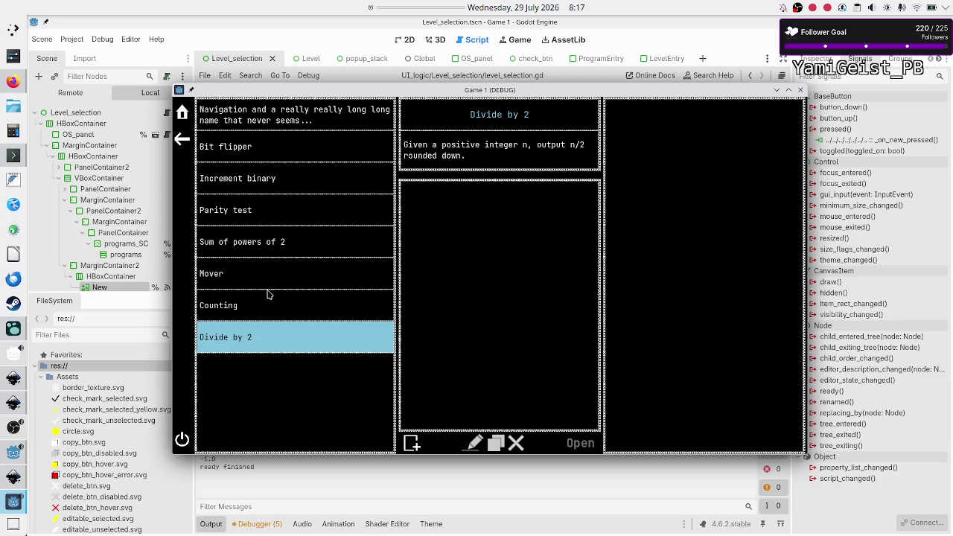
left_click(251, 305)
left_click(258, 280)
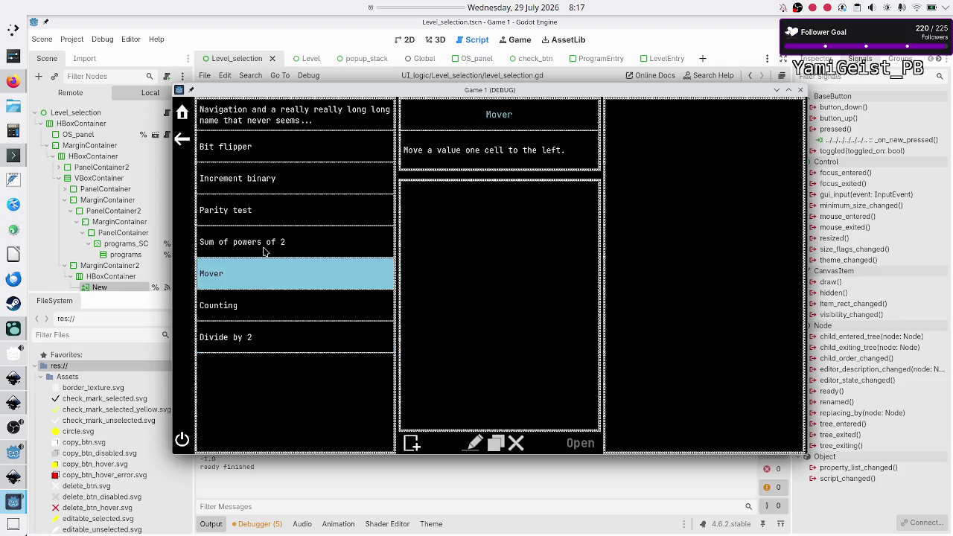
left_click(265, 252)
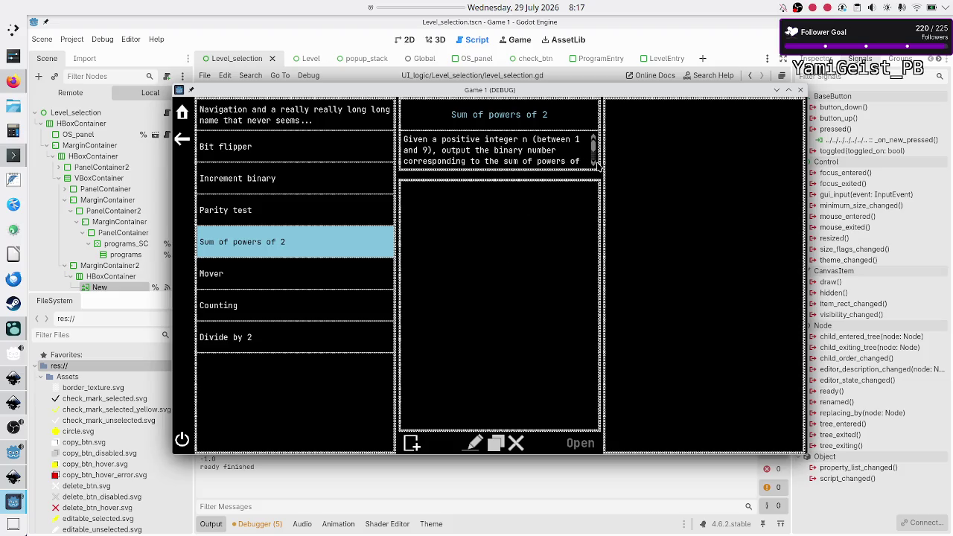
Step: Scroll down the Sum of powers of 2 description, then stop the running game
scroll(593, 162, "down", 1)
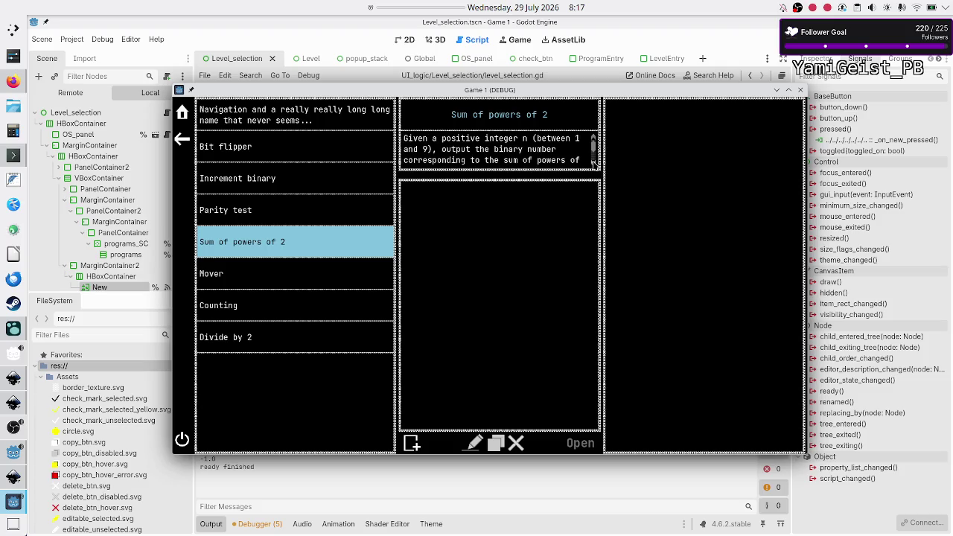
scroll(594, 162, "down", 2)
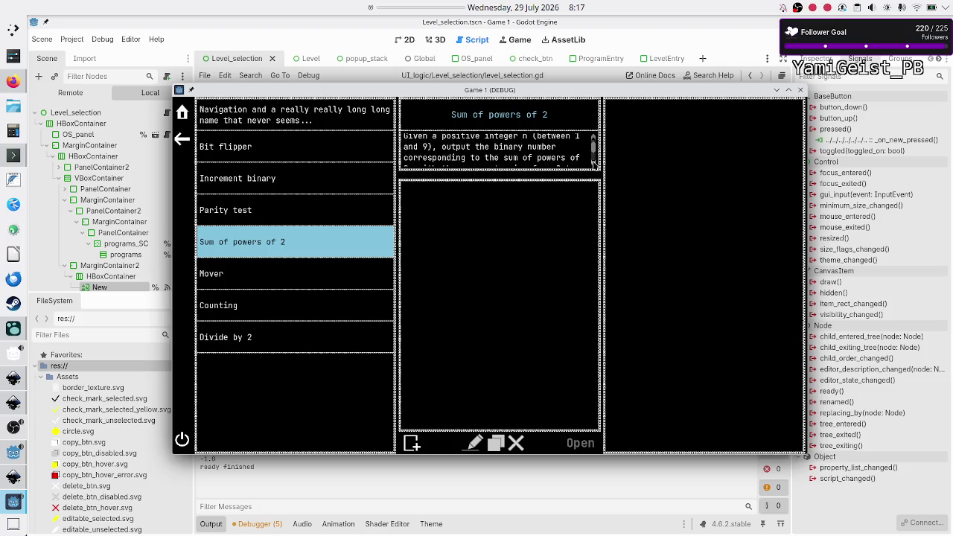
scroll(593, 161, "down", 3)
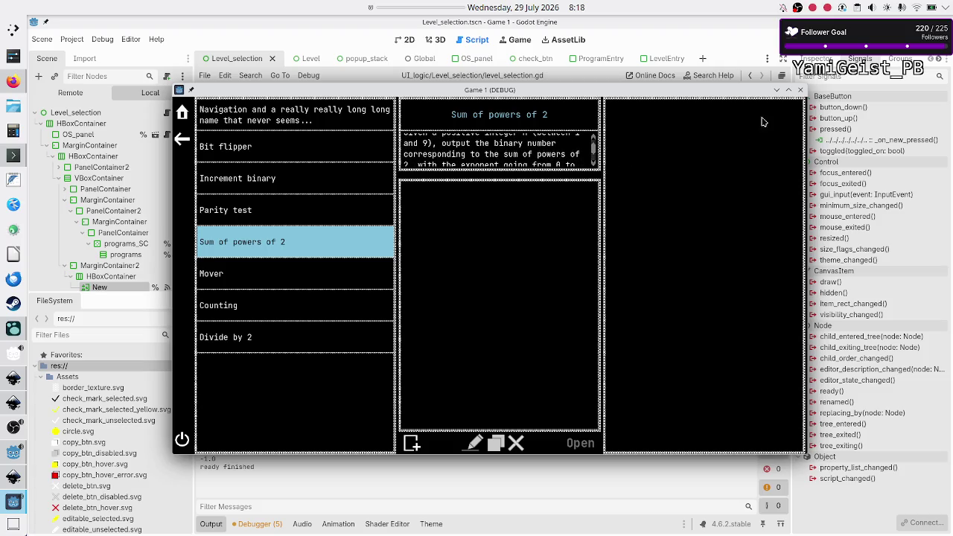
left_click(800, 89)
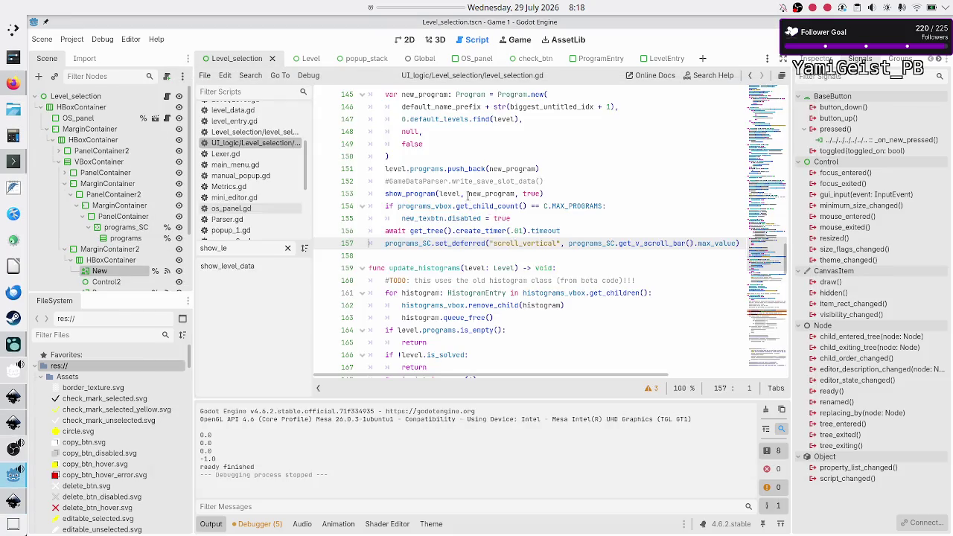
Step: Scroll to _ready() and place the cursor on line 46, programs_SC's custom_step = 10
mouse_move(453, 188)
scroll(527, 247, "up", 20)
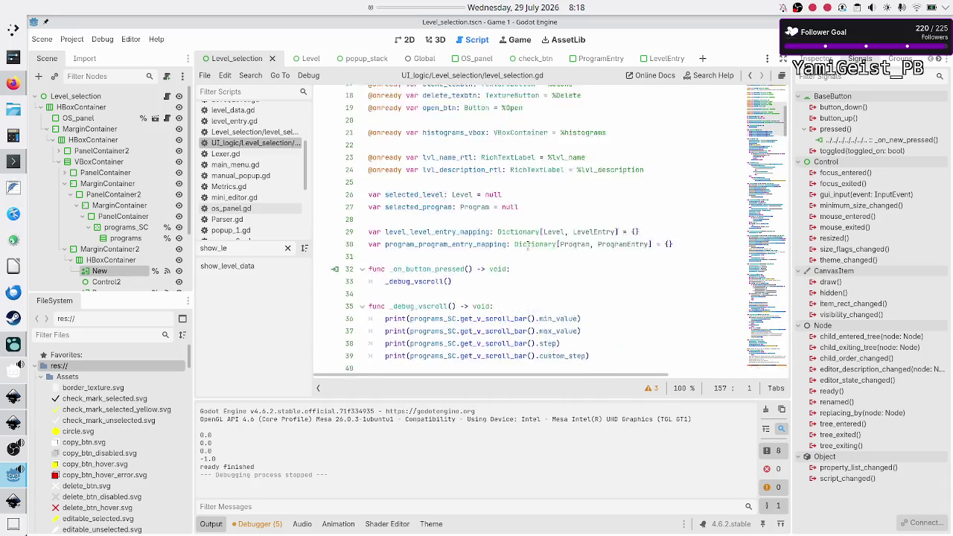
scroll(527, 248, "up", 3)
scroll(521, 283, "down", 6)
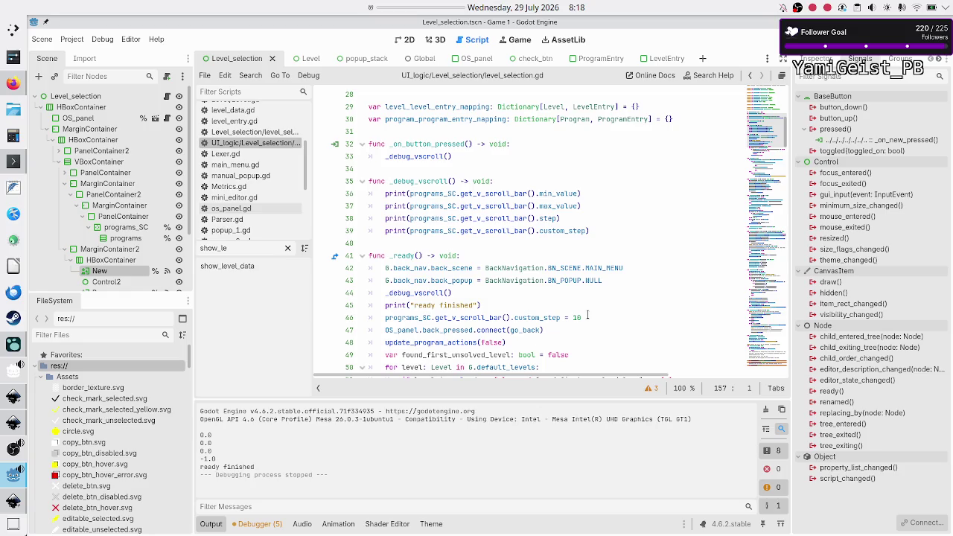
double_click(410, 317)
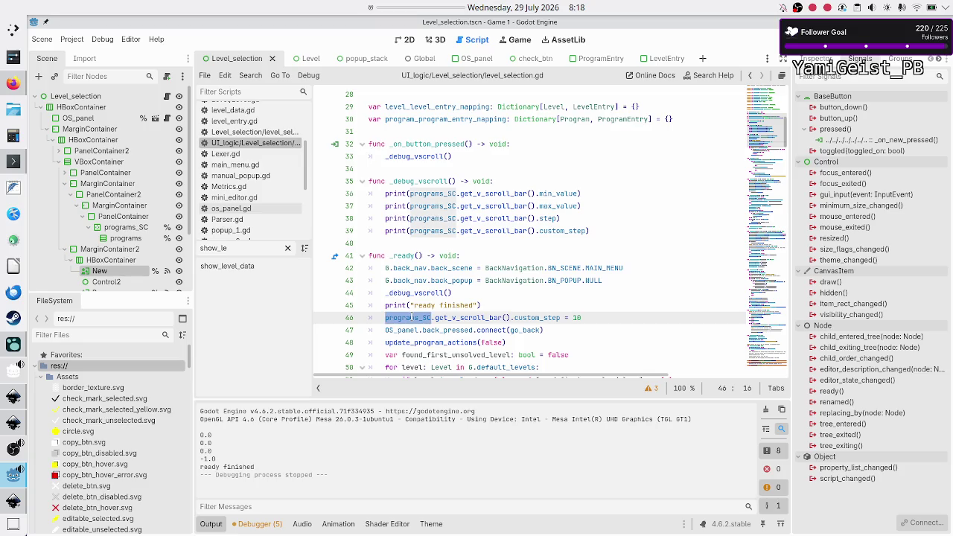
left_click(410, 317)
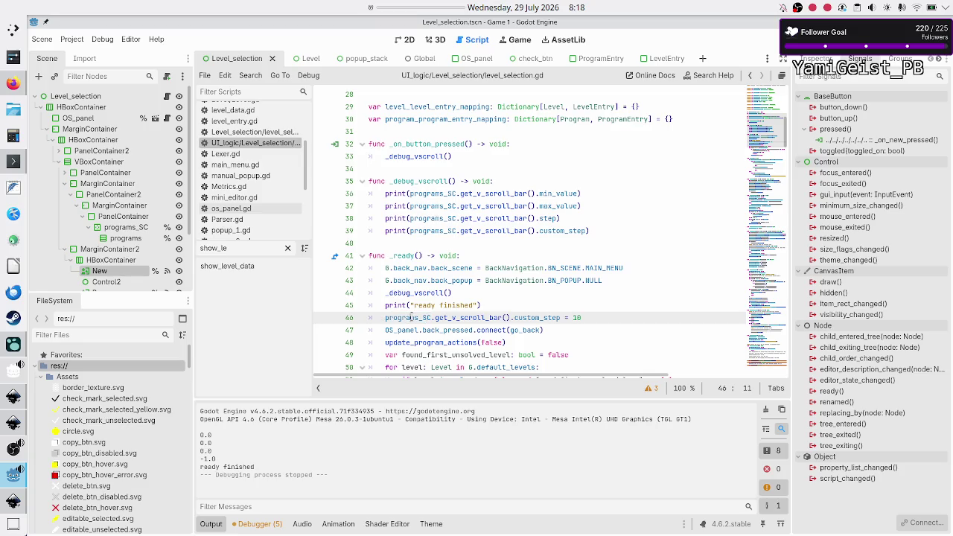
scroll(430, 348, "down", 3)
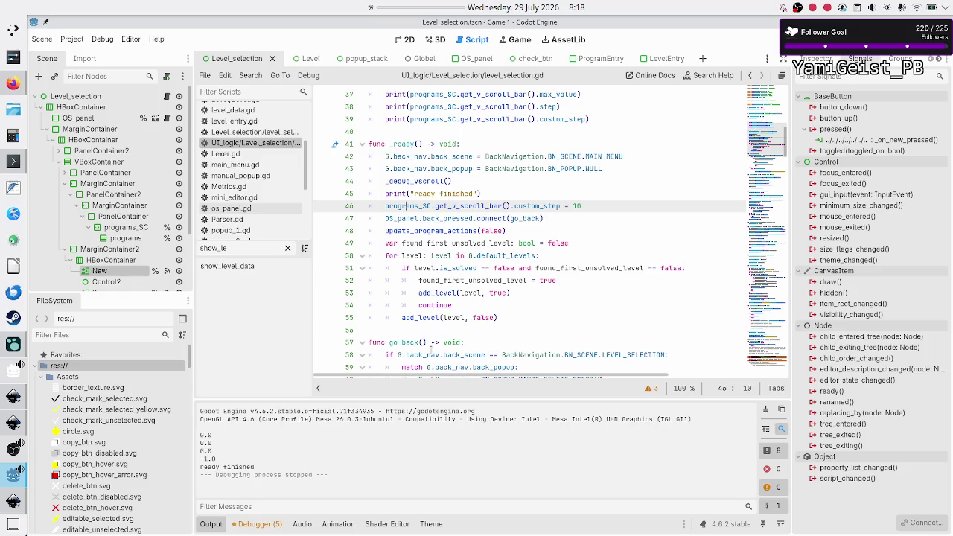
Step: Comment out the custom_step = 10 line on line 46 and save the script
key("Left")
key("Left")
key("Left")
type("#")
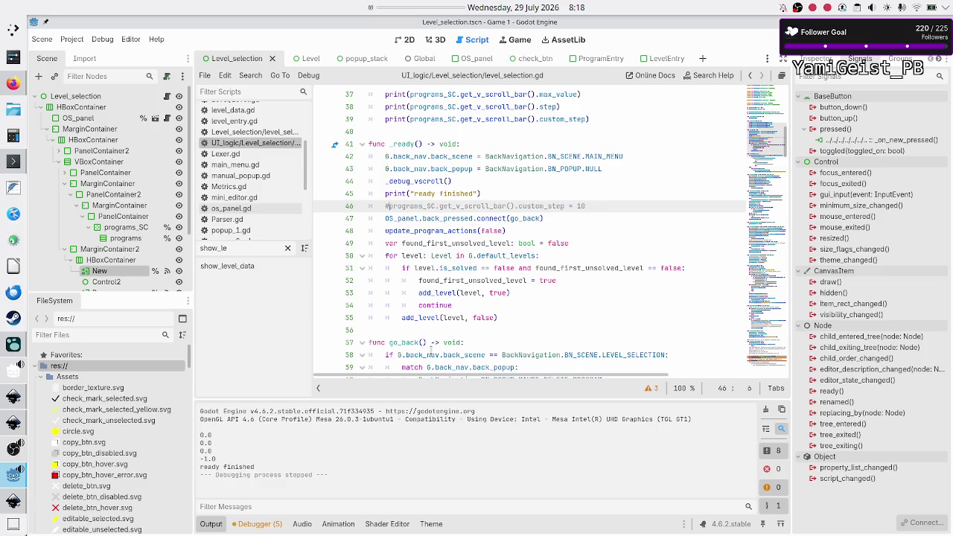
key("ctrl+s")
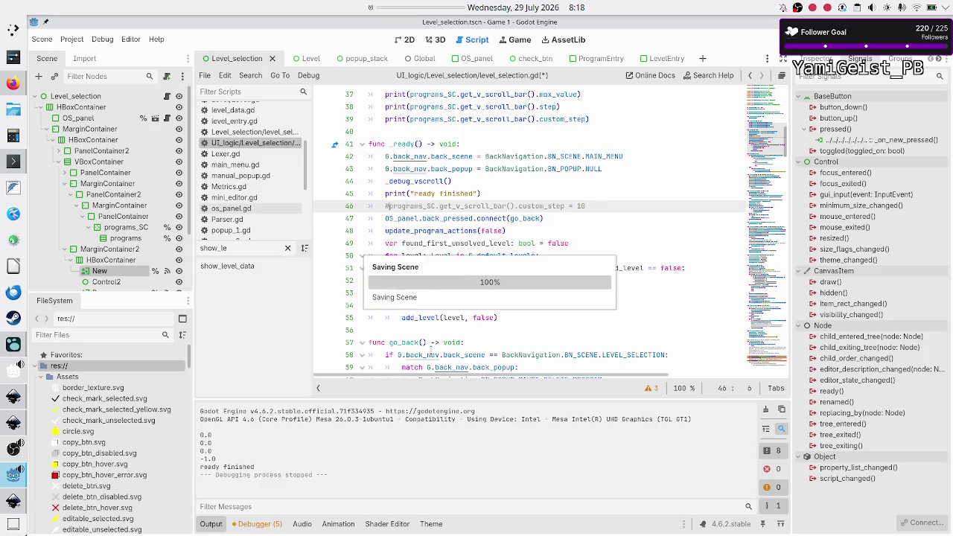
Step: Run the game, add several untitled programs to the first level, then stop it
key("F6")
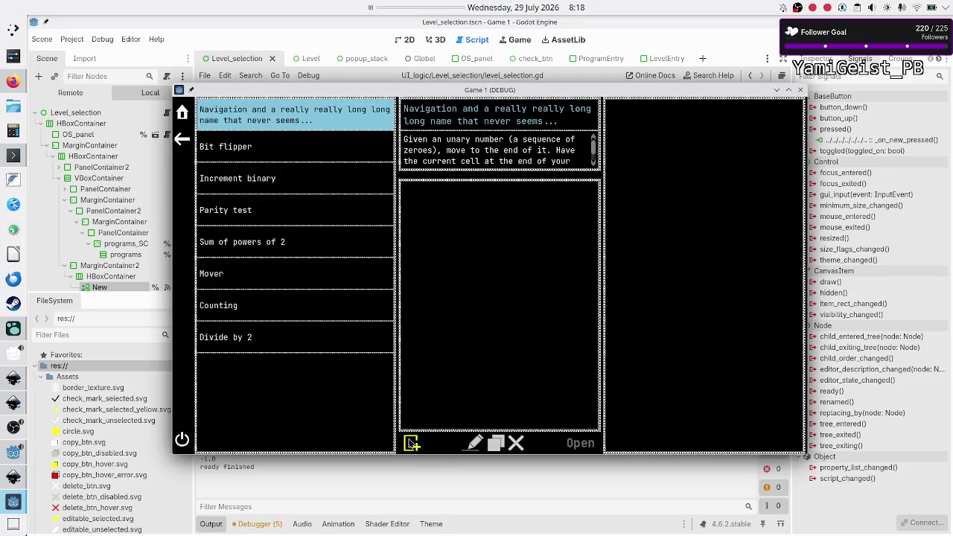
left_click(411, 443)
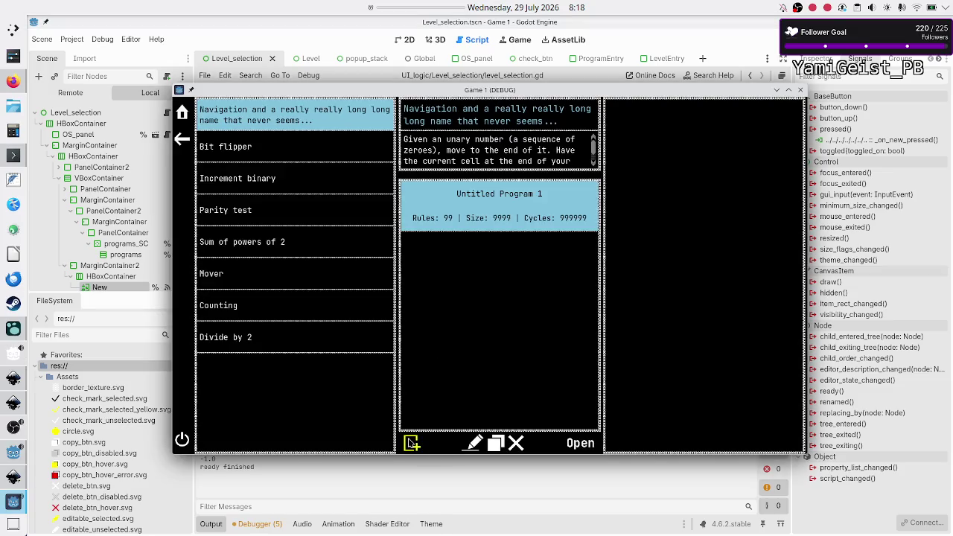
left_click(411, 443)
left_click(411, 443)
left_click(411, 442)
left_click(411, 443)
left_click(410, 443)
left_click(411, 442)
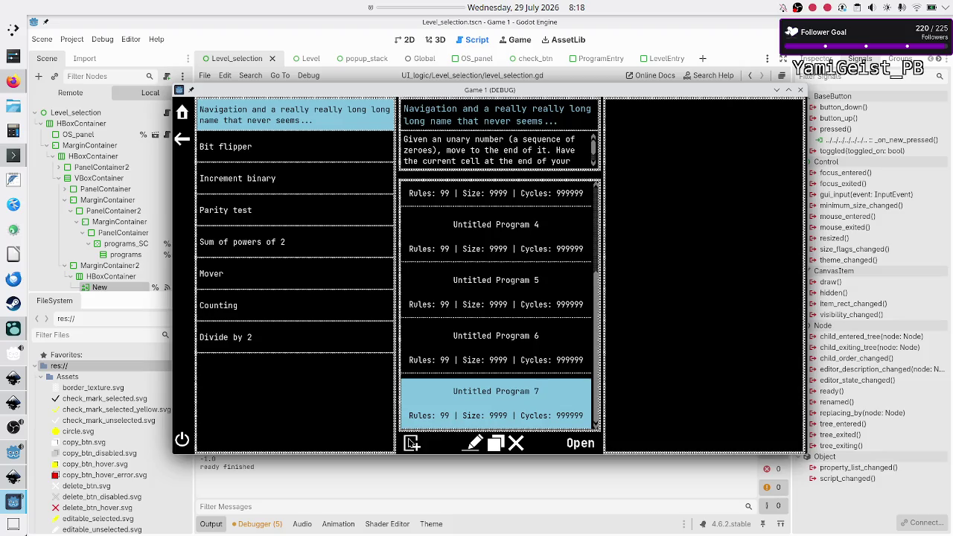
left_click(411, 442)
scroll(594, 165, "down", 1)
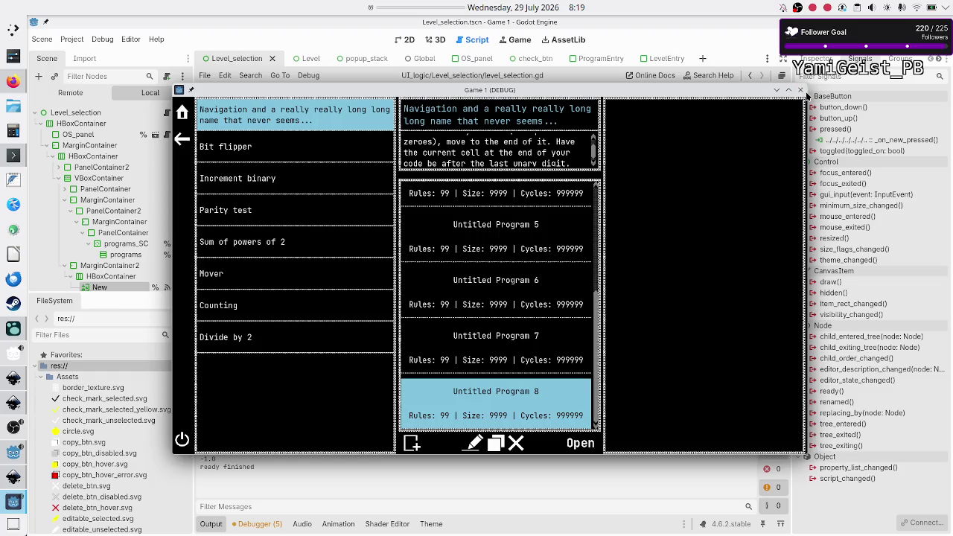
left_click(800, 89)
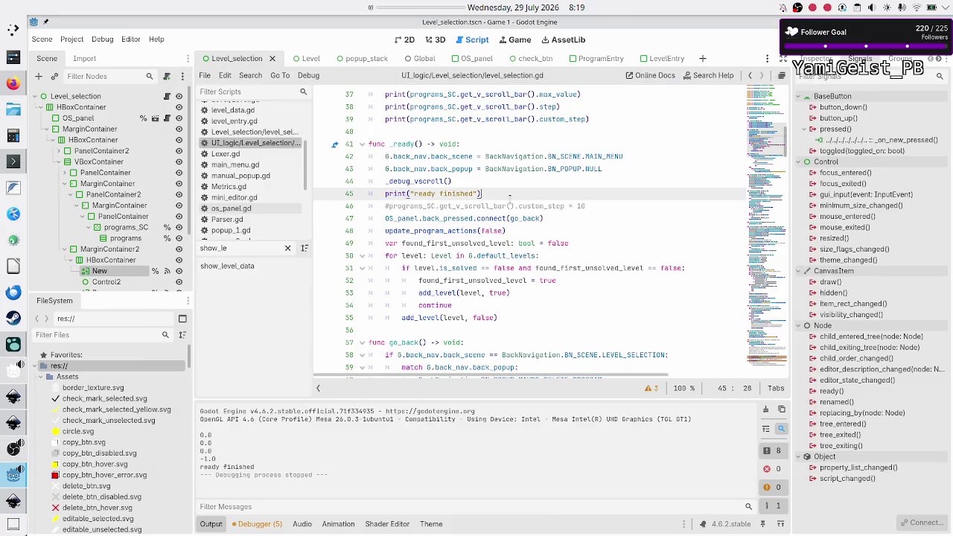
Step: Search the script for custom_step and cycle between its matches on lines 39 and 46
key("ctrl+f")
type("custom_step")
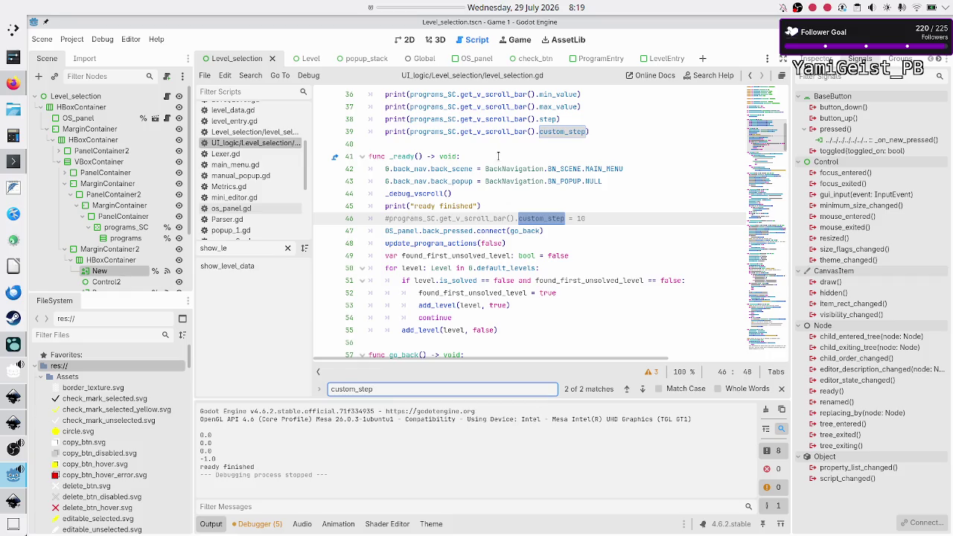
scroll(507, 156, "up", 2)
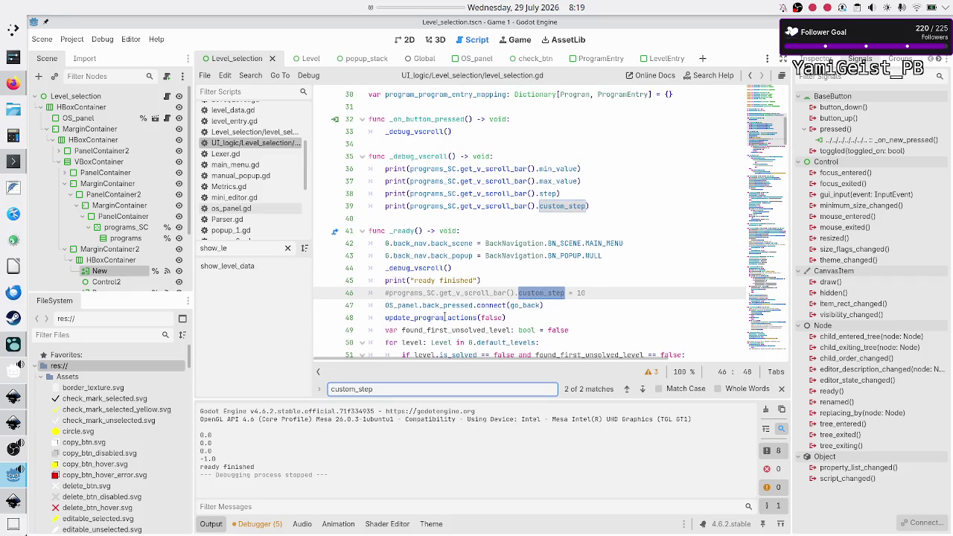
left_click(642, 390)
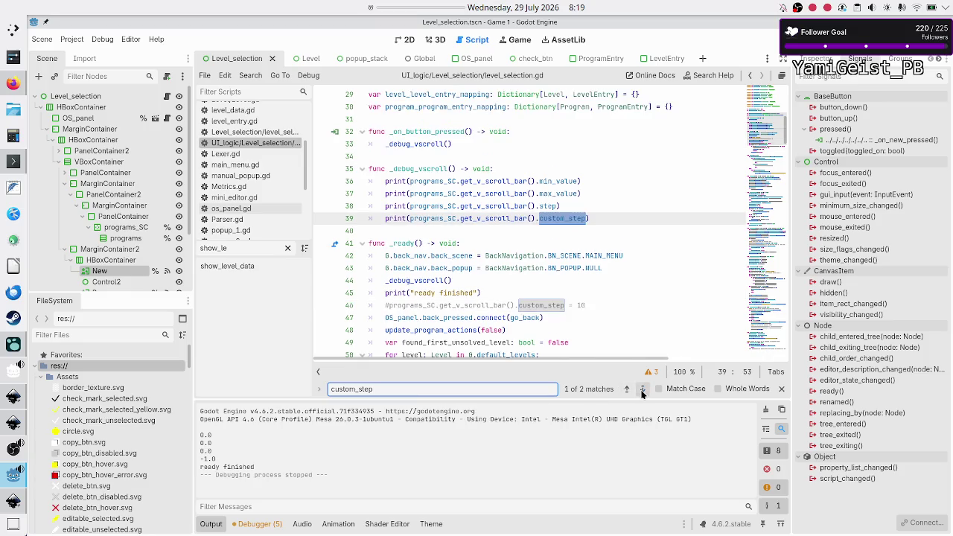
left_click(642, 390)
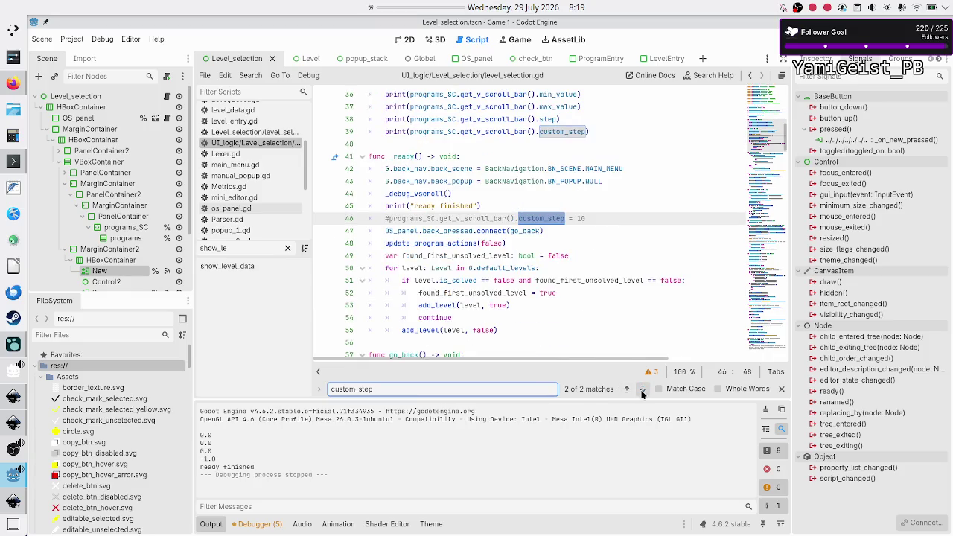
left_click(642, 389)
left_click(642, 389)
left_click(642, 389)
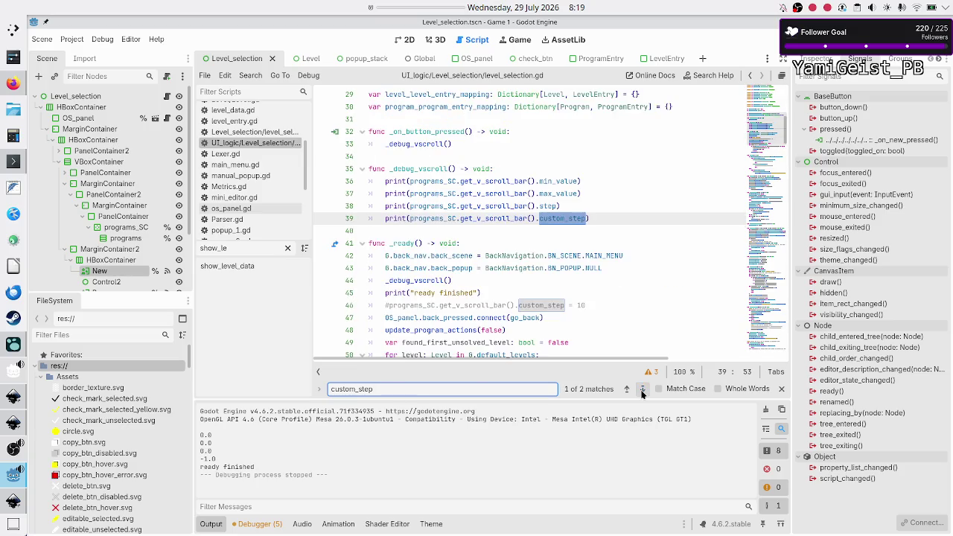
left_click(642, 389)
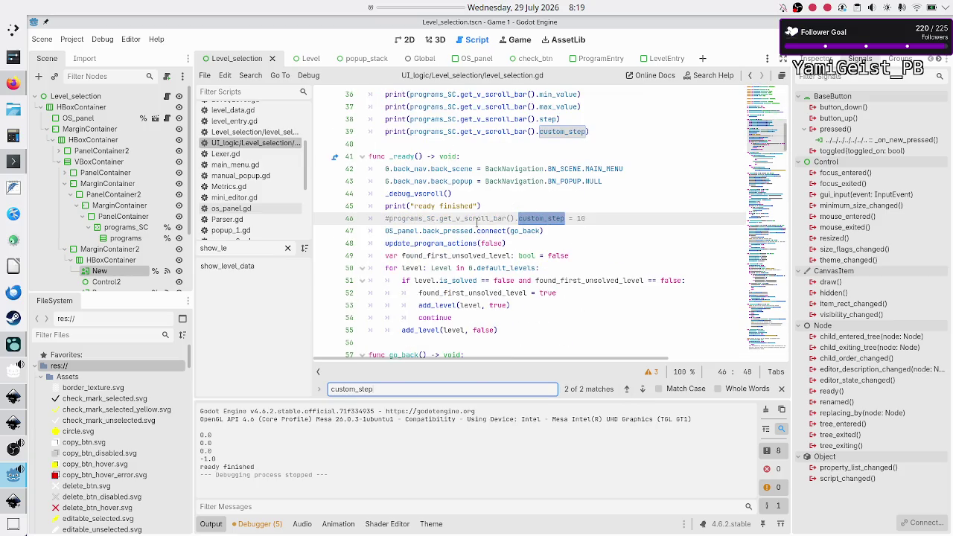
left_click(642, 390)
left_click(642, 389)
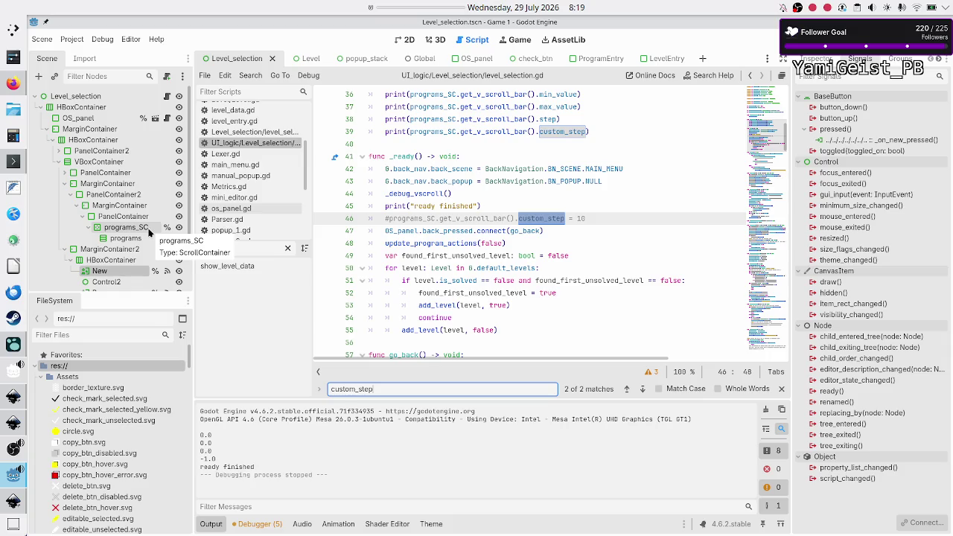
Step: Expand PanelContainer2, its ScrollContainer and the lvl_data PanelContainer, then select lvl_description
scroll(104, 159, "down", 3)
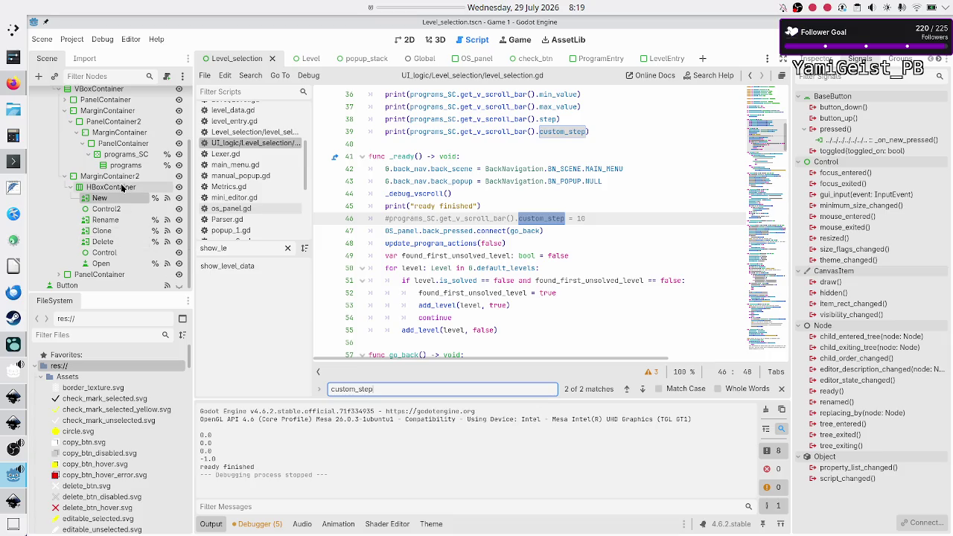
scroll(123, 188, "up", 2)
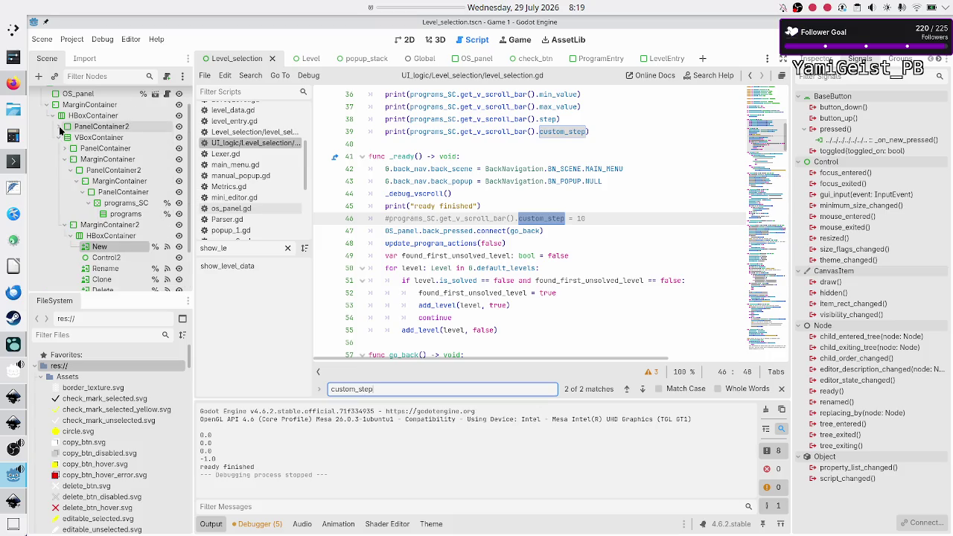
left_click(61, 126)
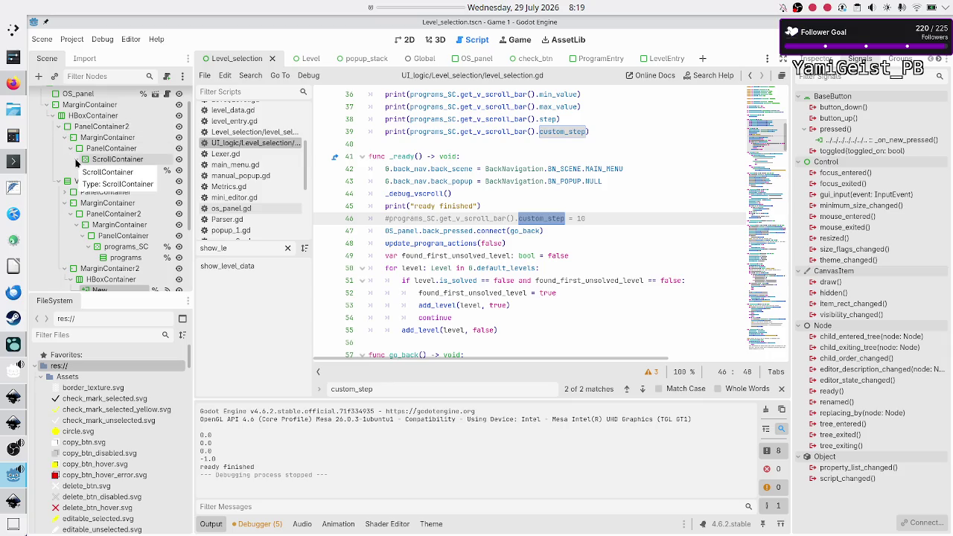
left_click(75, 161)
left_click(64, 192)
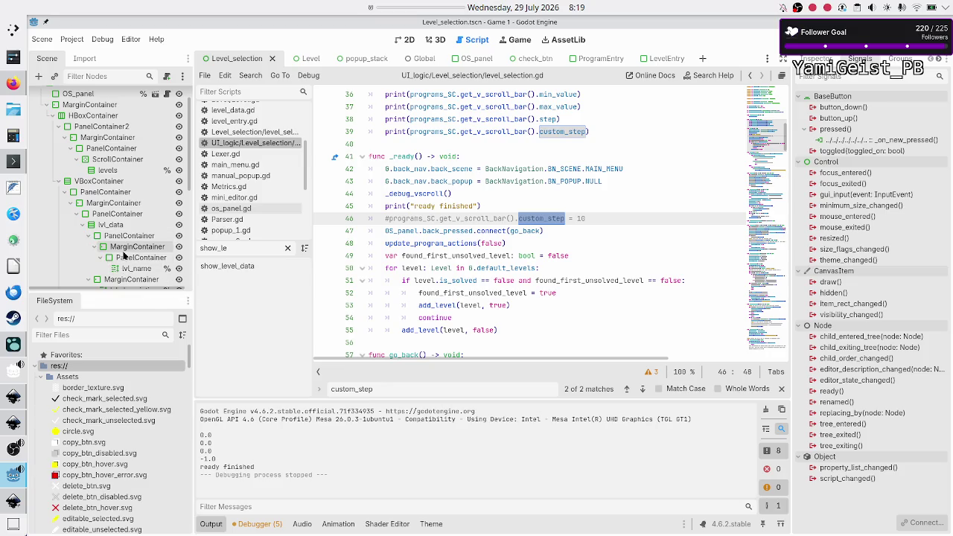
scroll(128, 253, "down", 1)
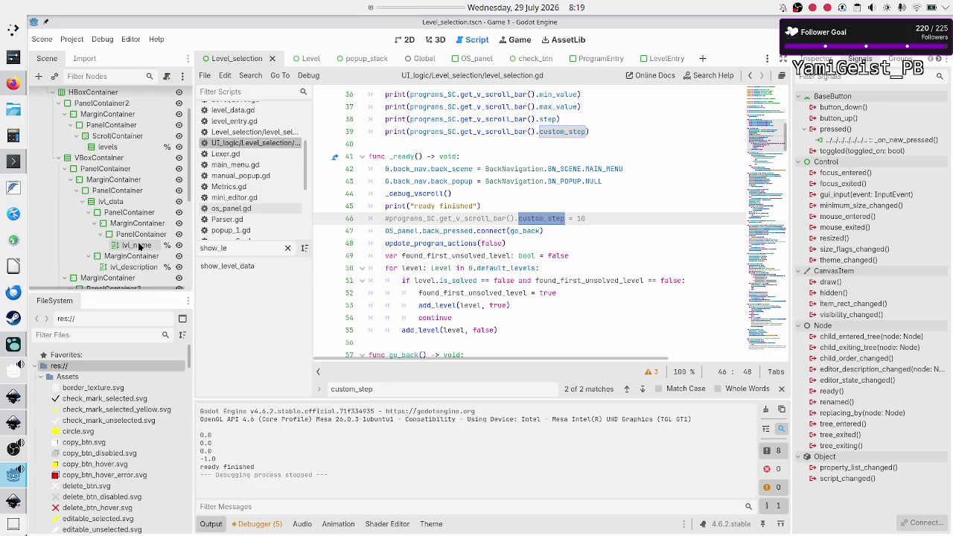
left_click(134, 267)
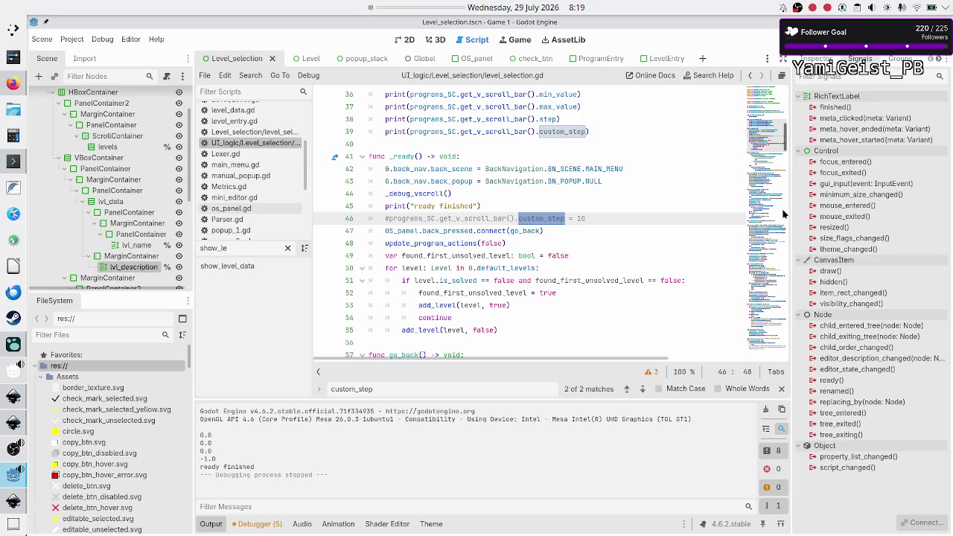
Step: Expand lvl_description's Theme section in the Inspector and open dark_mode.tres in the Theme editor
left_click(816, 58)
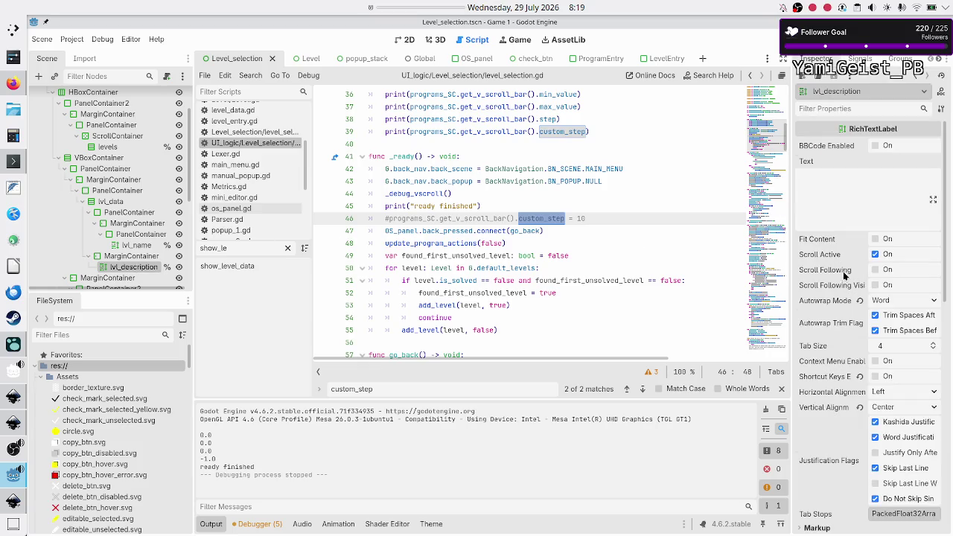
mouse_move(822, 256)
scroll(841, 350, "down", 8)
scroll(845, 381, "down", 5)
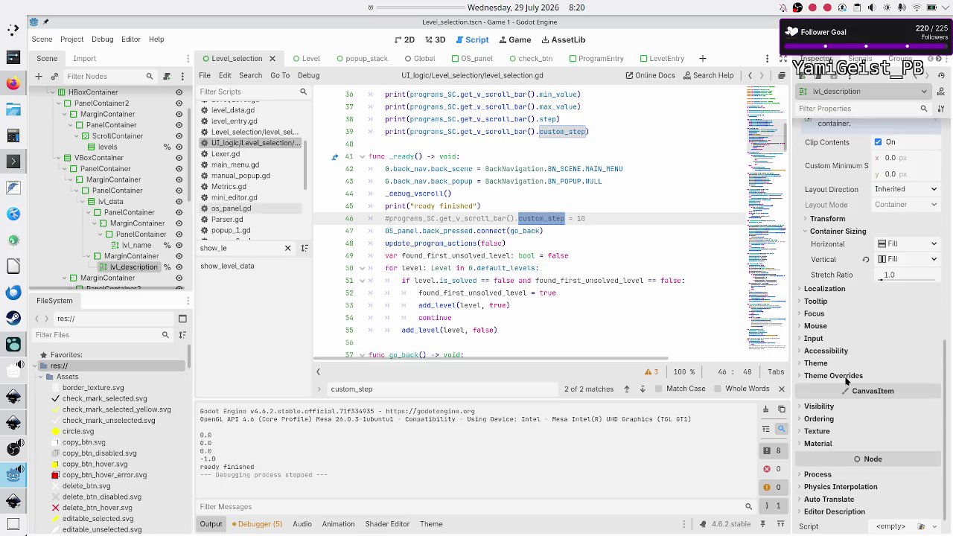
left_click(827, 365)
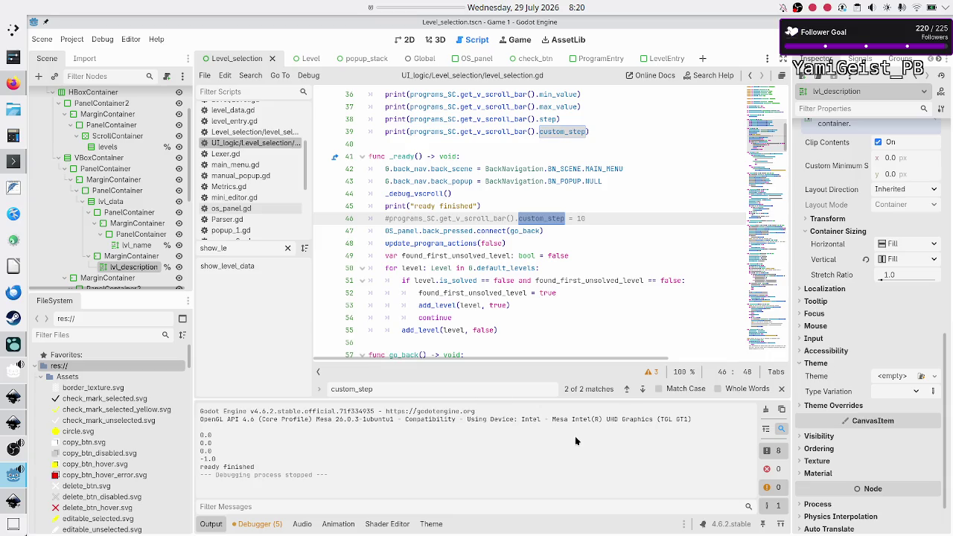
left_click(431, 524)
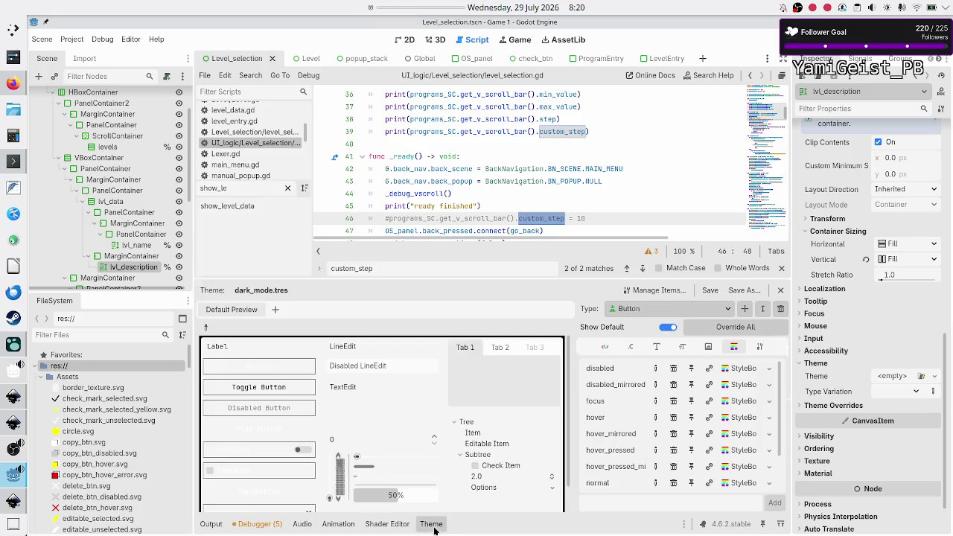
Step: Switch the Theme editor to VScrollBar and browse its Color, Constant, Font, Font Size, Icon and StyleBox items
left_click(683, 311)
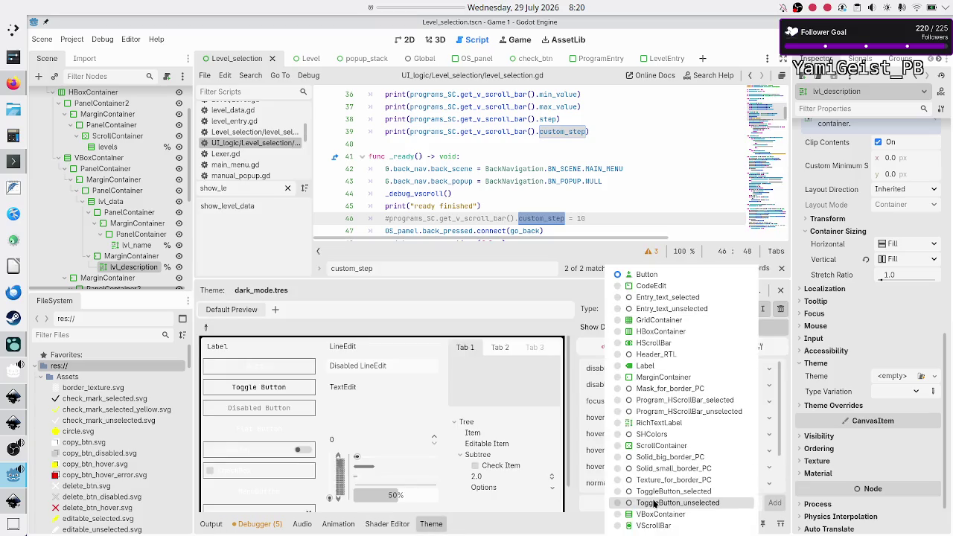
left_click(651, 526)
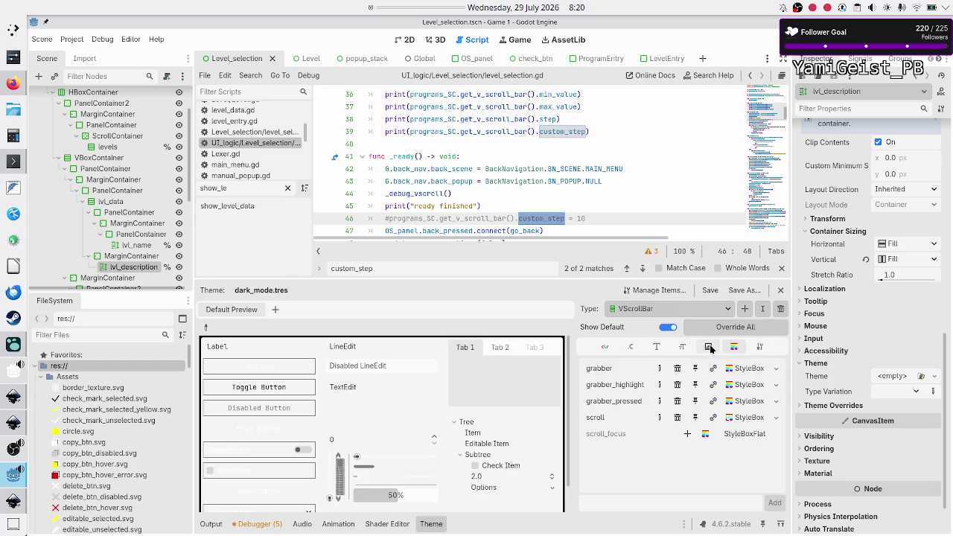
left_click(605, 348)
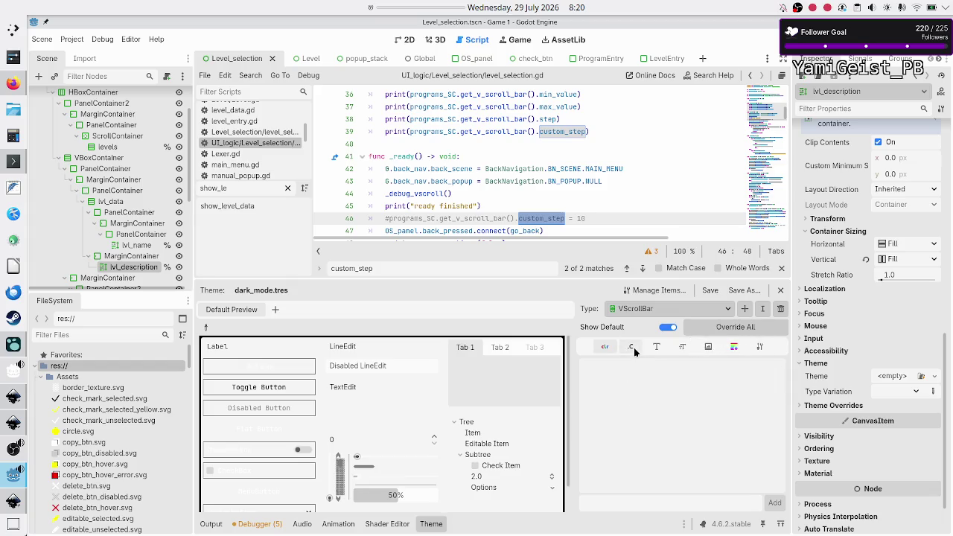
left_click(632, 348)
left_click(656, 347)
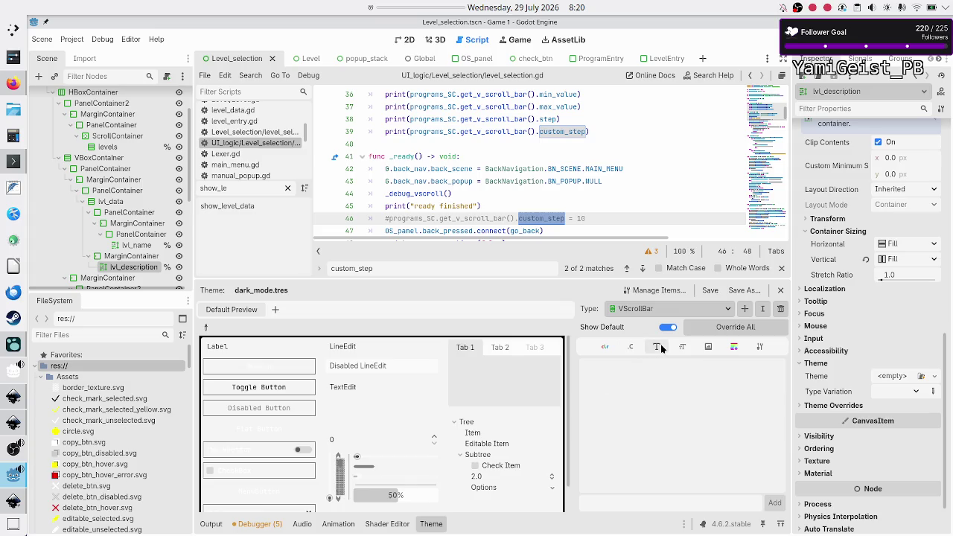
left_click(681, 348)
left_click(708, 349)
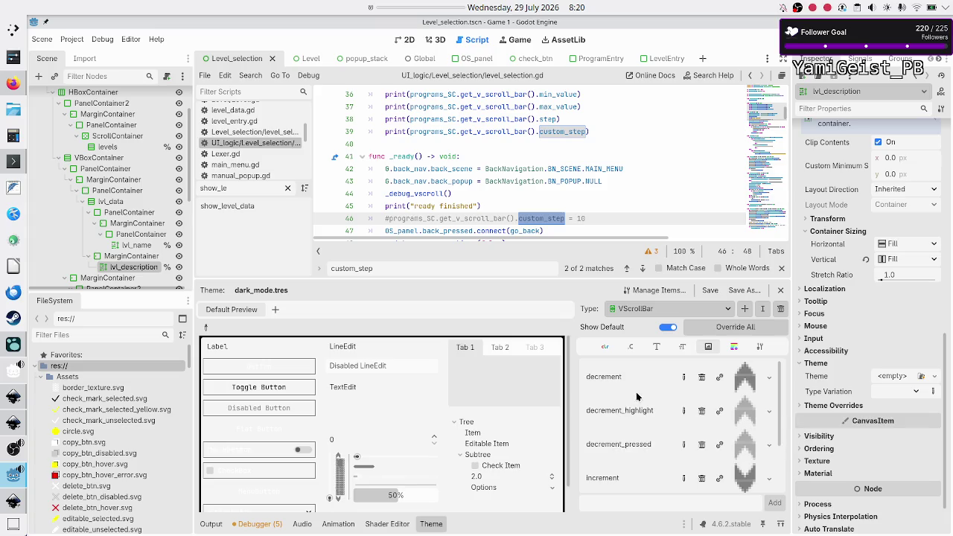
scroll(638, 441, "down", 2)
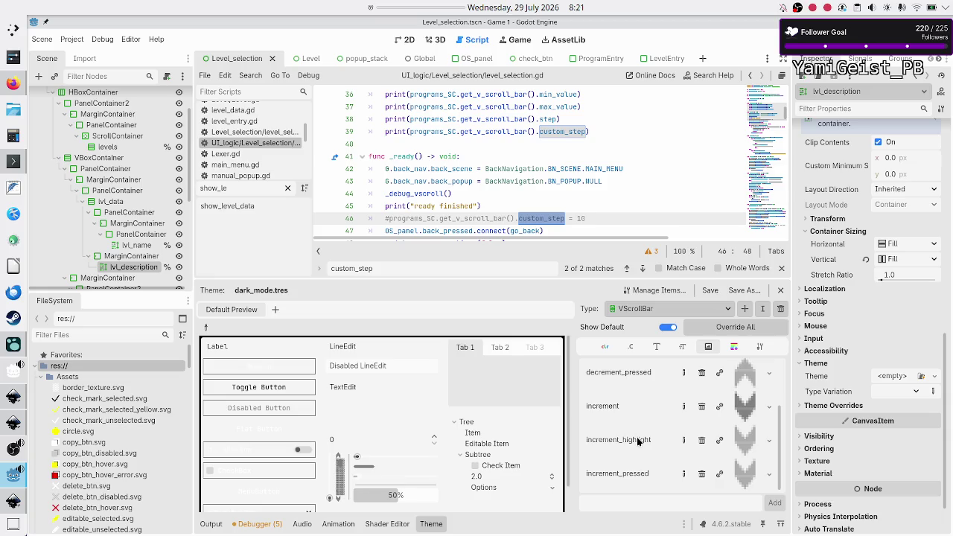
scroll(638, 440, "up", 3)
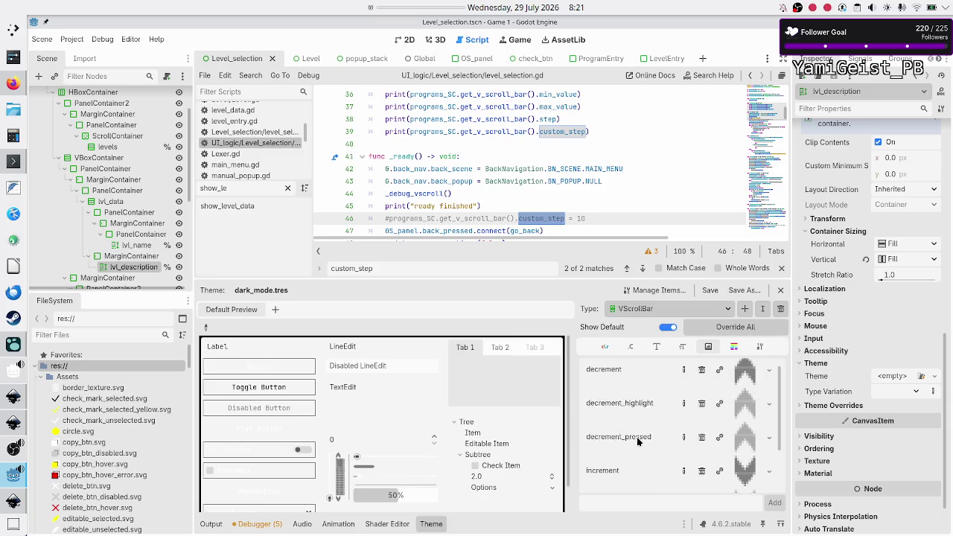
left_click(733, 348)
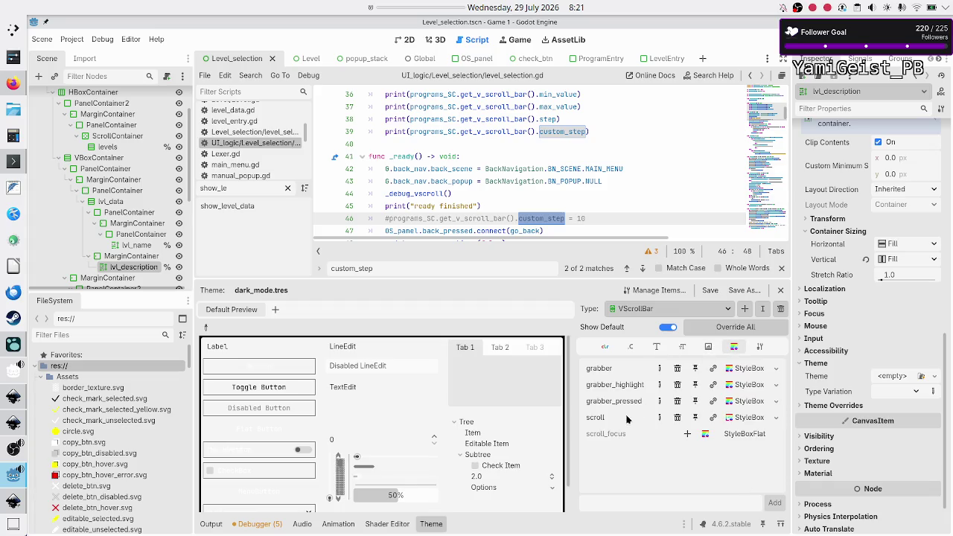
Step: Recheck VScrollBar's icon, font size, padding constants and colour items, then expand lvl_description's Theme Overrides
left_click(711, 346)
left_click(682, 348)
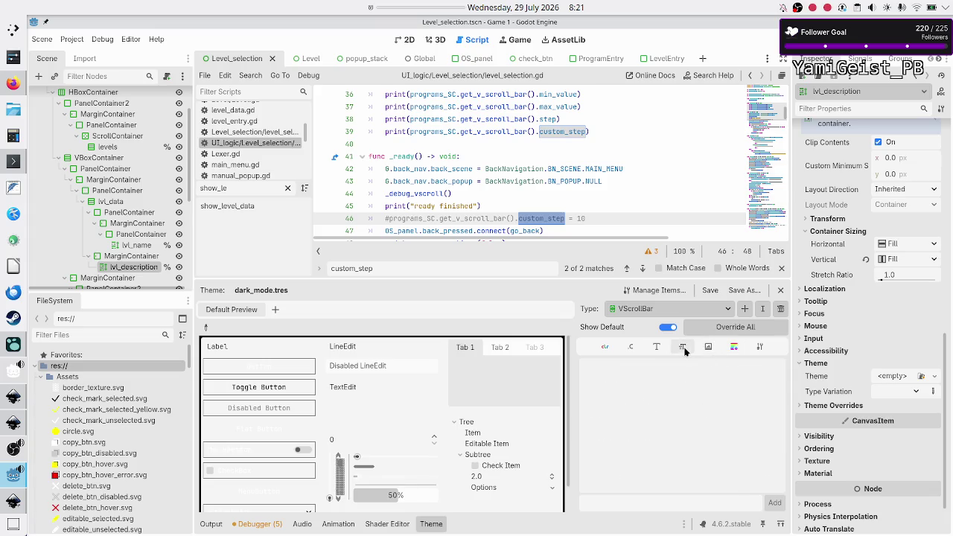
left_click(630, 347)
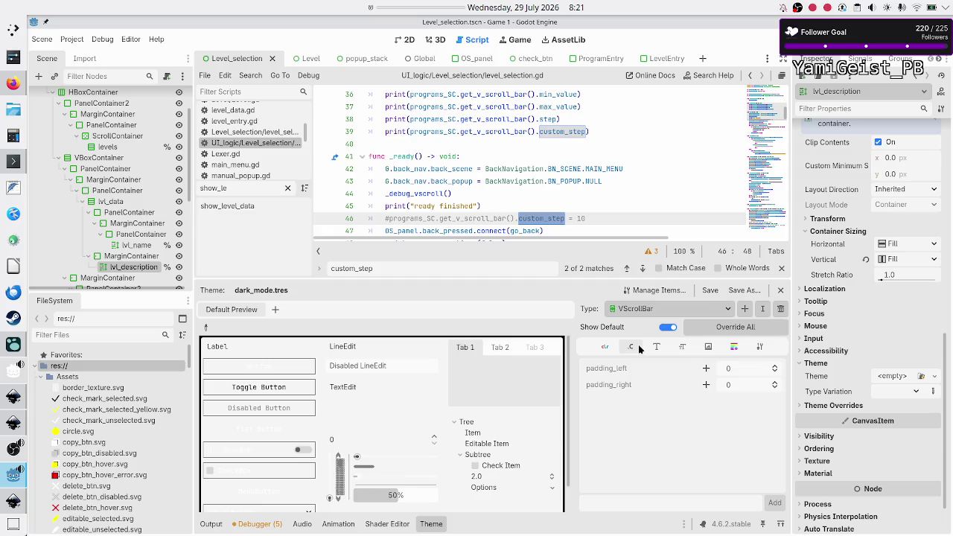
left_click(605, 348)
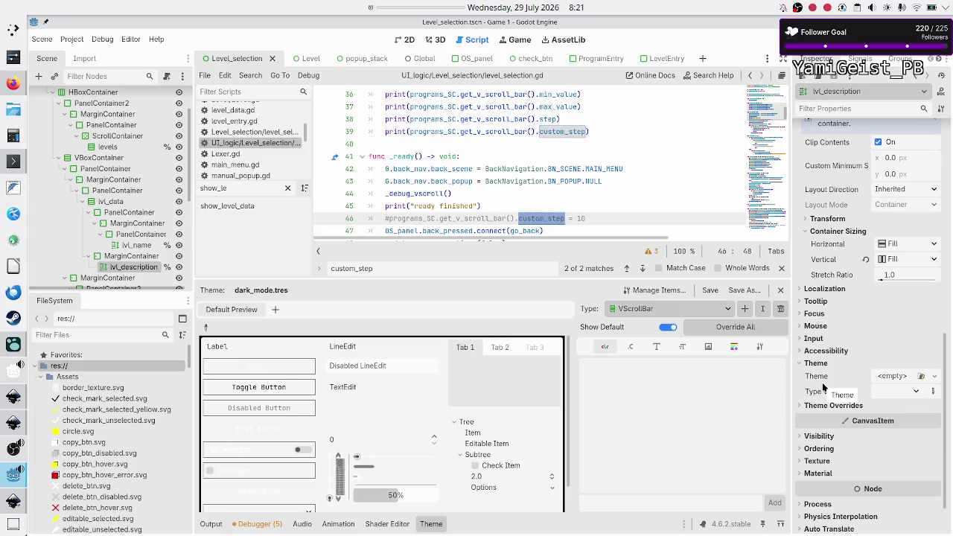
mouse_move(833, 391)
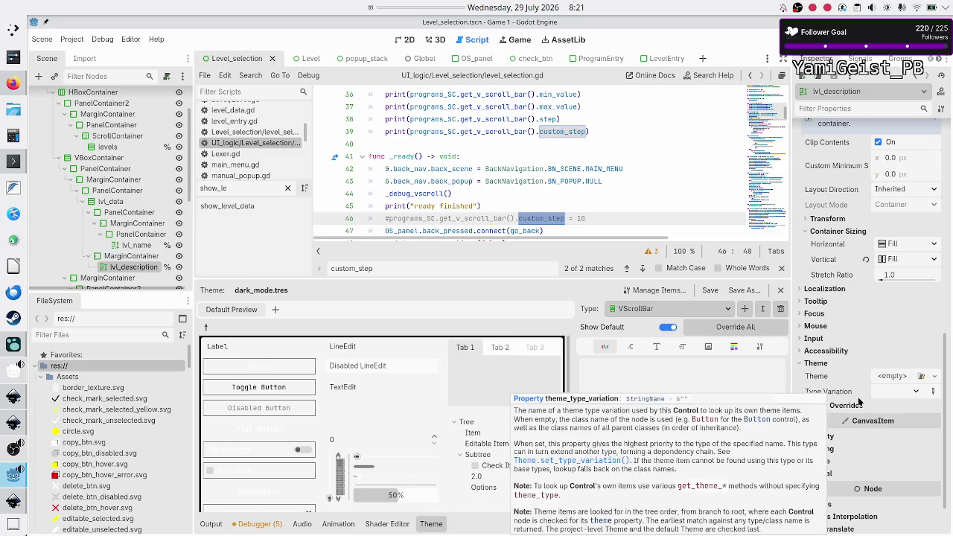
left_click(852, 406)
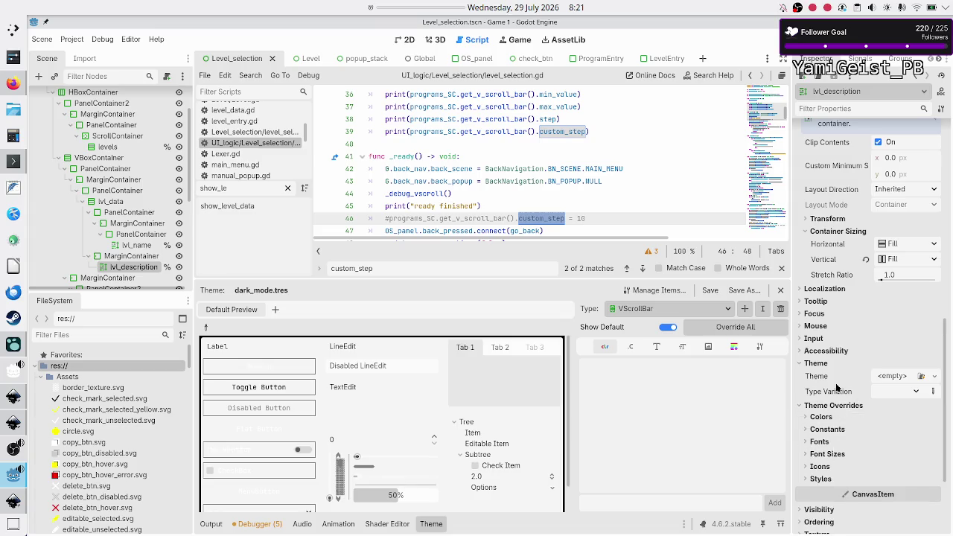
scroll(836, 390, "up", 10)
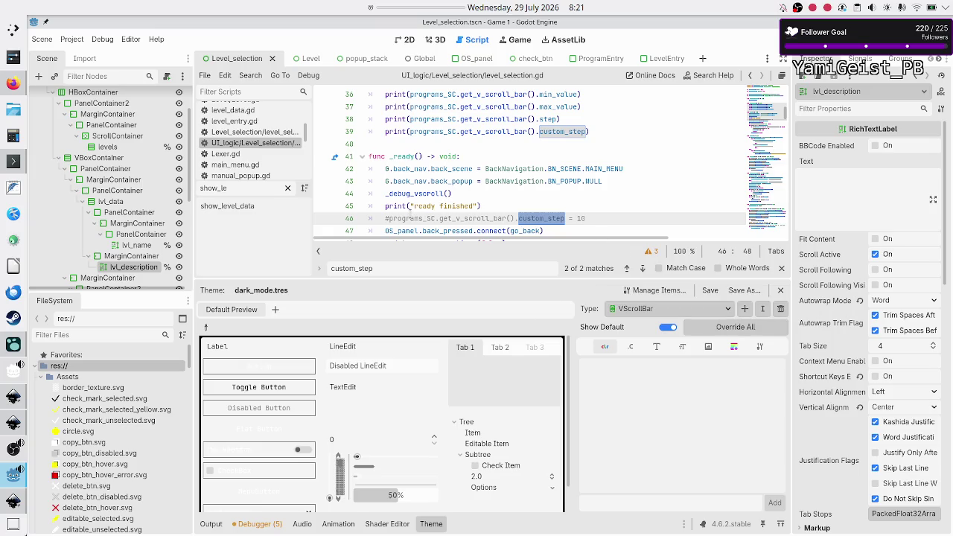
Step: Run the project to test level selection, close the game, and inspect the ScrollContainer node
double_click(410, 218)
left_click(409, 217)
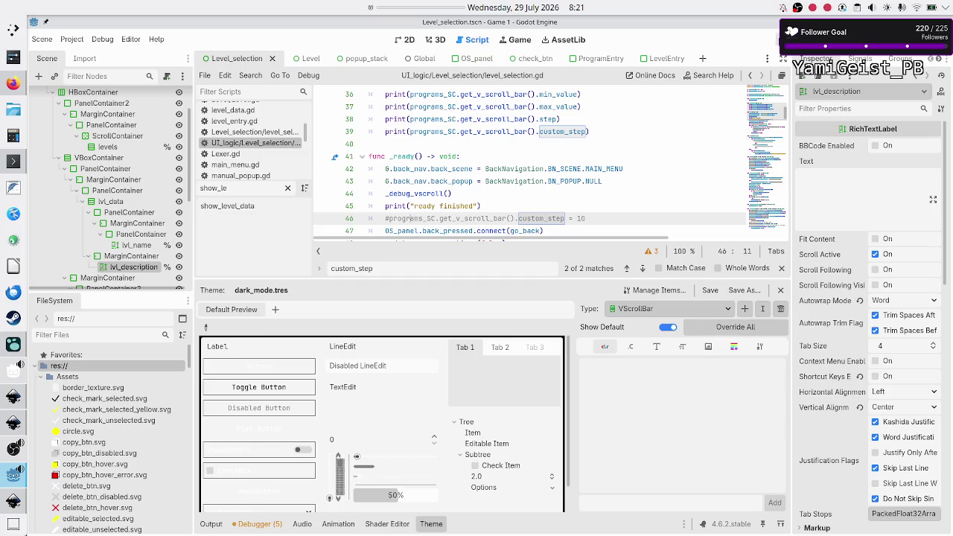
left_click(777, 37)
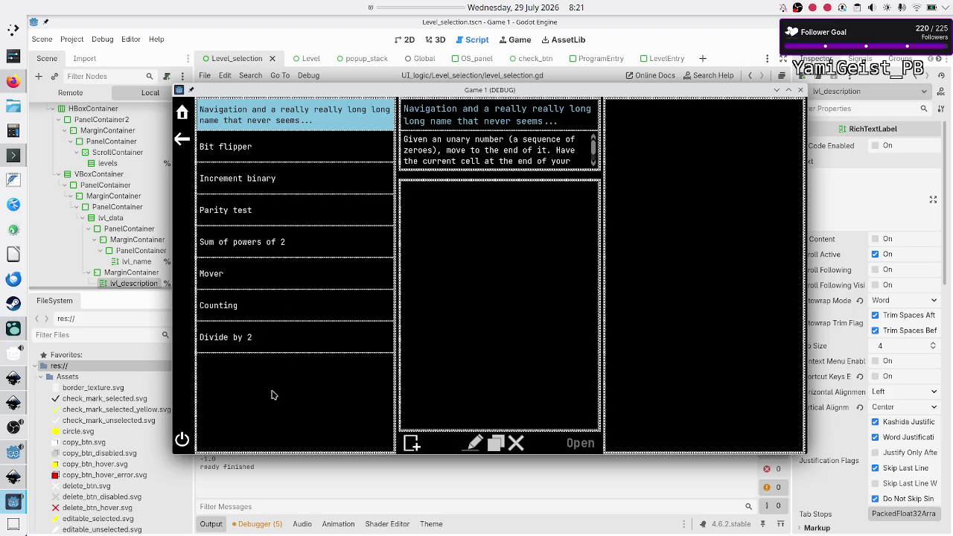
left_click(799, 90)
left_click(122, 137)
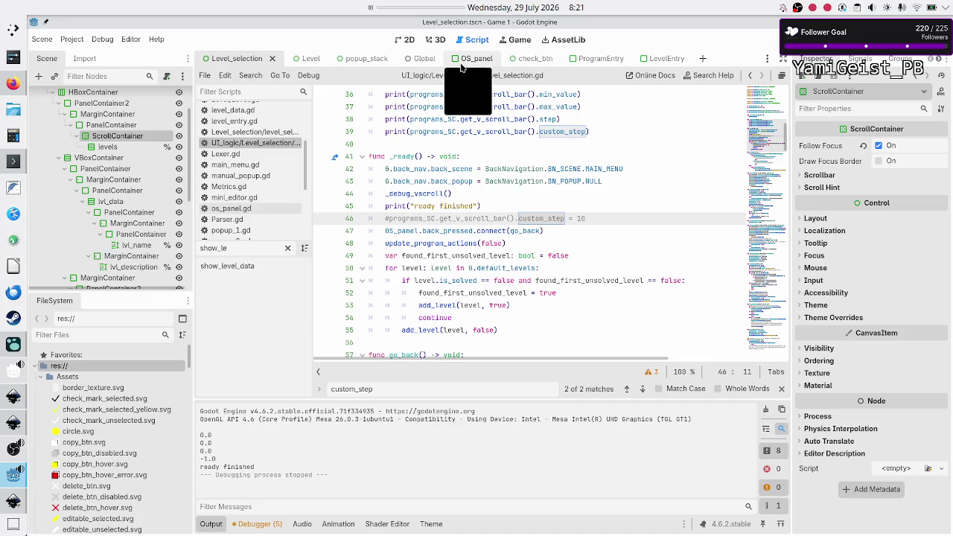
left_click(417, 60)
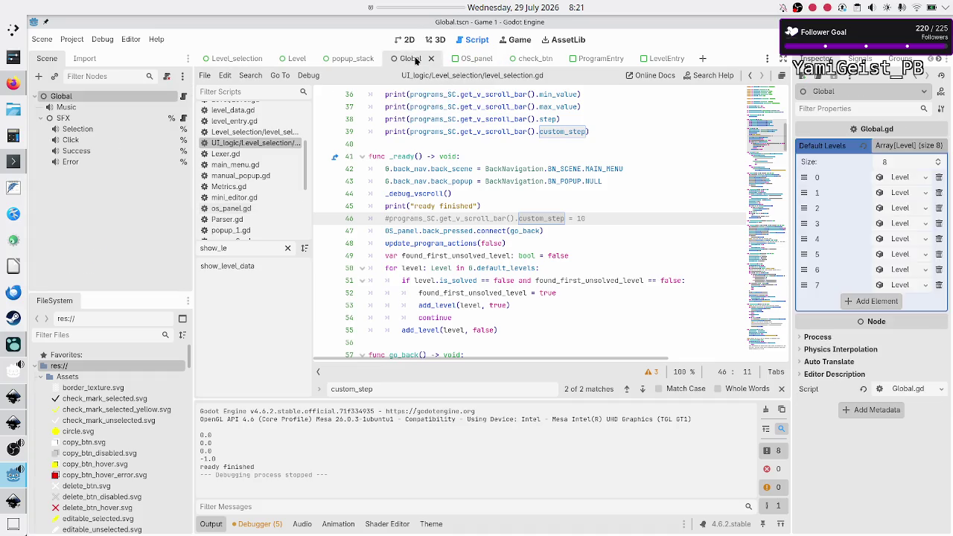
Step: Add eight more elements to Default Levels, bringing it to 16 entries
left_click(890, 300)
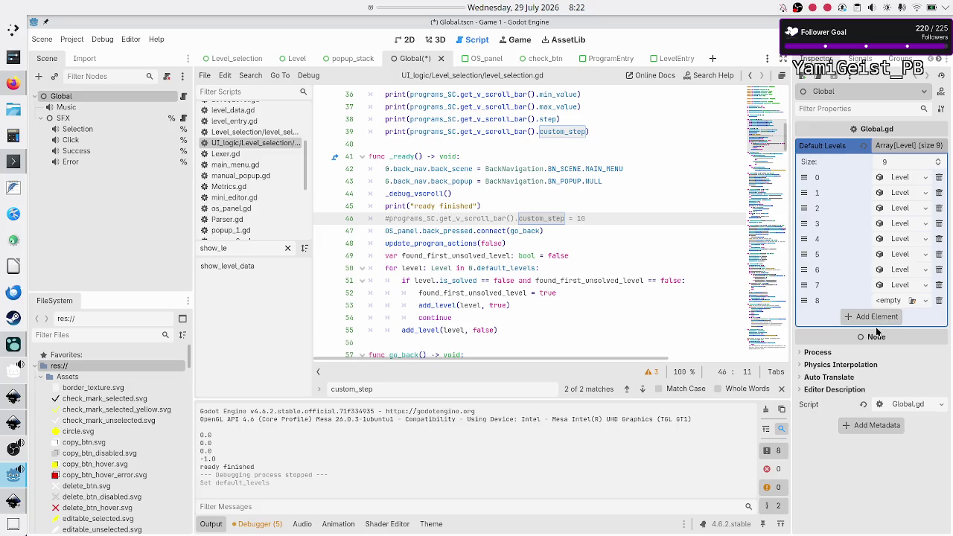
left_click(885, 317)
left_click(877, 332)
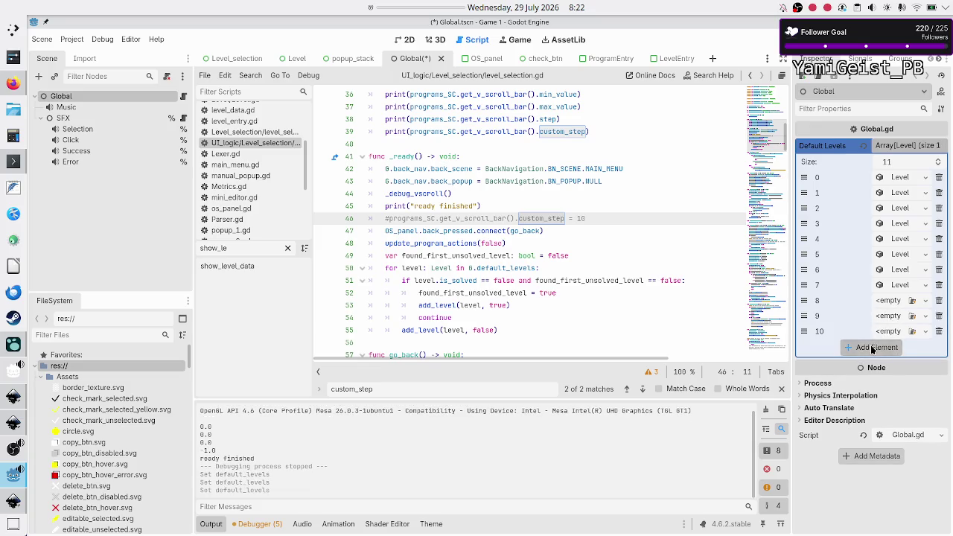
left_click(873, 348)
left_click(874, 364)
left_click(870, 380)
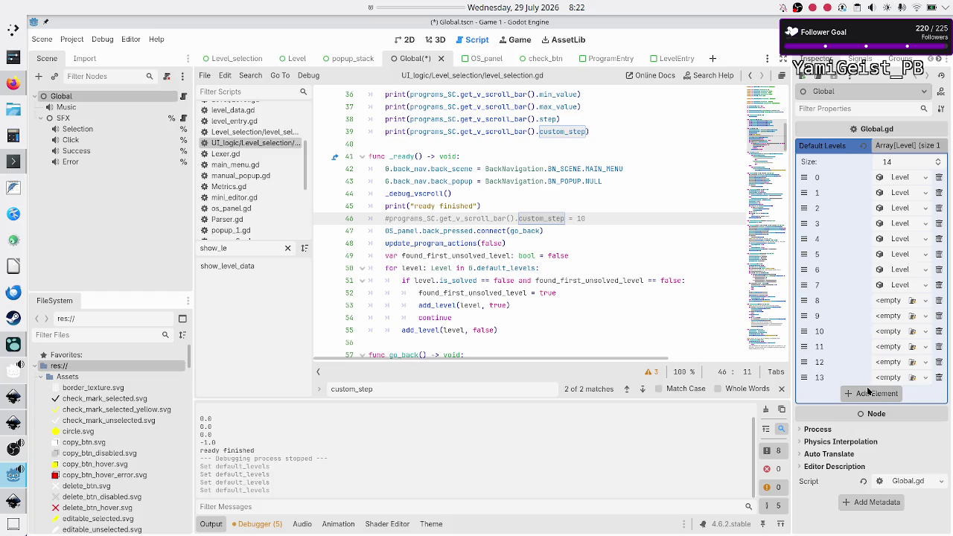
left_click(868, 395)
left_click(865, 413)
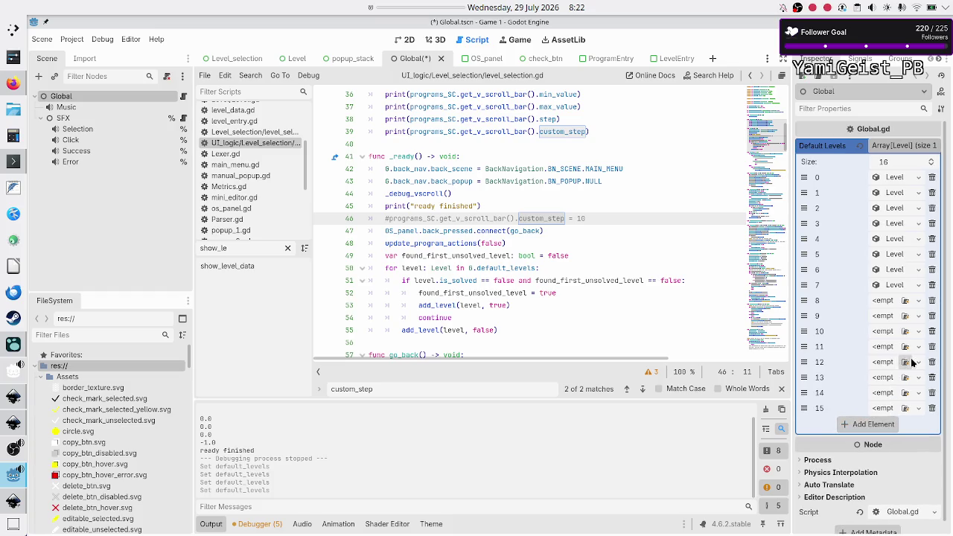
Step: Create a new Level resource in element 8, name it test, and copy it
left_click(919, 300)
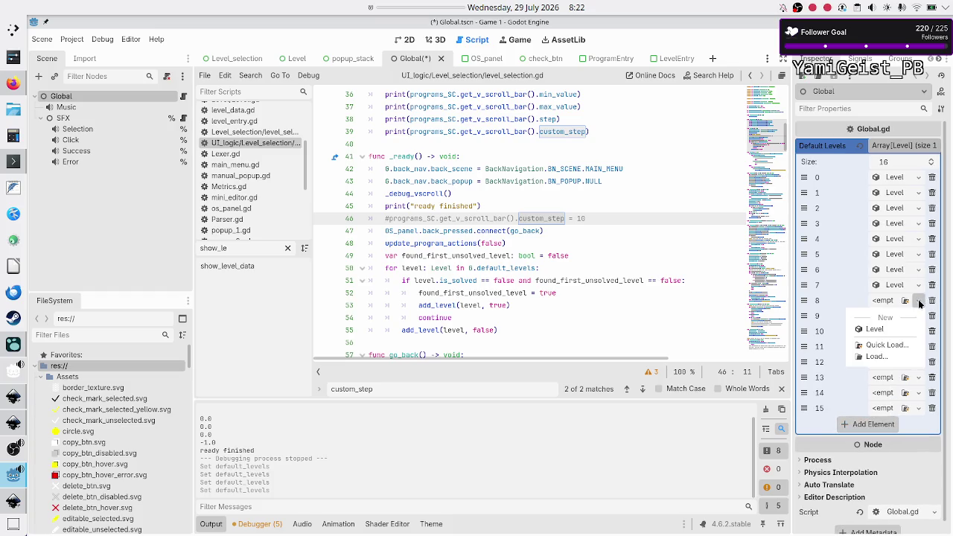
left_click(894, 334)
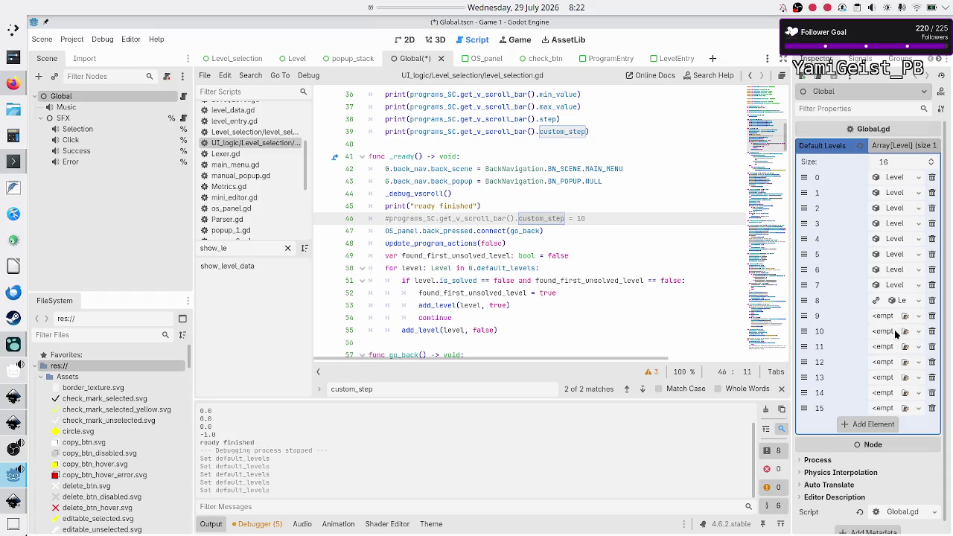
left_click(895, 301)
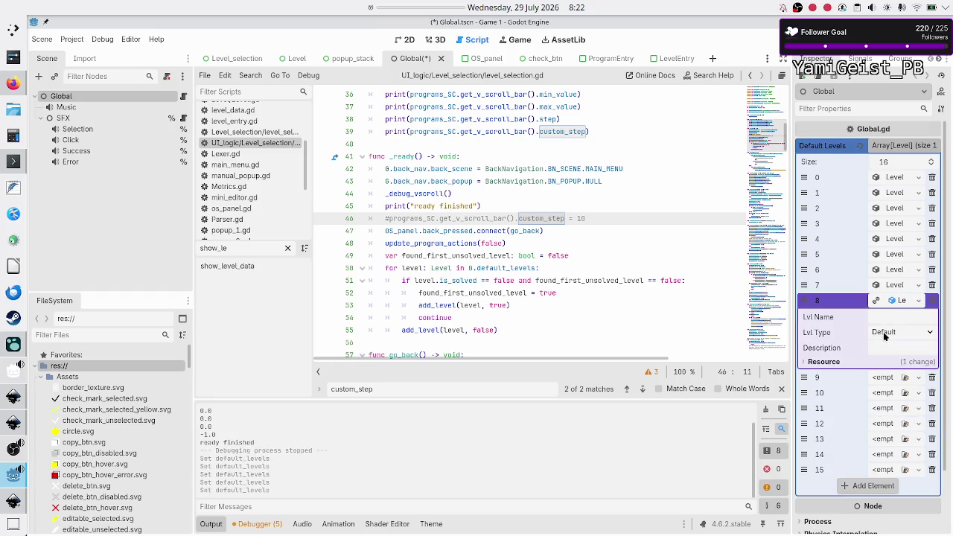
left_click(887, 316)
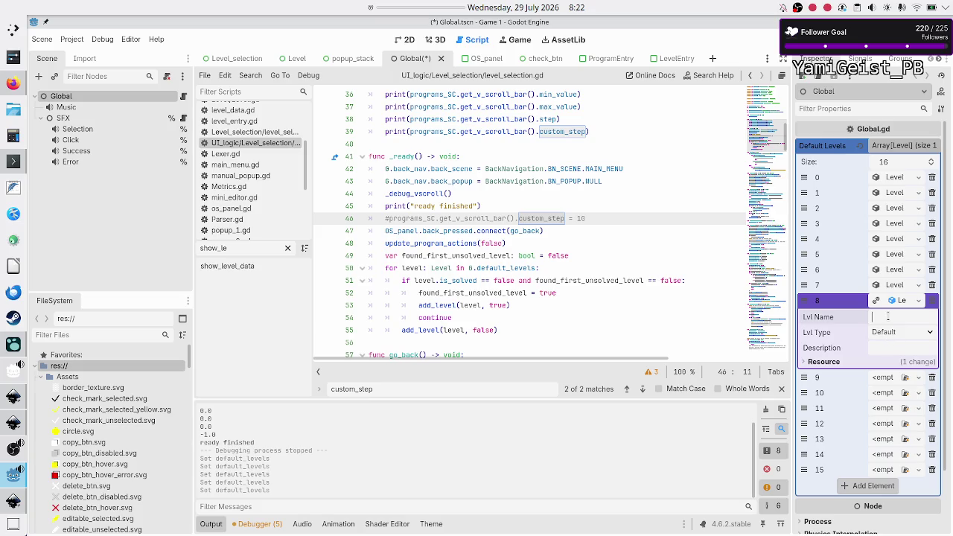
type("test")
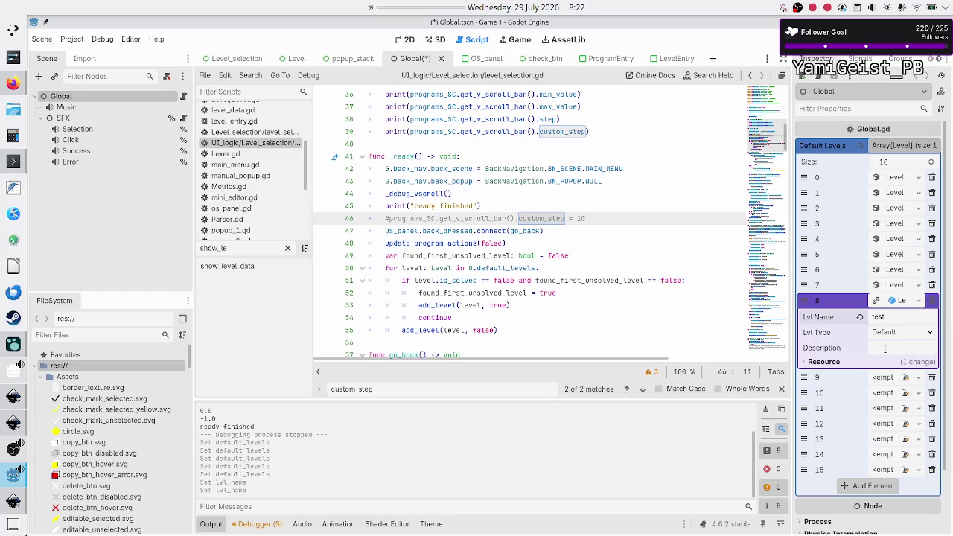
left_click(917, 301)
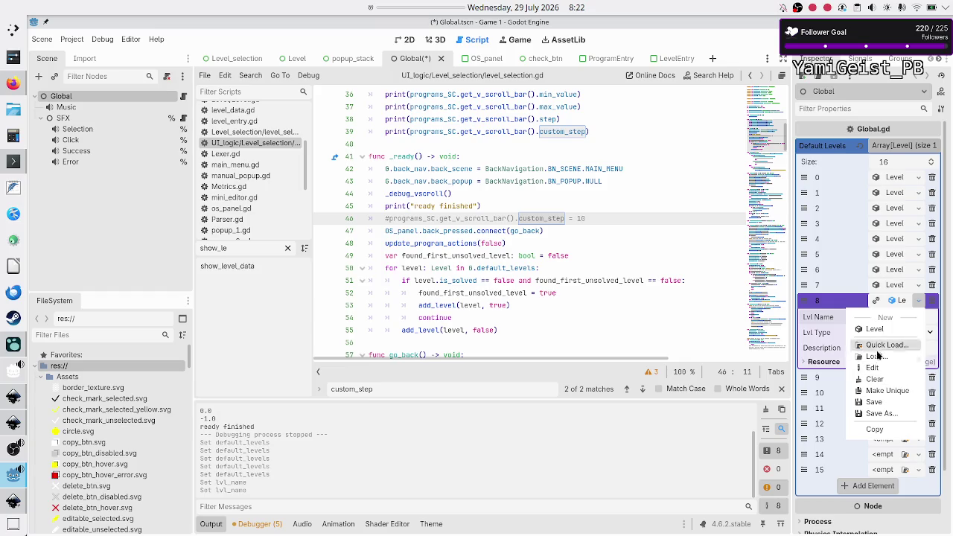
left_click(880, 429)
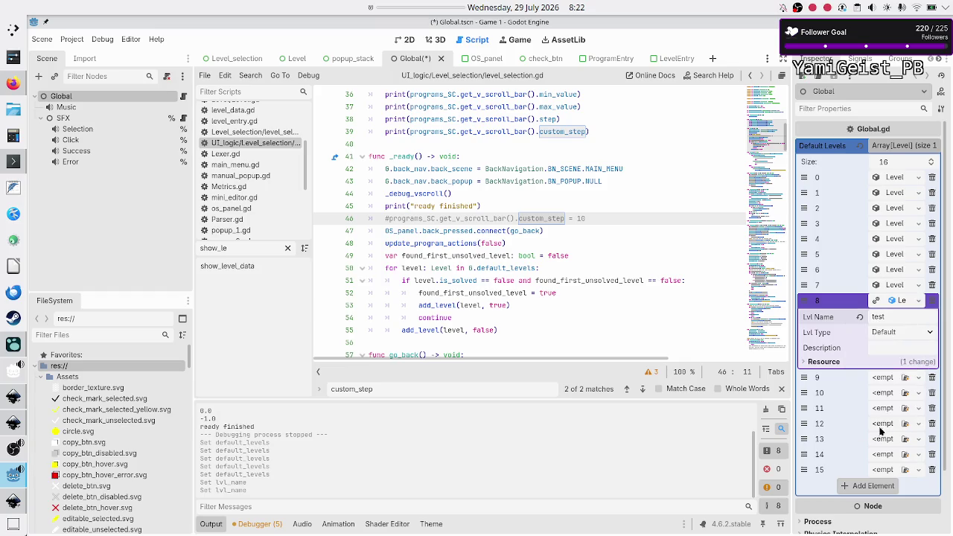
Step: Paste the test level into element 9 and unique copies into elements 10–12
left_click(918, 377)
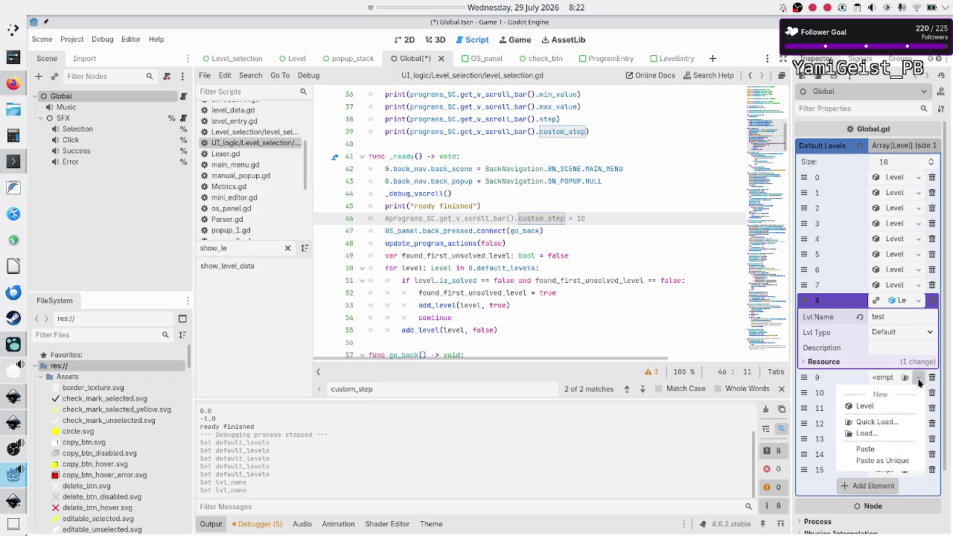
left_click(875, 455)
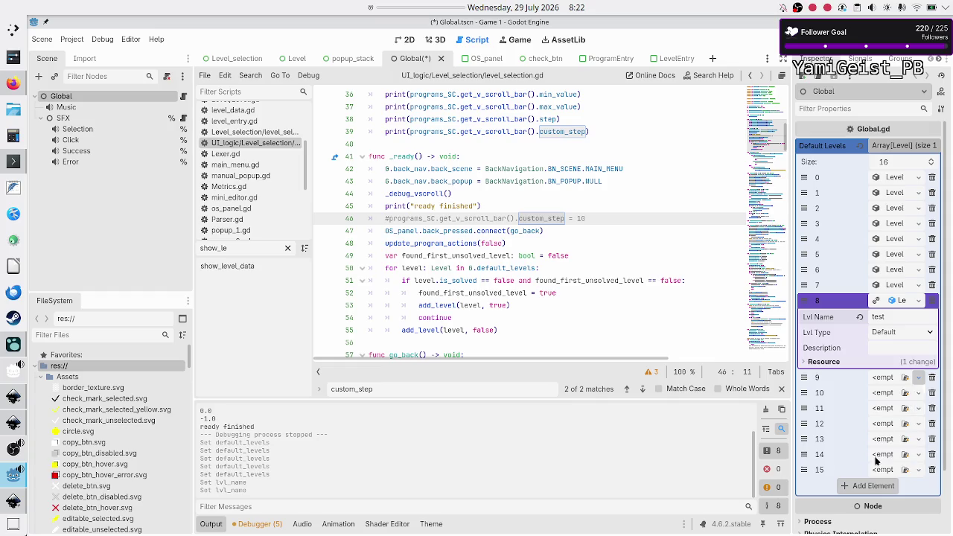
left_click(920, 393)
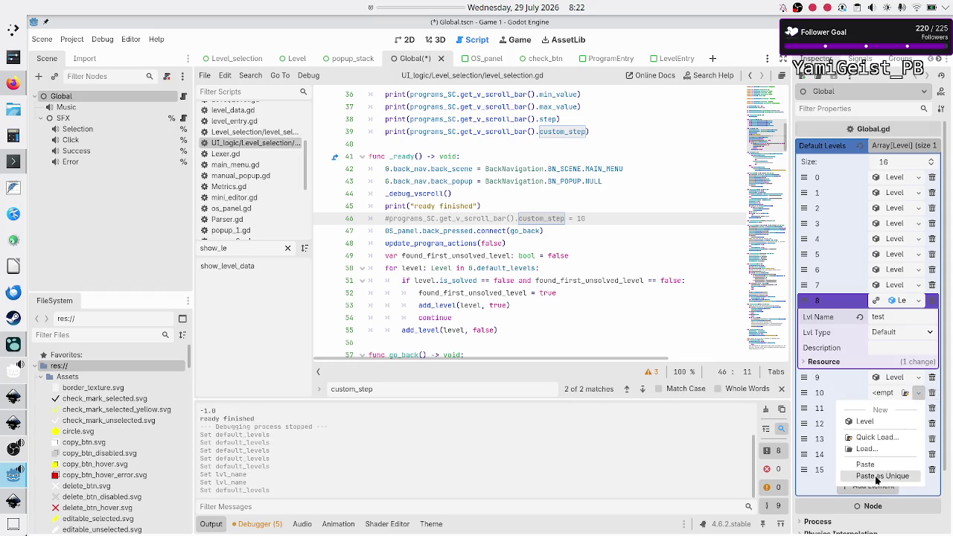
left_click(878, 478)
left_click(917, 408)
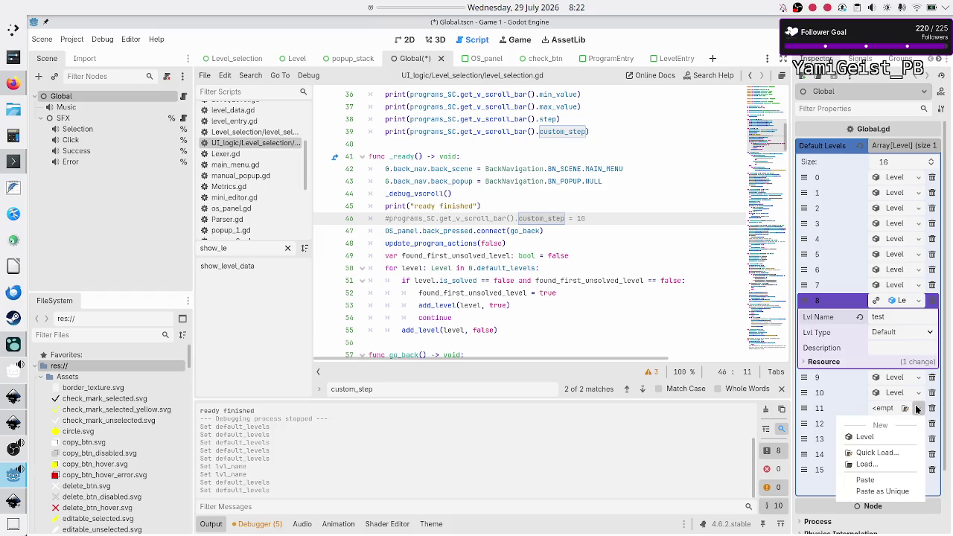
left_click(864, 491)
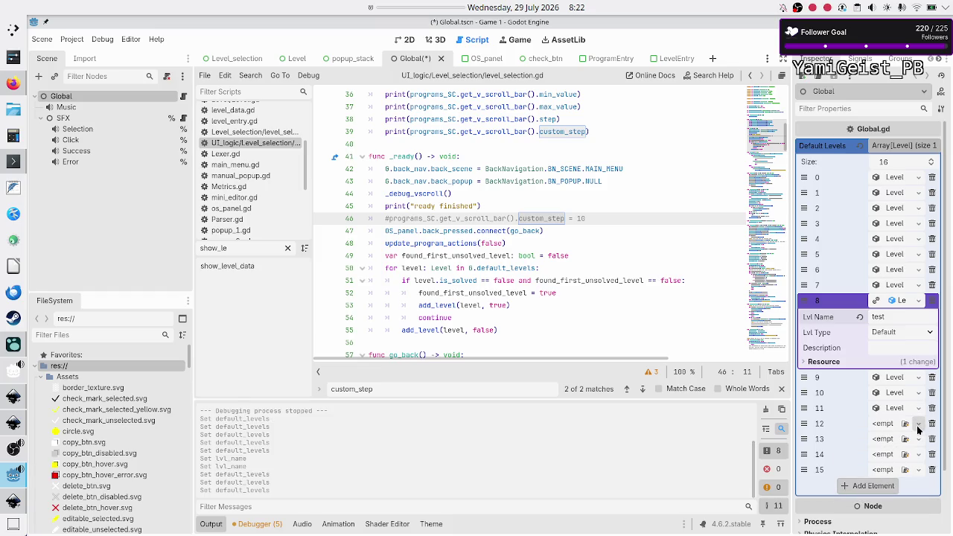
left_click(917, 424)
left_click(882, 506)
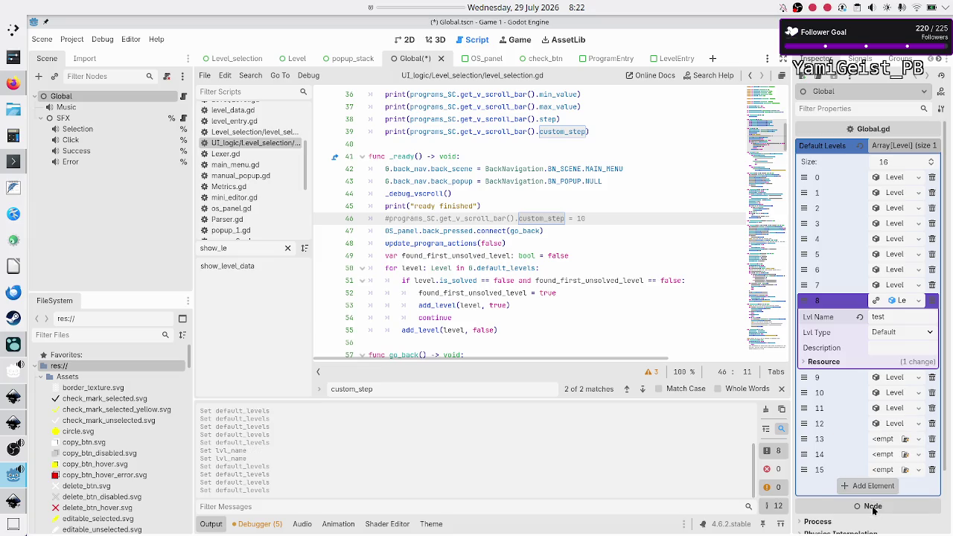
Step: Paste unique copies of the test level into elements 13–15, then save and run the game
left_click(917, 439)
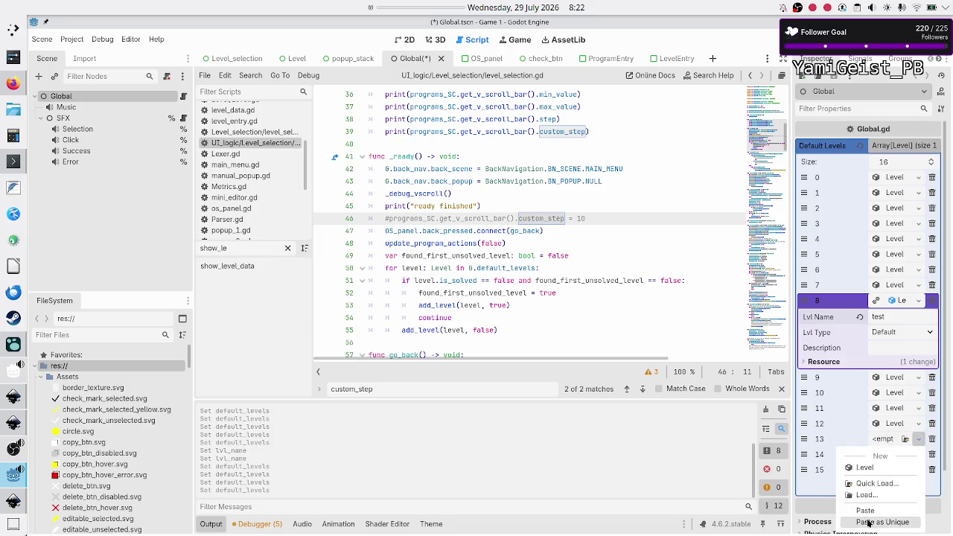
left_click(882, 521)
left_click(917, 454)
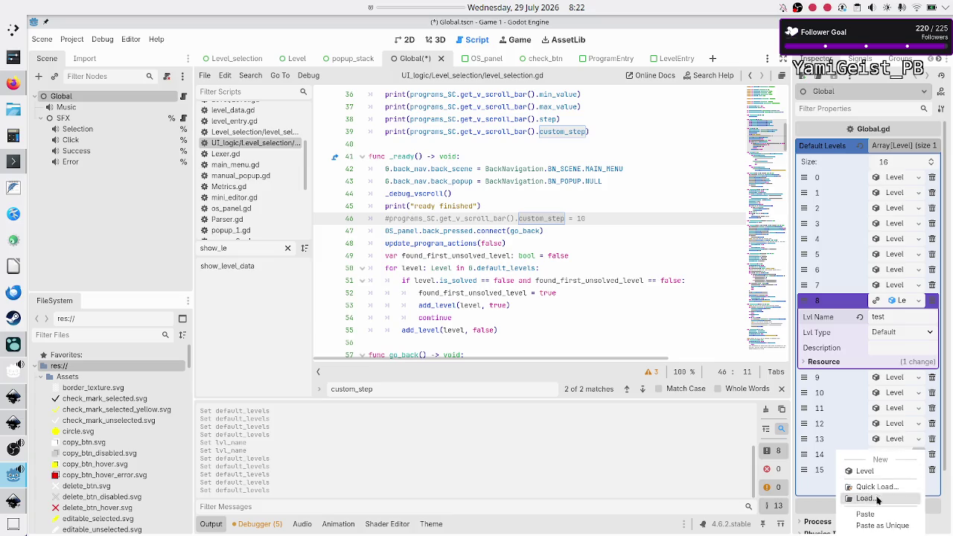
left_click(882, 527)
left_click(917, 469)
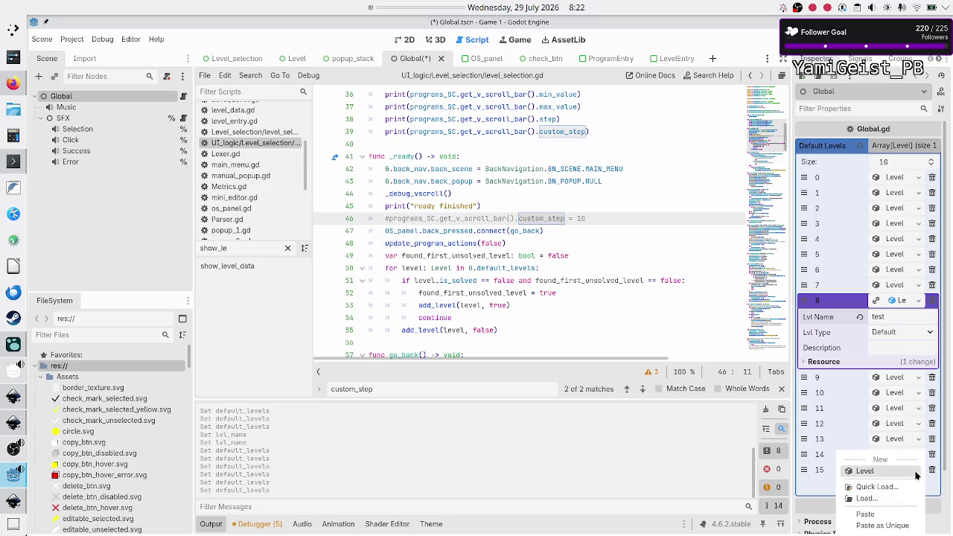
left_click(881, 525)
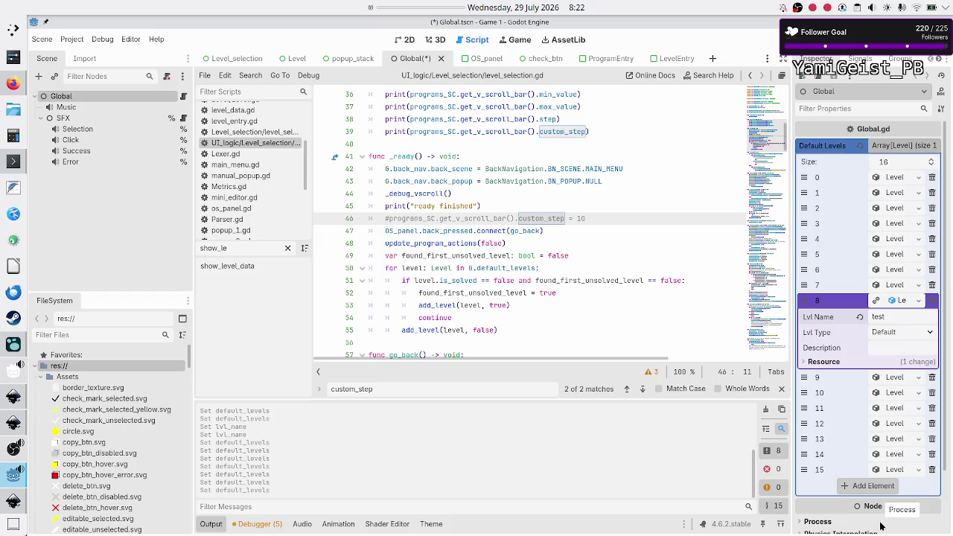
key("F5")
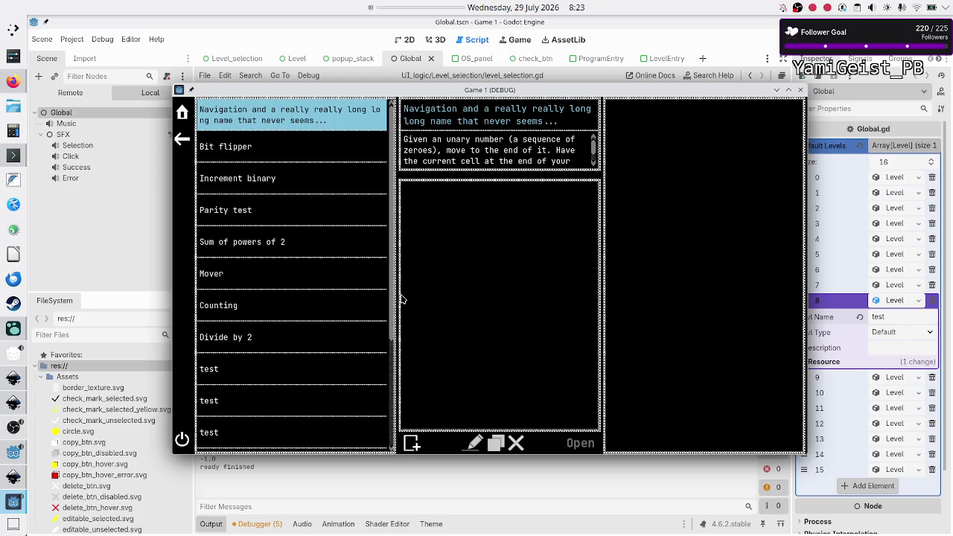
scroll(390, 300, "down", 4)
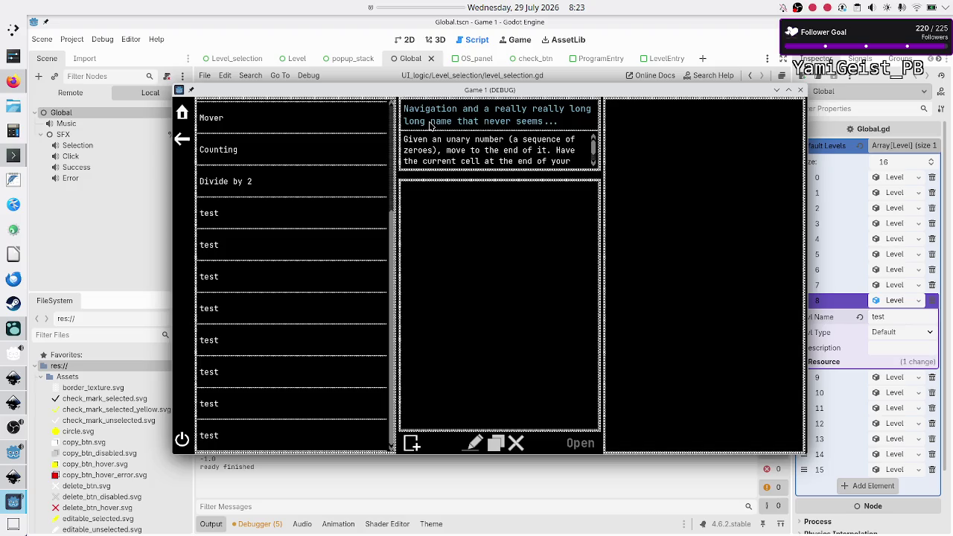
double_click(452, 89)
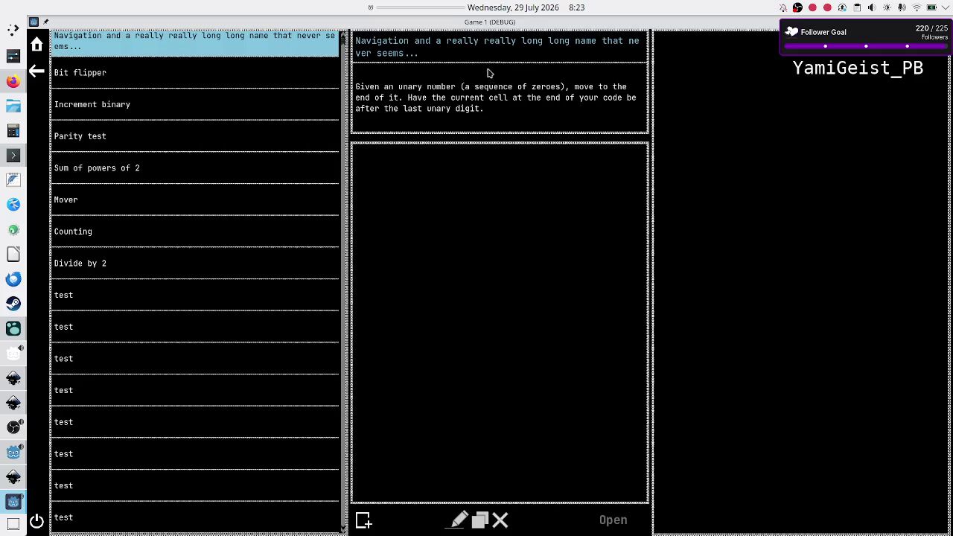
double_click(501, 20)
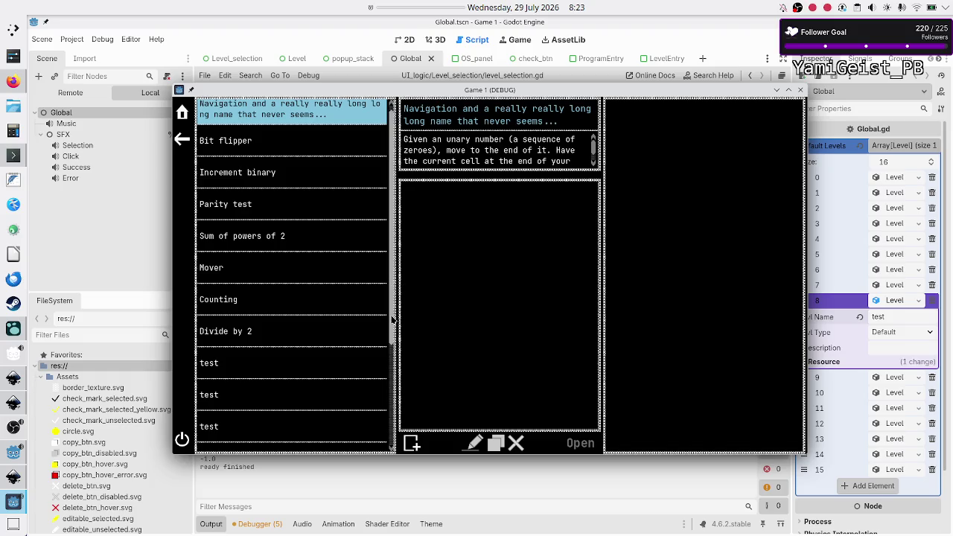
Step: Test the level list and description scrollbars in the game, then stop it with F8
mouse_move(395, 287)
left_mouse_down()
mouse_move(393, 314)
mouse_move(394, 299)
left_mouse_up()
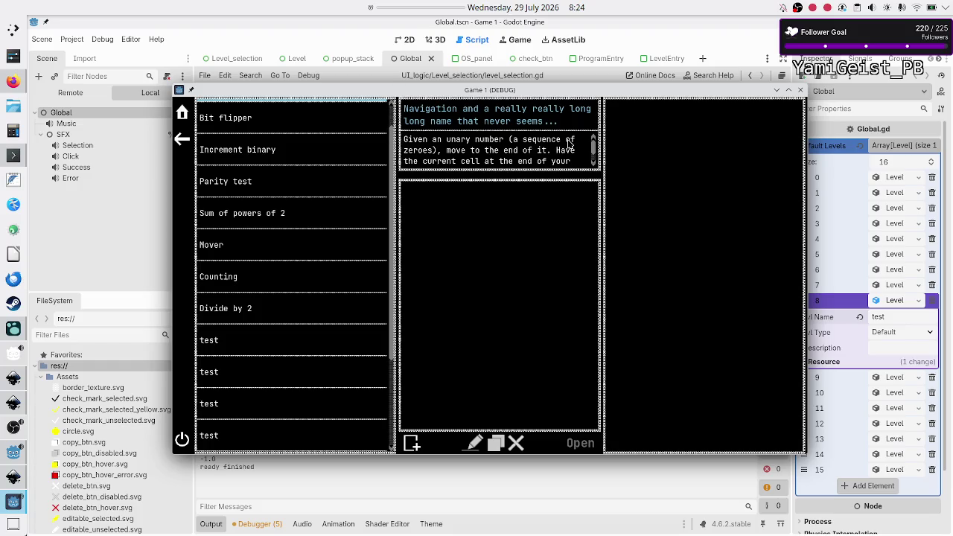
left_click(594, 165)
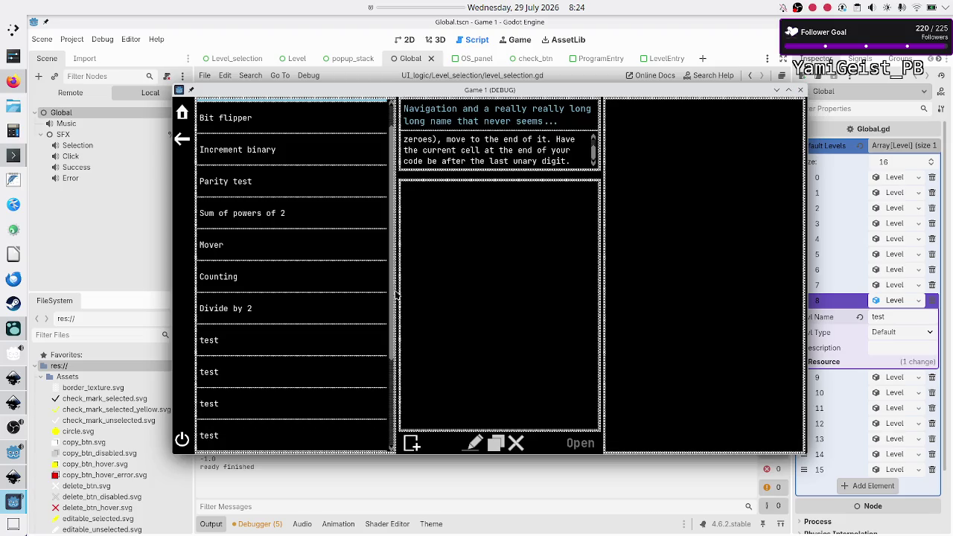
scroll(389, 370, "down", 3)
mouse_move(390, 370)
left_mouse_down()
mouse_move(390, 404)
mouse_move(391, 211)
mouse_move(387, 359)
mouse_move(396, 387)
mouse_move(407, 206)
mouse_move(389, 269)
left_mouse_up()
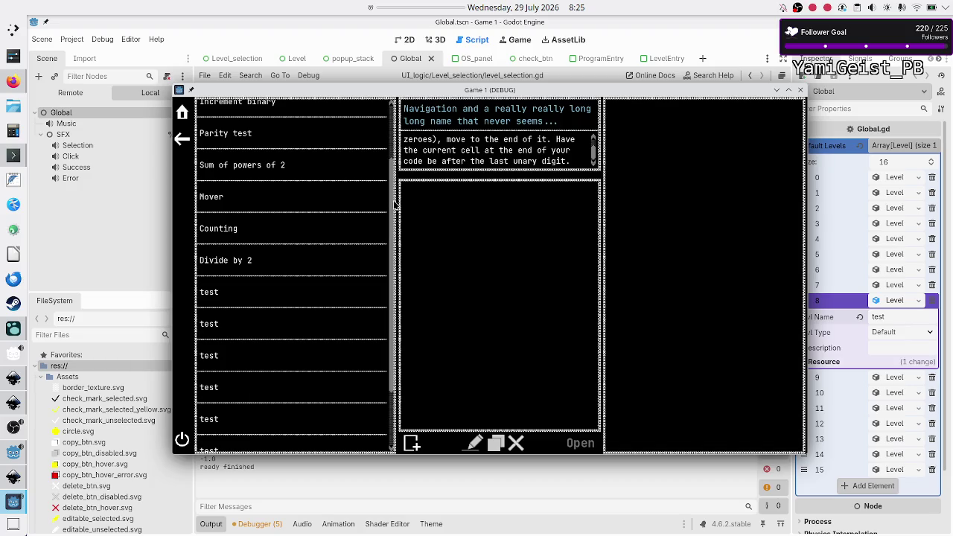
mouse_move(393, 207)
left_mouse_down()
mouse_move(389, 271)
mouse_move(404, 152)
mouse_move(391, 313)
left_mouse_up()
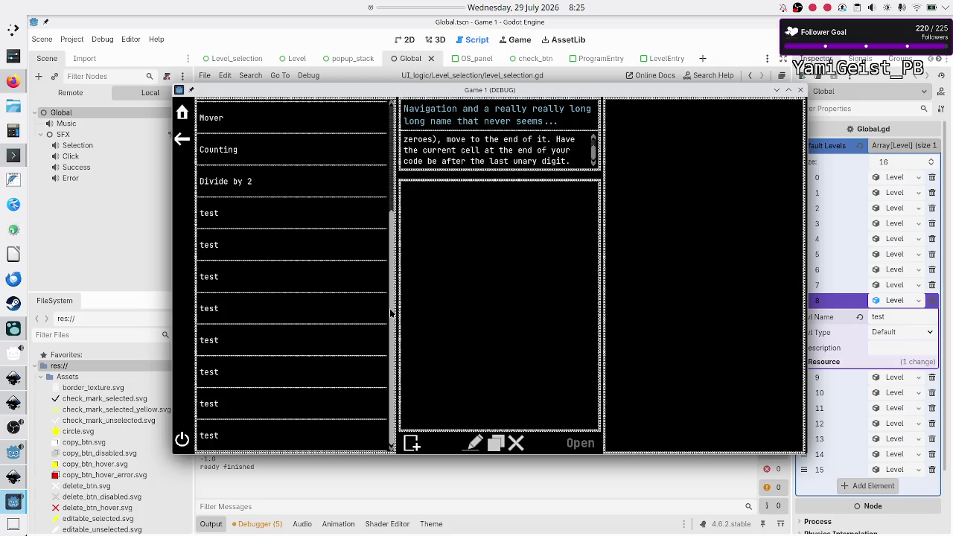
scroll(383, 301, "up", 3)
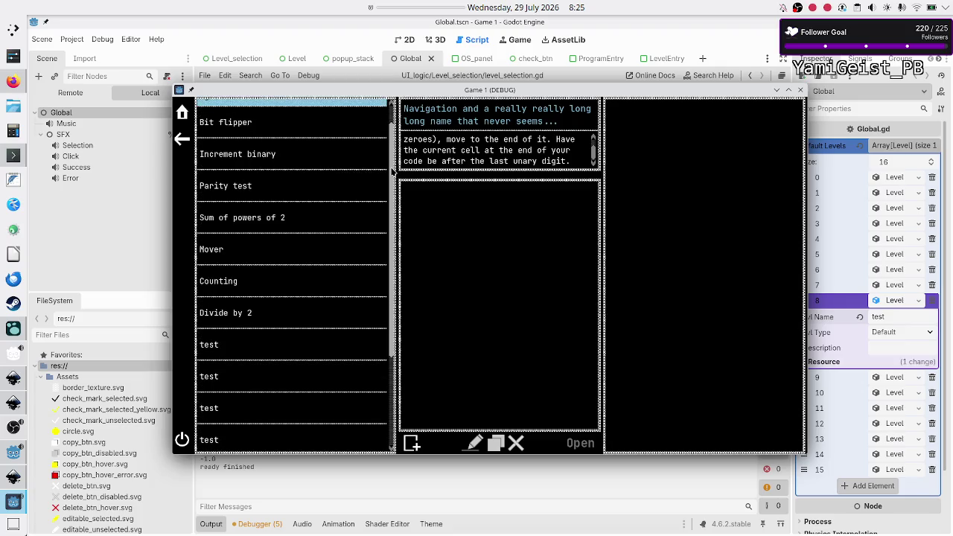
scroll(383, 301, "down", 3)
scroll(383, 201, "up", 3)
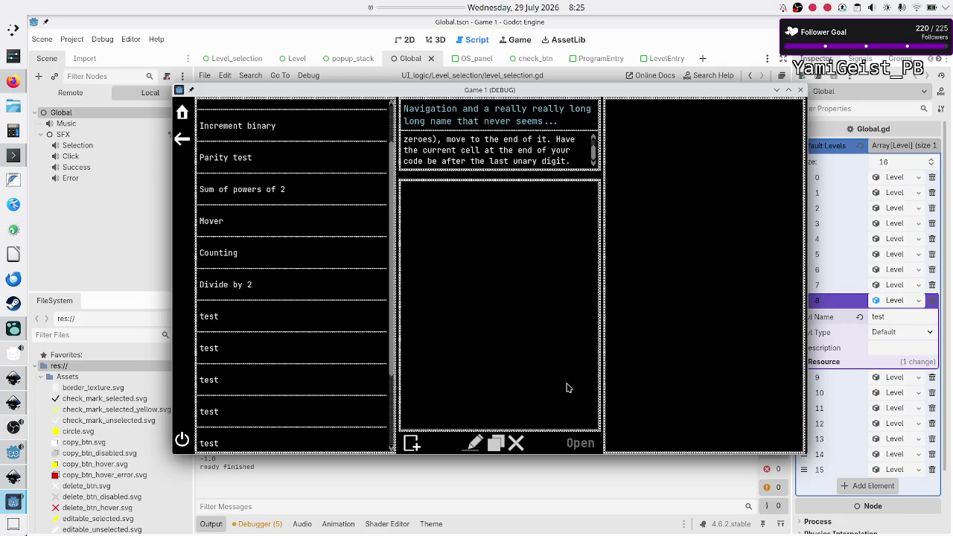
key("F8")
left_click(431, 523)
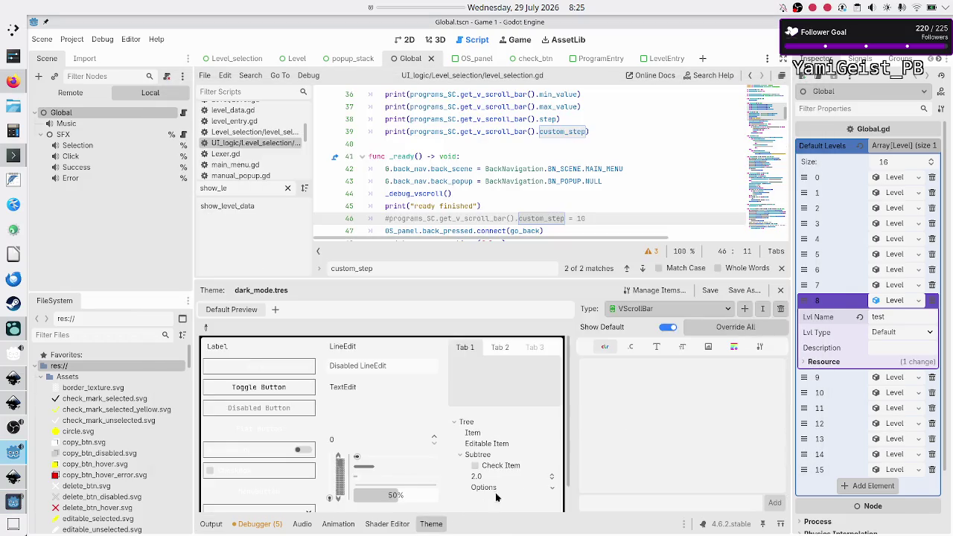
Step: Review VScrollBar's constants, colours and font sizes, then search the documentation for custom_Step
left_click(634, 352)
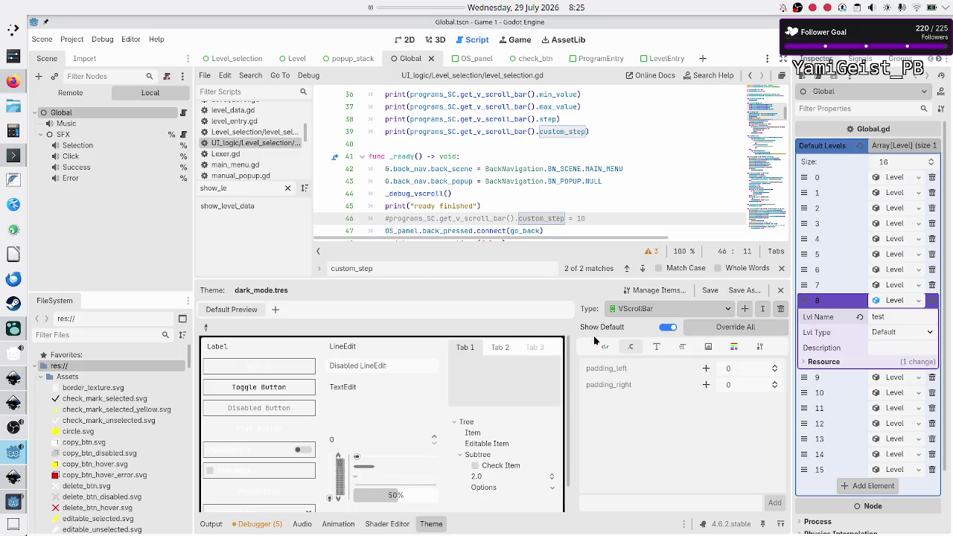
left_click(601, 346)
left_click(630, 347)
left_click(601, 347)
left_click(631, 347)
left_click(658, 347)
left_click(681, 348)
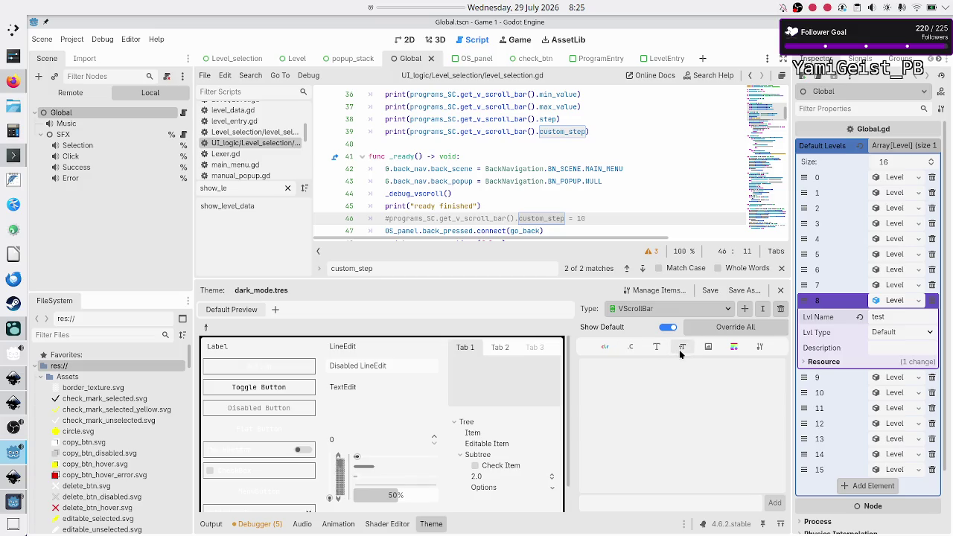
left_click(715, 75)
type("custom_S")
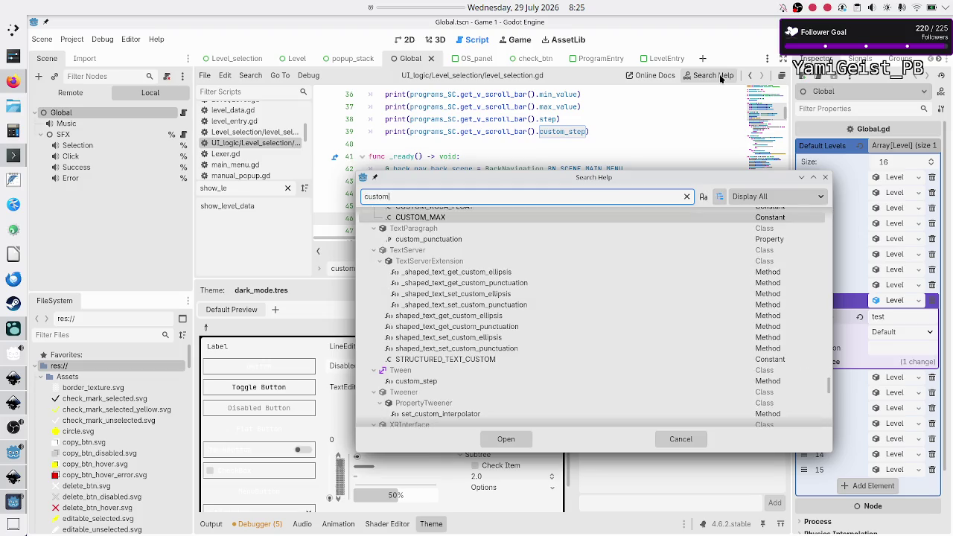
type("tep")
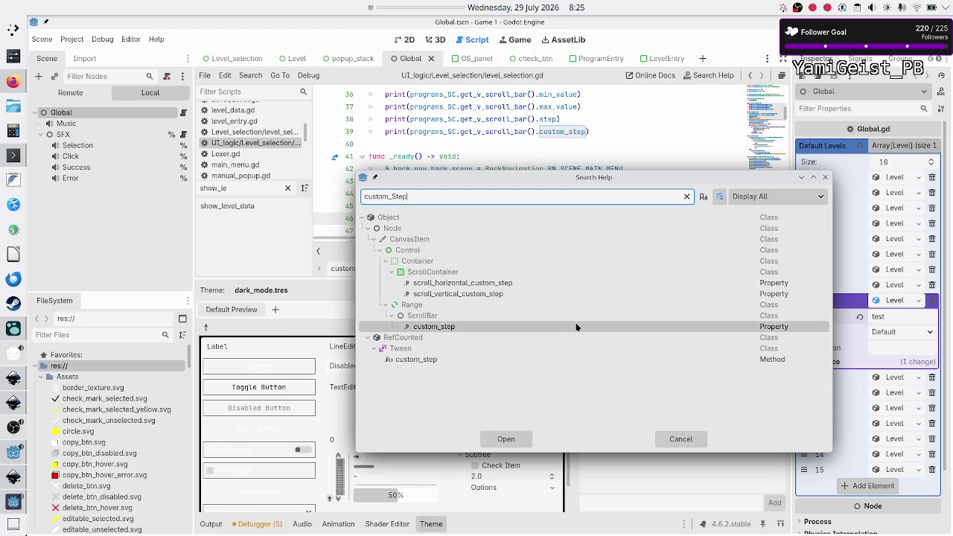
double_click(459, 329)
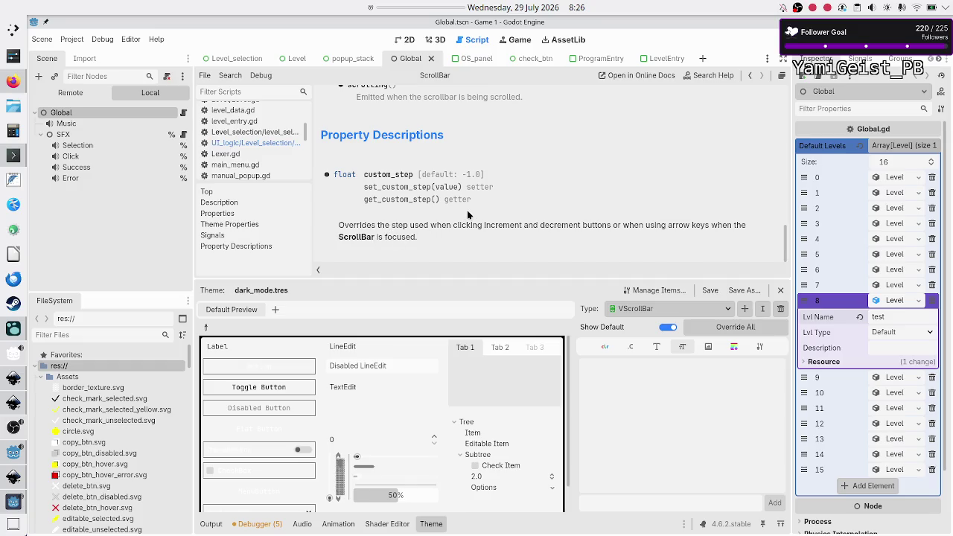
scroll(467, 214, "up", 1)
scroll(467, 214, "up", 15)
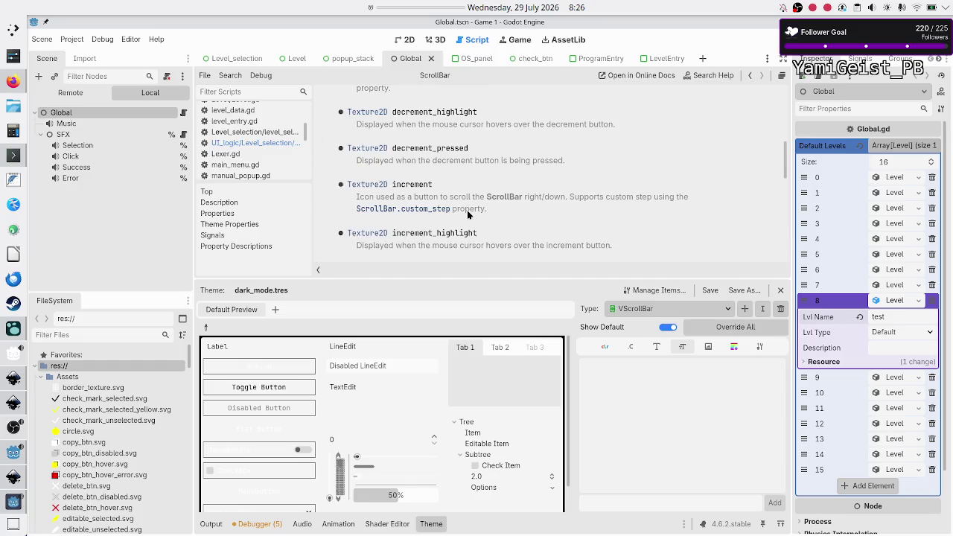
scroll(467, 214, "down", 5)
scroll(467, 215, "down", 3)
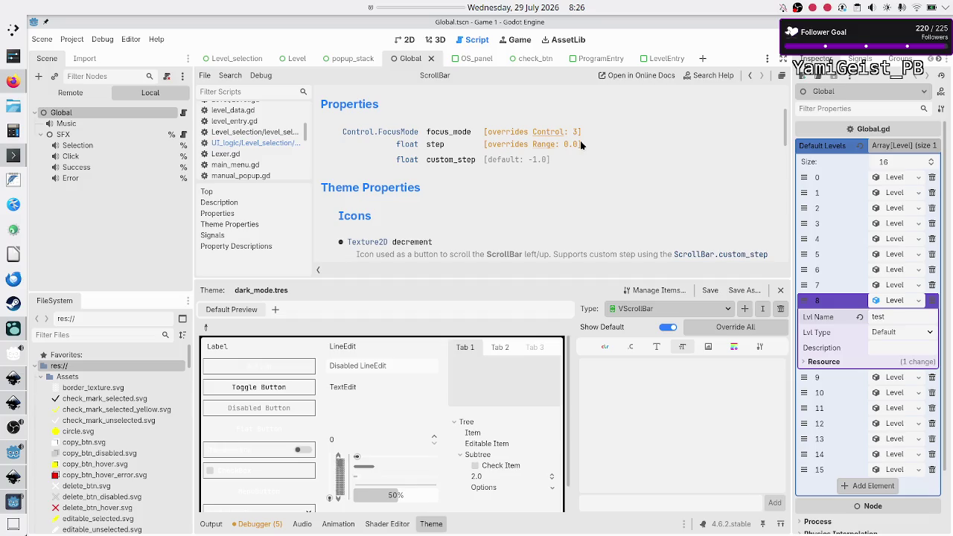
mouse_move(580, 141)
left_mouse_down()
mouse_move(581, 132)
mouse_move(485, 132)
left_mouse_up()
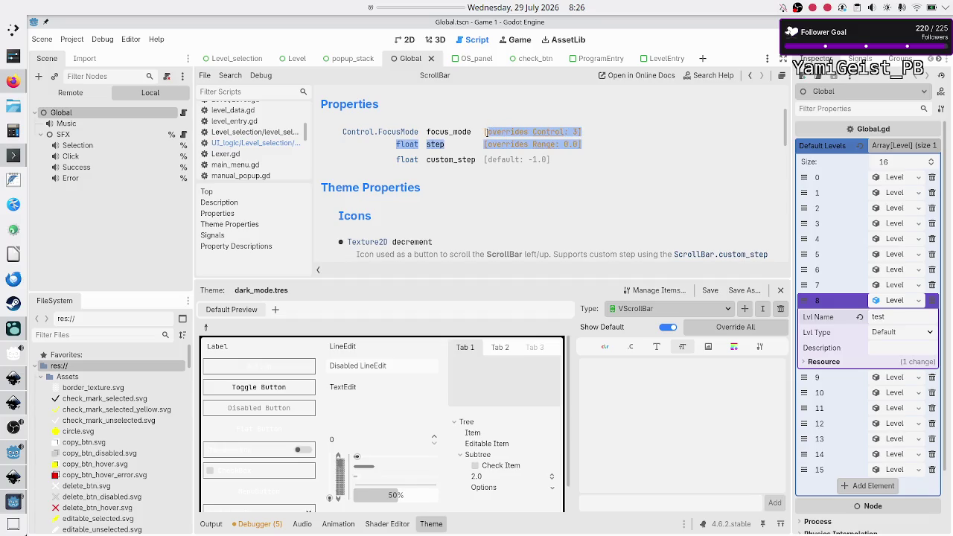
left_click(594, 196)
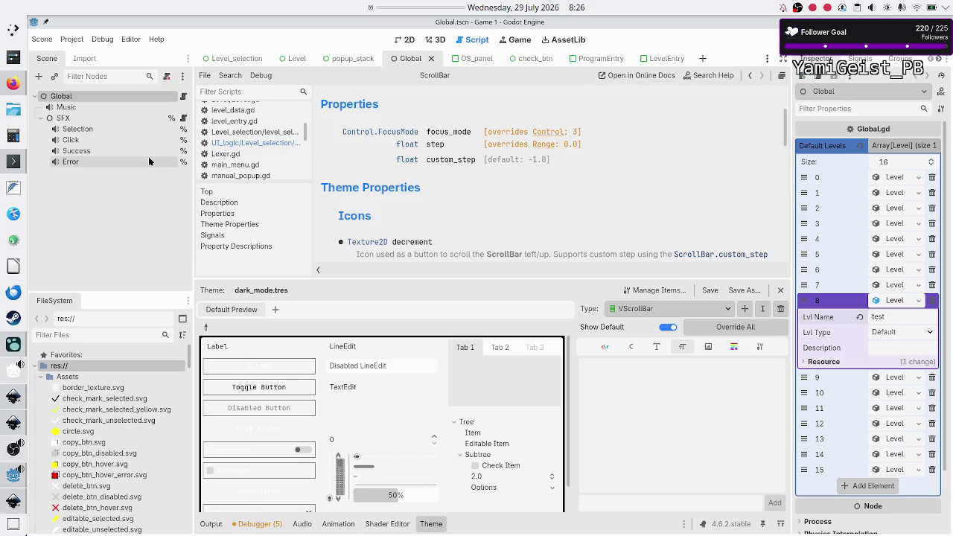
left_click(183, 98)
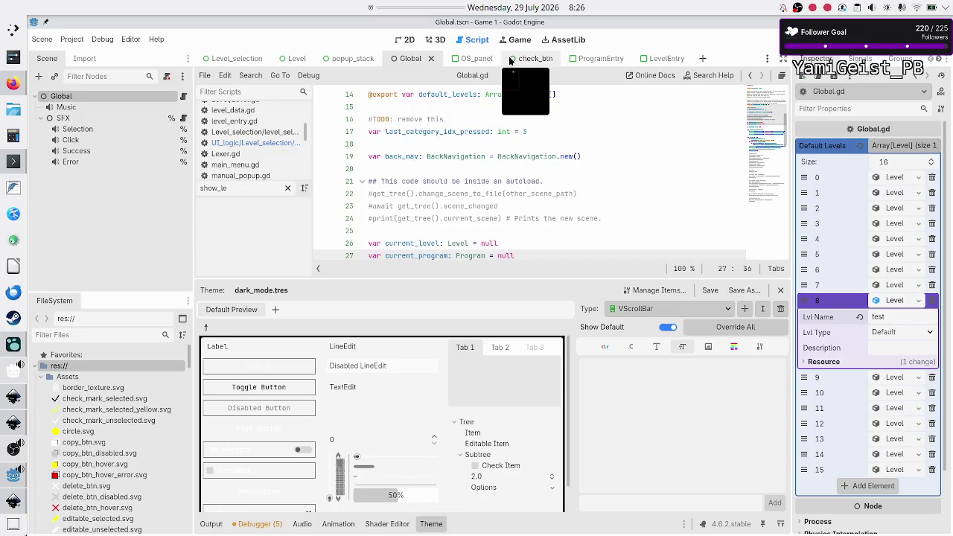
Step: Open the Level_selection scene, filter the tree for 'scro', and inspect the programs_SC container
left_click(407, 40)
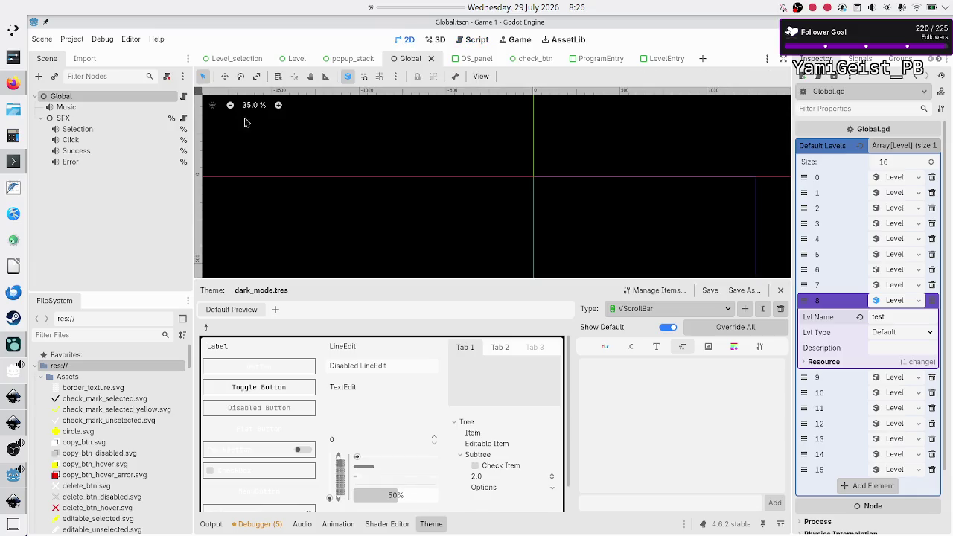
left_click(231, 58)
scroll(169, 104, "up", 3)
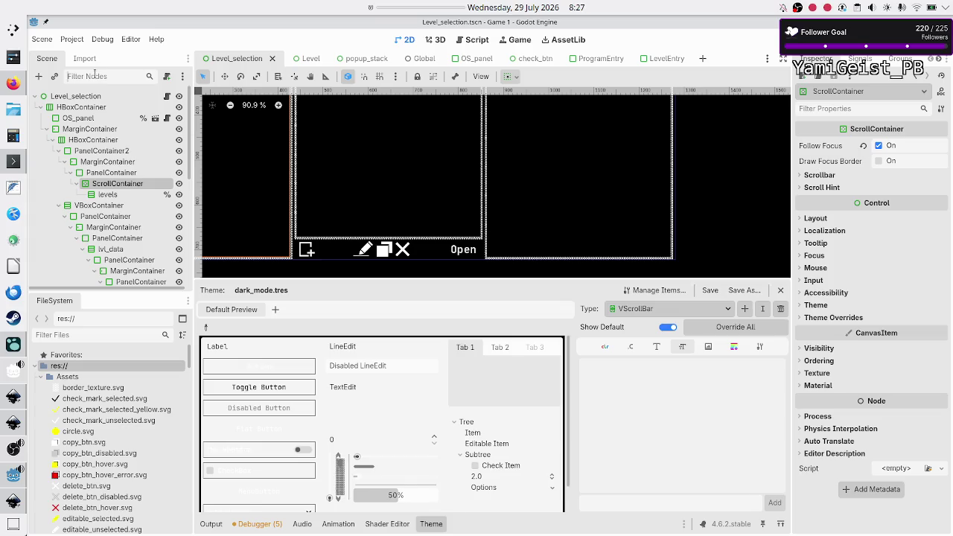
left_click(94, 75)
type("sc")
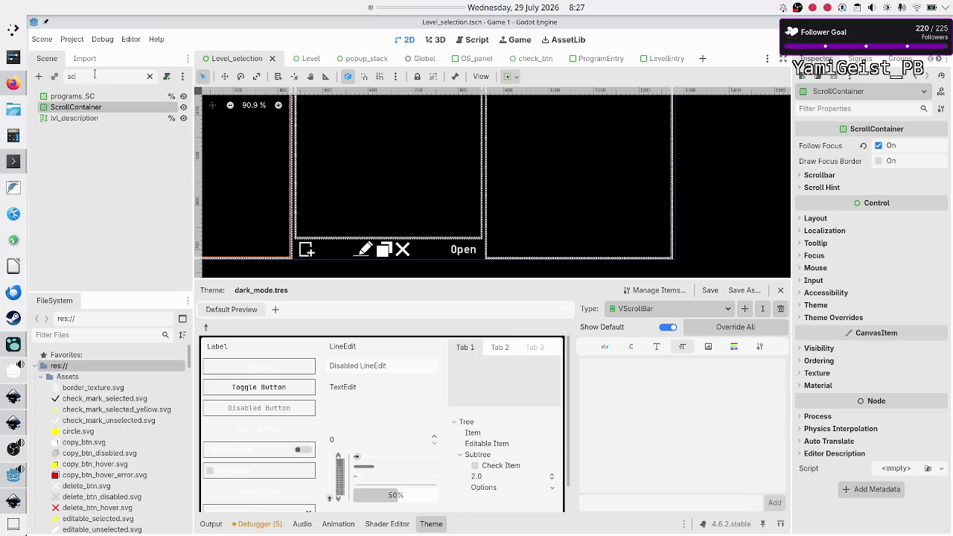
type("rol")
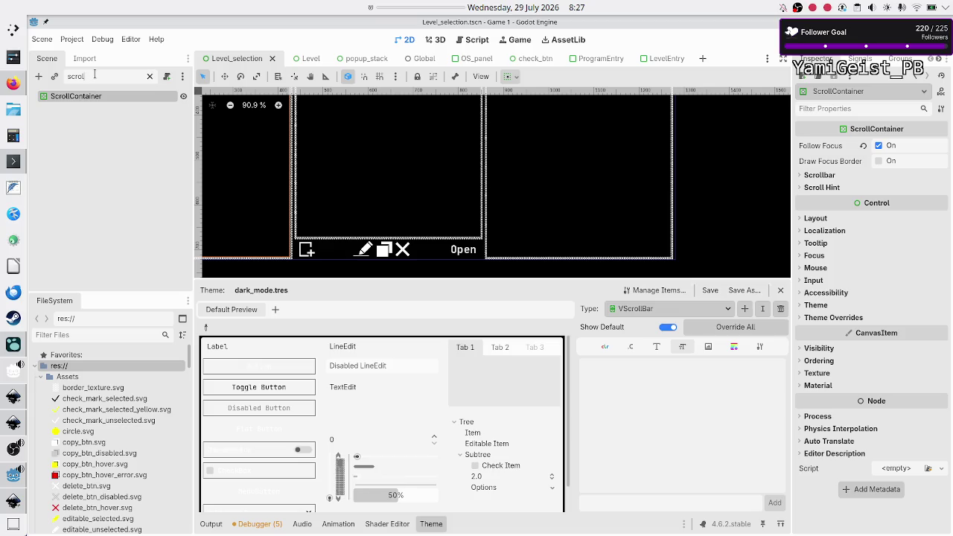
key("BackSpace")
key("BackSpace")
key("BackSpace")
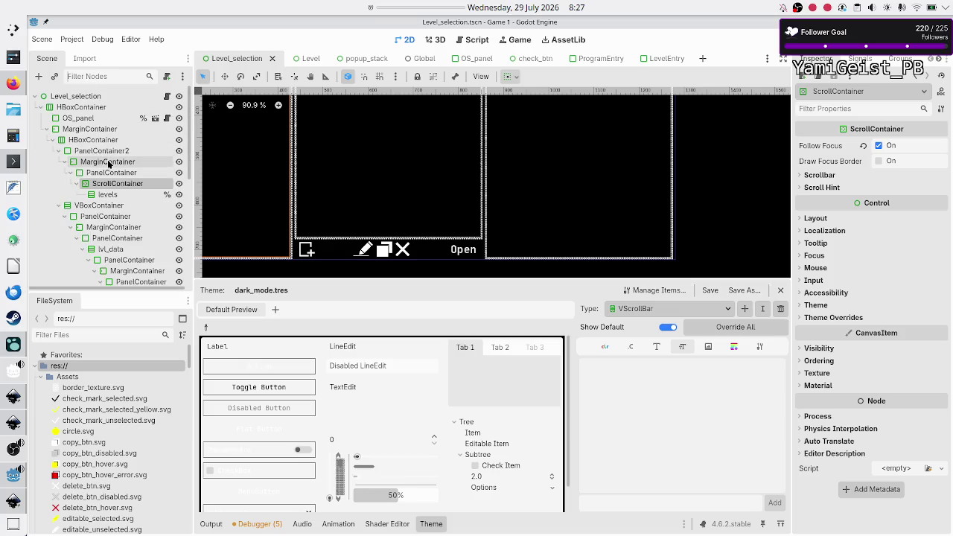
scroll(117, 221, "down", 3)
scroll(117, 221, "down", 4)
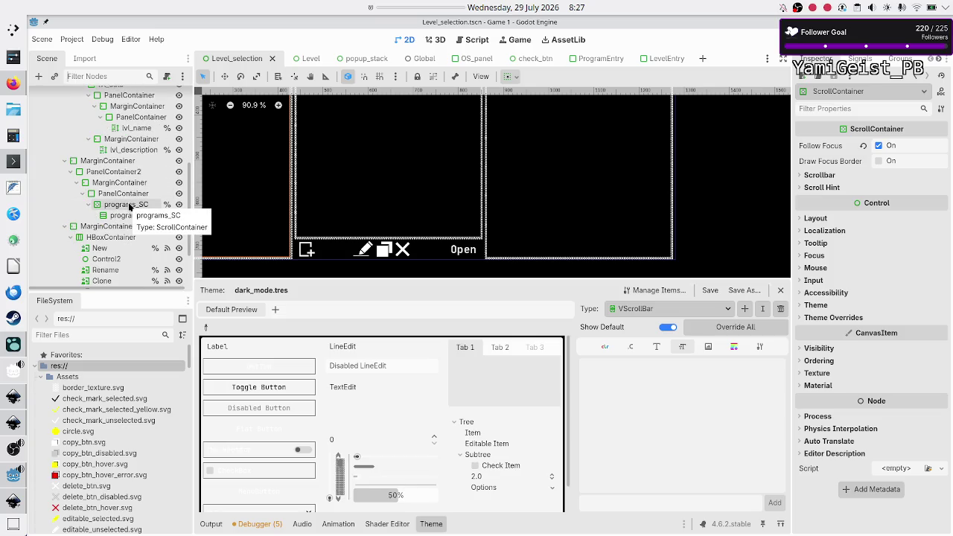
left_click(127, 204)
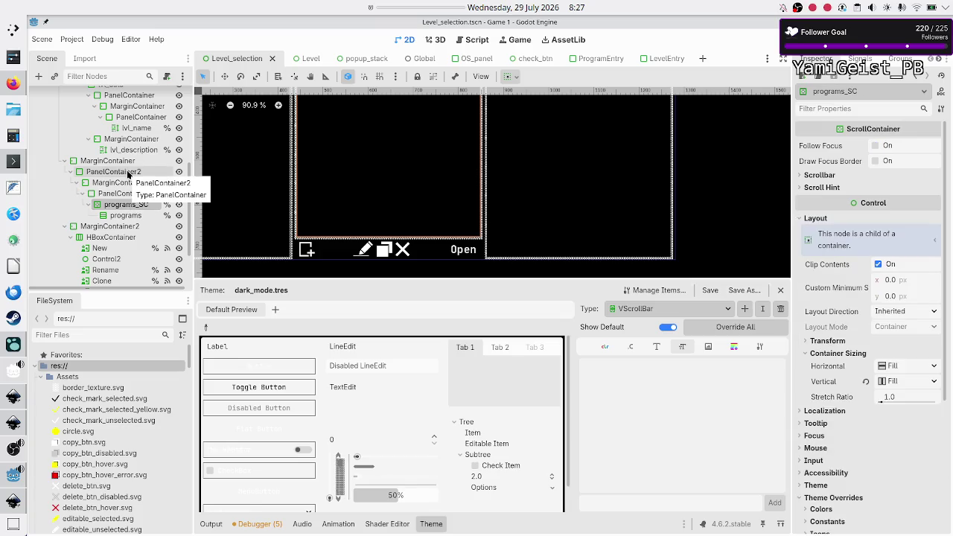
scroll(105, 184, "up", 5)
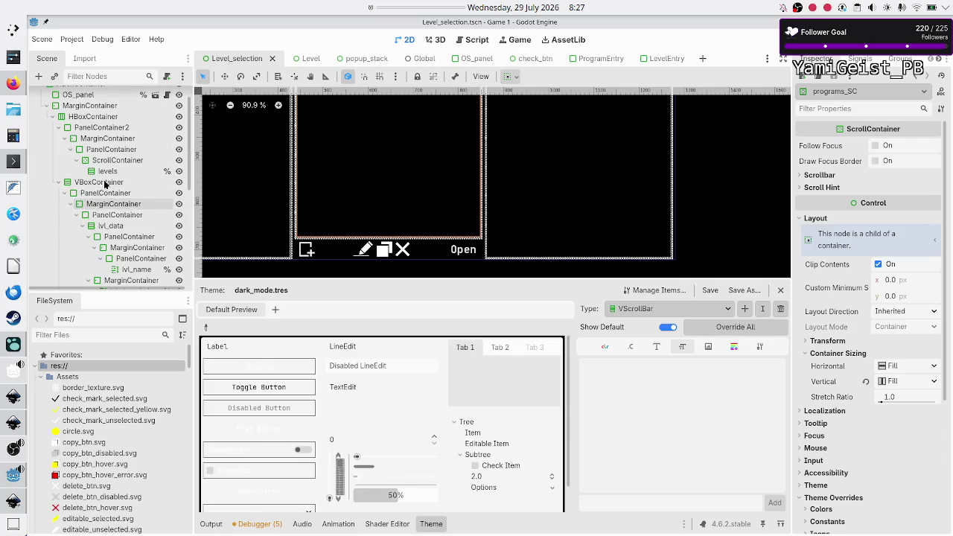
scroll(105, 184, "up", 2)
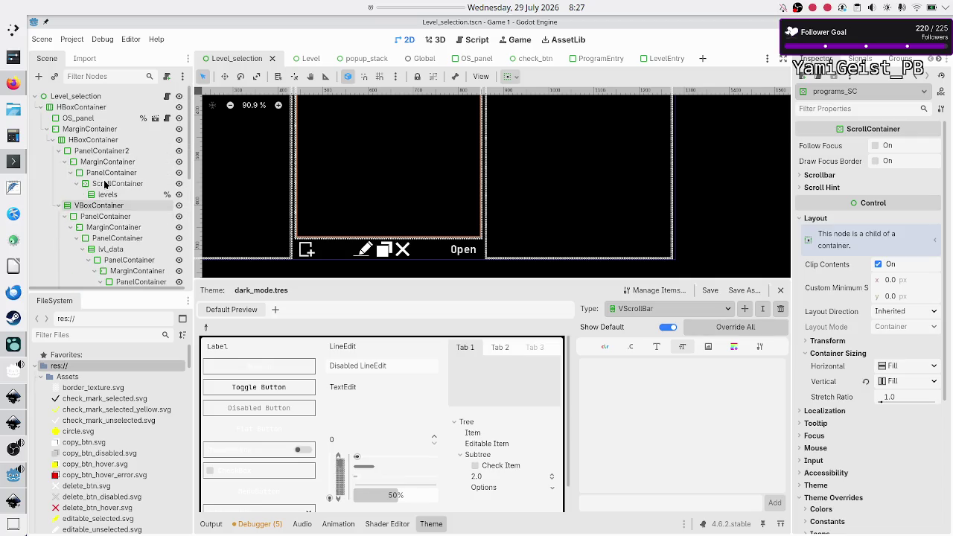
Step: Rename the levels ScrollContainer to levels_SC, enable Access as Unique Name, and open level_selection.gd
left_click(119, 184)
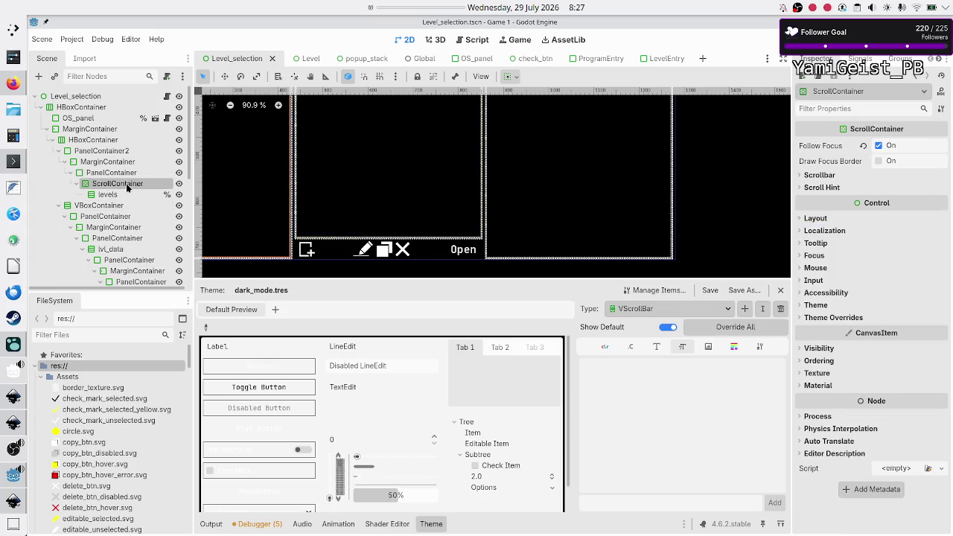
double_click(126, 185)
type("levels_")
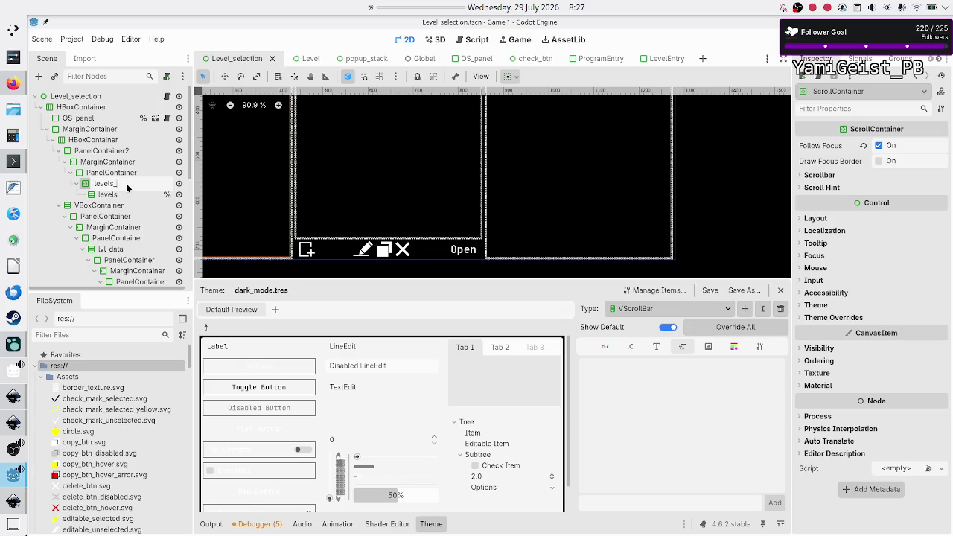
type("SC")
key("Return")
right_click(126, 183)
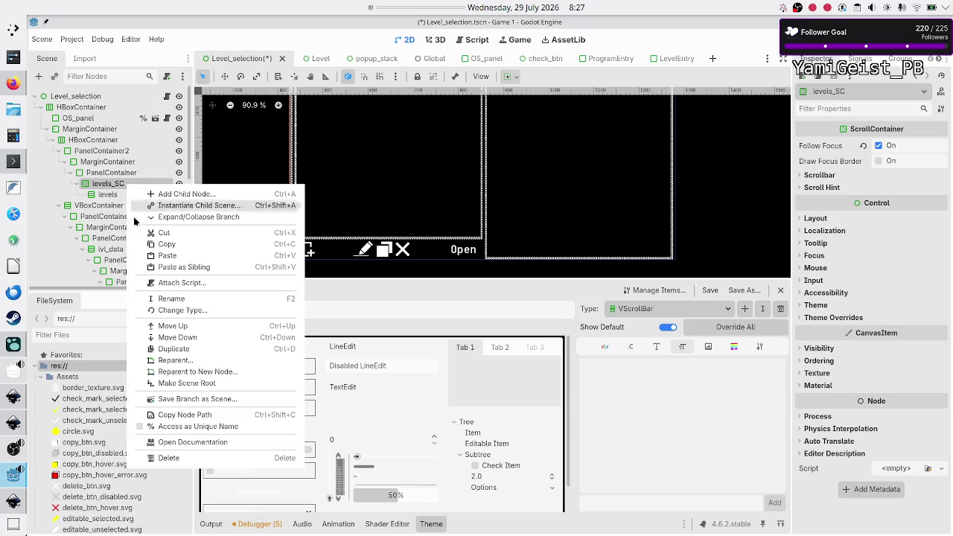
left_click(191, 427)
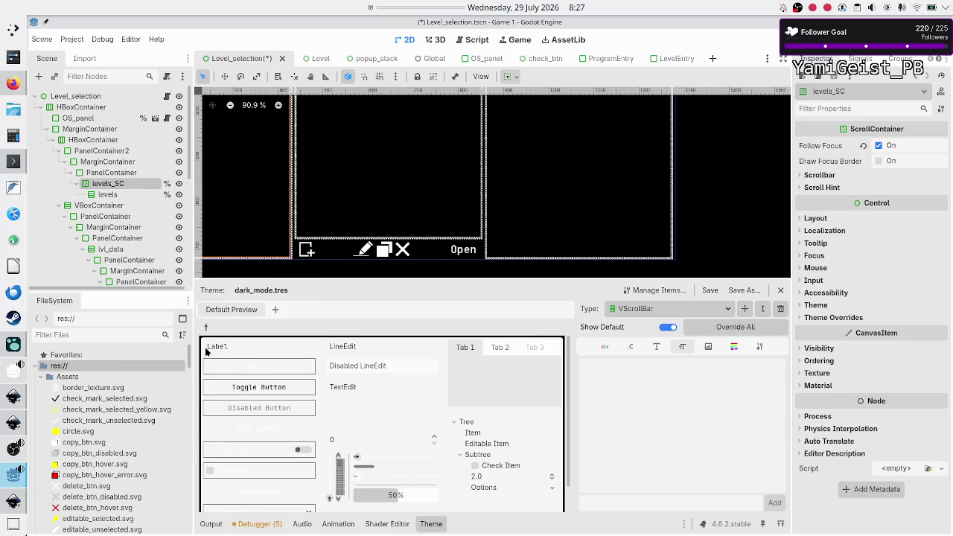
left_click(167, 97)
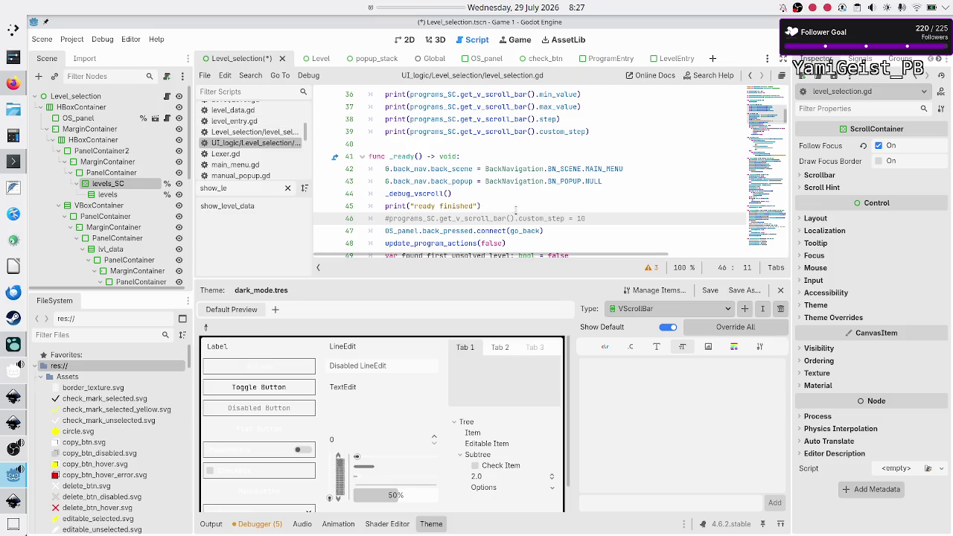
Step: Add an onready levels_SC variable bound to %levels_SC on a new line 14
scroll(515, 210, "up", 6)
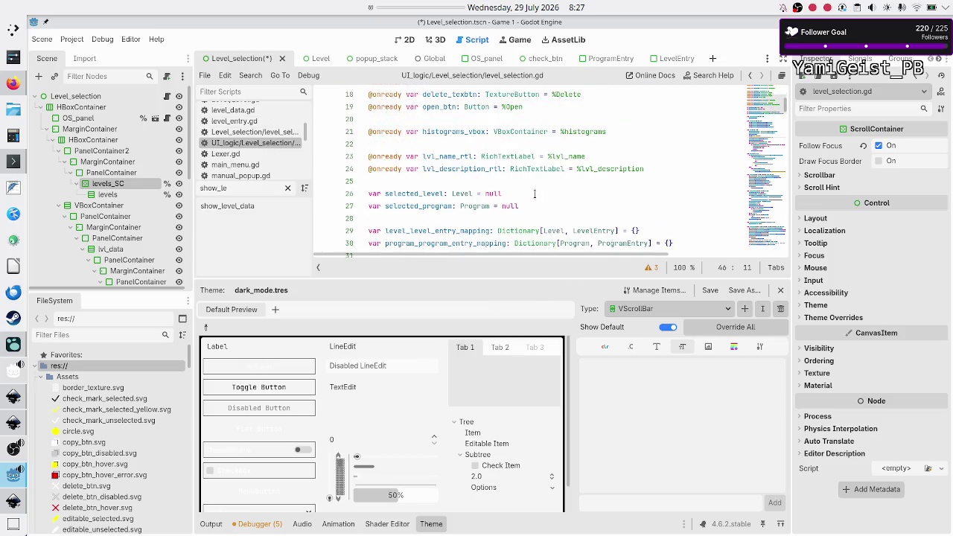
scroll(534, 194, "up", 1)
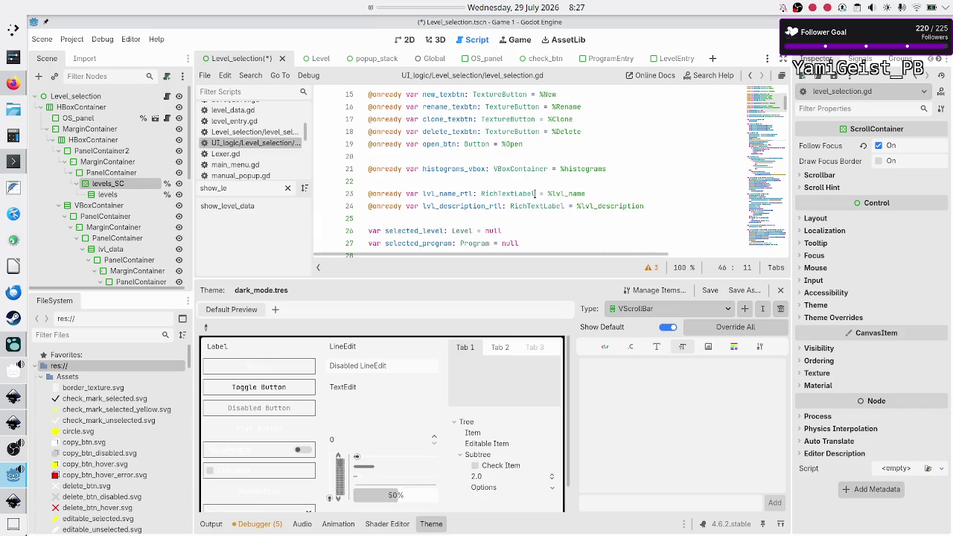
scroll(535, 193, "up", 3)
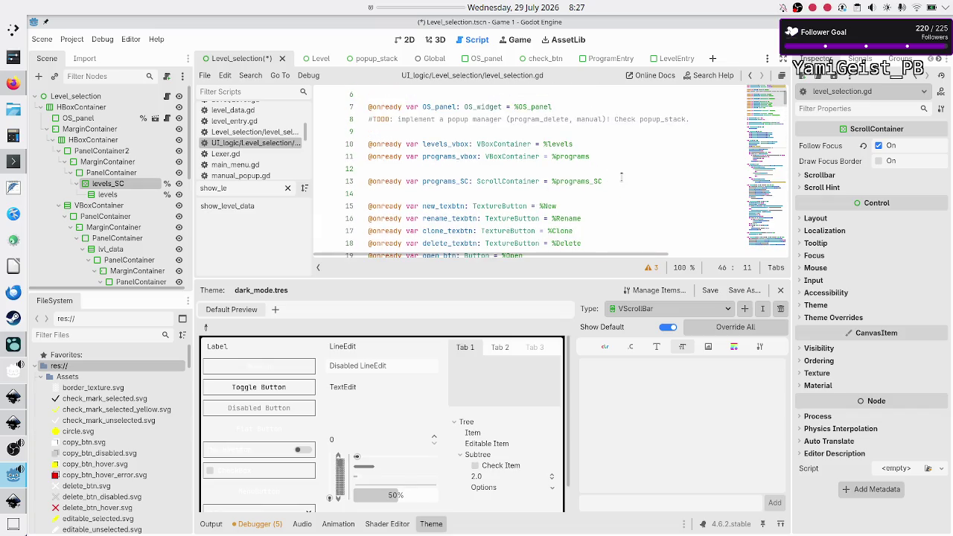
left_click(621, 181)
key("Return")
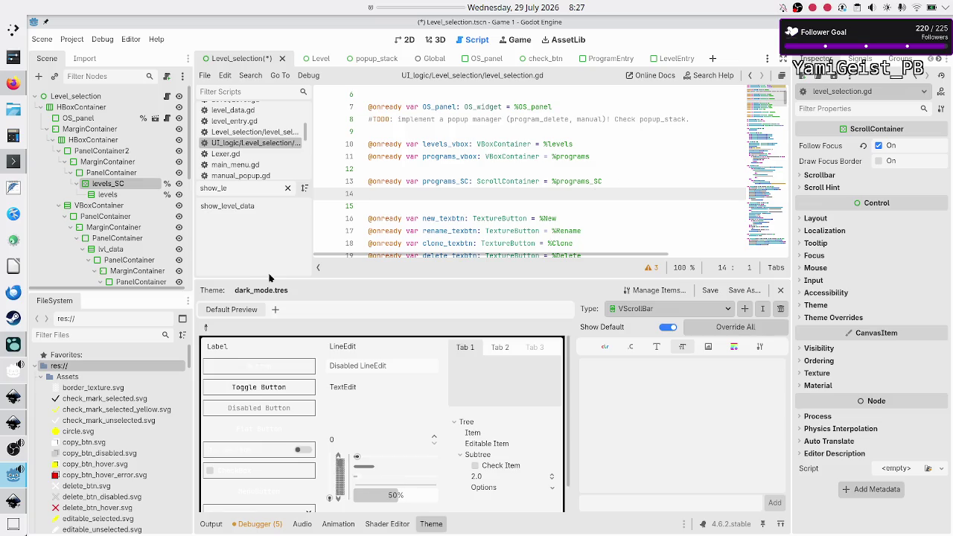
left_click_drag(134, 183, 376, 193)
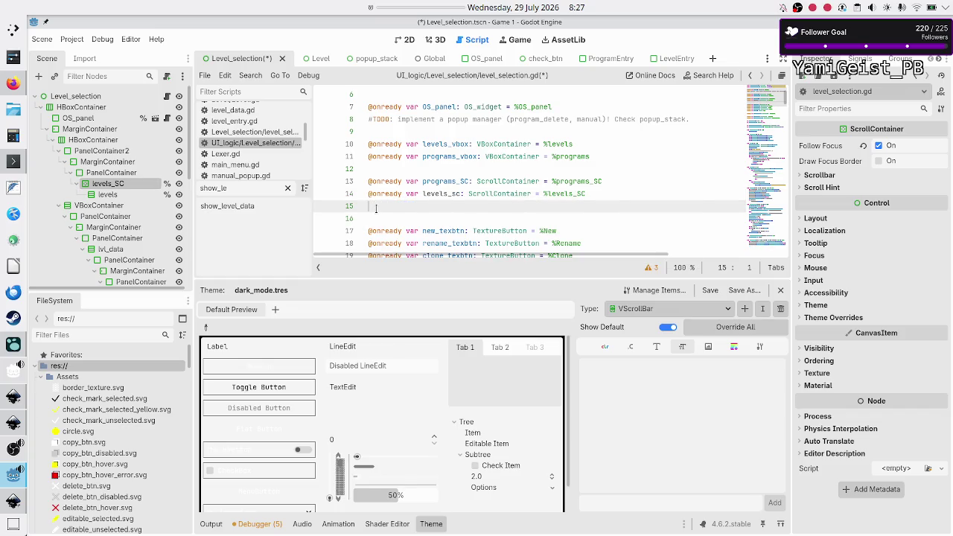
key("BackSpace")
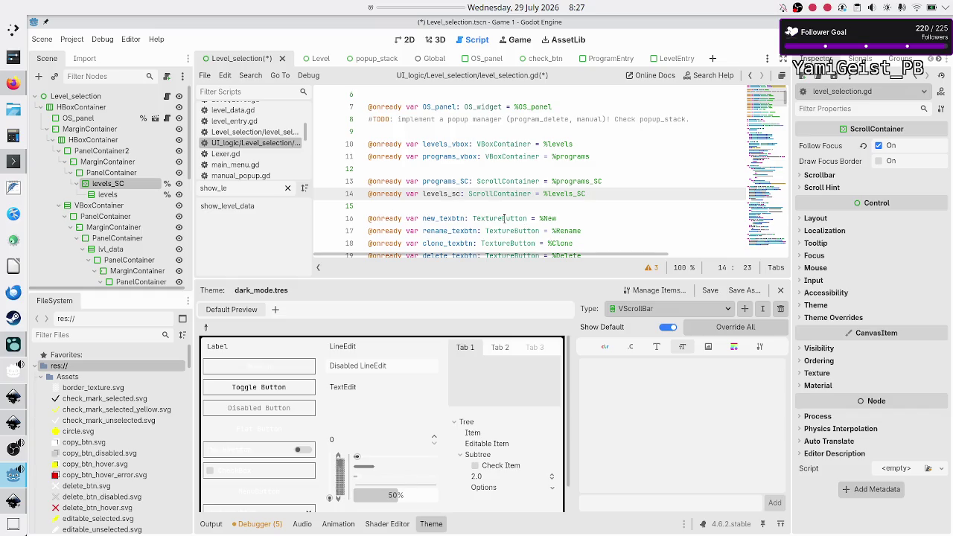
key("BackSpace")
key("BackSpace")
type("SC")
Step: Rename the variables programs_SC and levels_SC to programs_sc and levels_sc
key("Up")
key("Right")
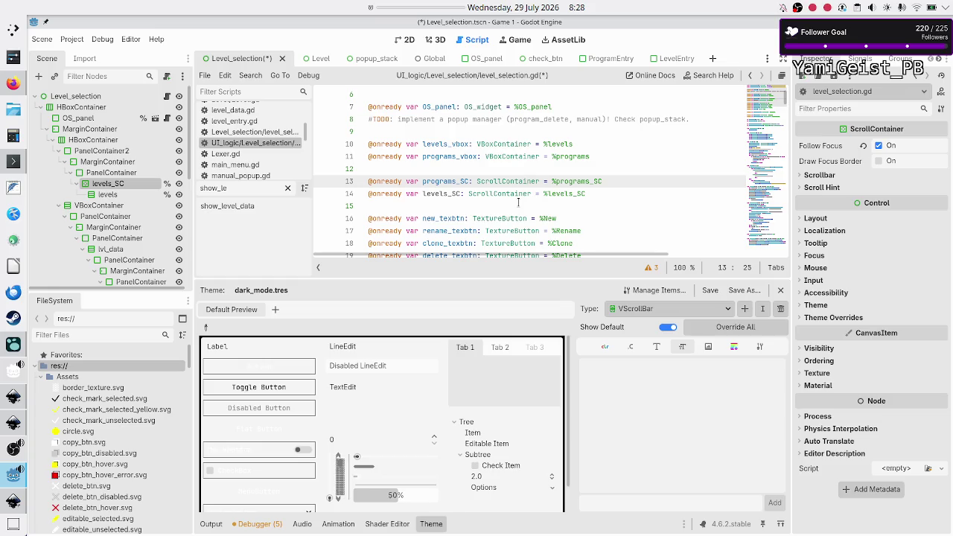
key("BackSpace")
key("BackSpace")
type("sc")
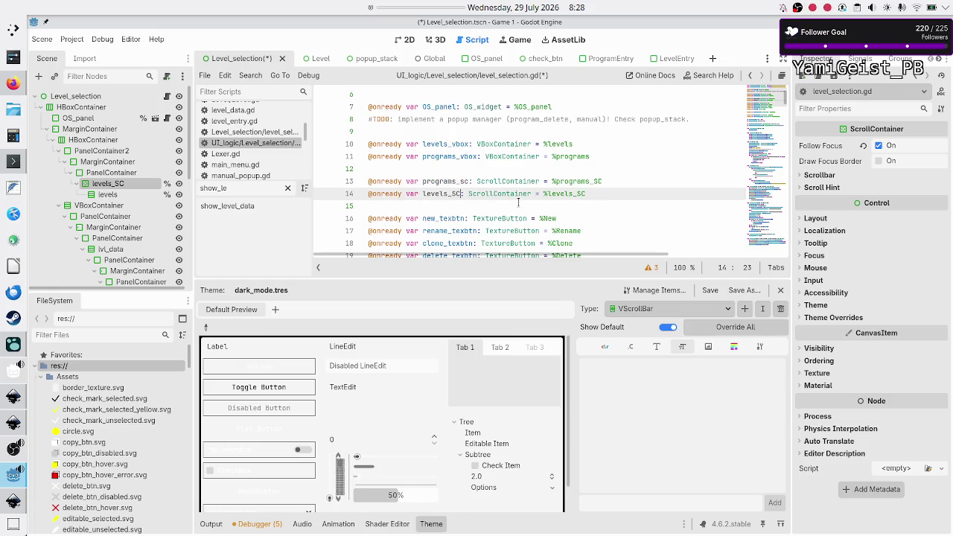
key("BackSpace")
key("BackSpace")
type("sc")
scroll(508, 170, "down", 1)
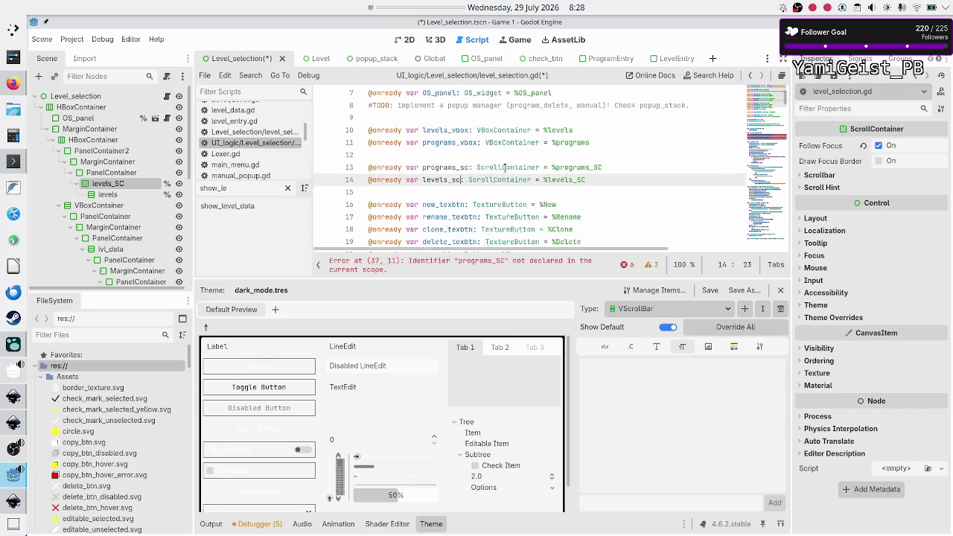
scroll(505, 168, "down", 5)
scroll(505, 168, "up", 1)
scroll(505, 168, "down", 3)
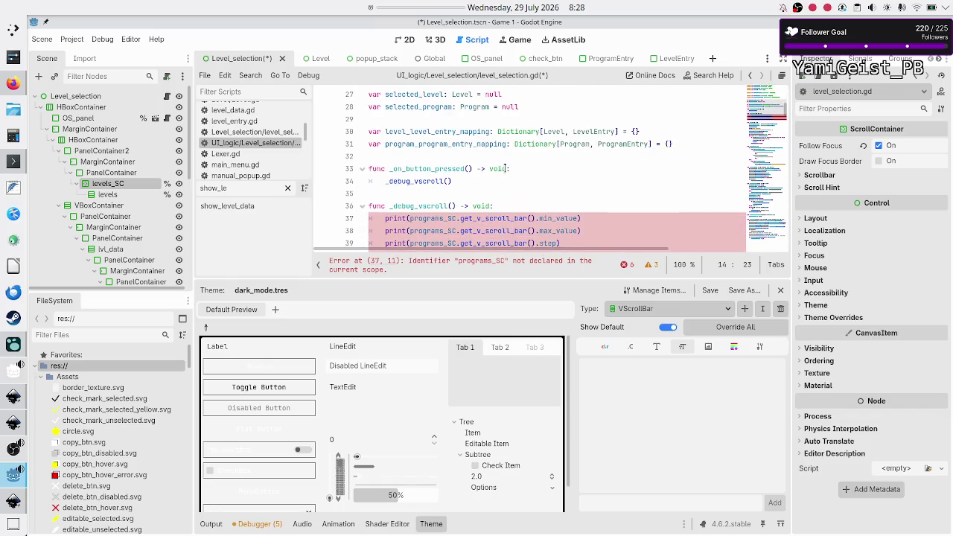
Step: Delete the whole _debug_vscroll function from level_selection.gd
scroll(505, 168, "down", 1)
left_click(495, 169)
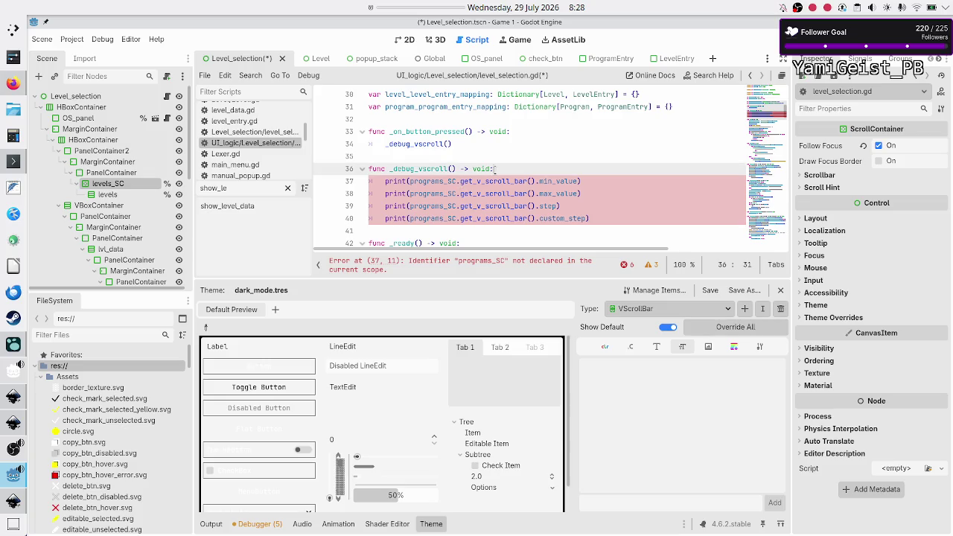
key("Up")
key("Right")
key("shift+Down")
key("shift+Down")
key("shift+Down")
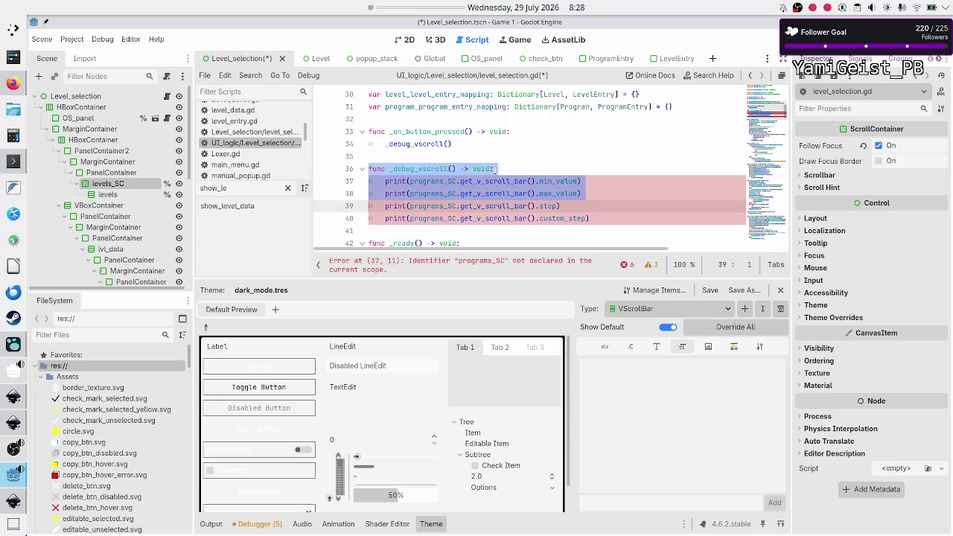
key("shift+Down")
key("shift+Down")
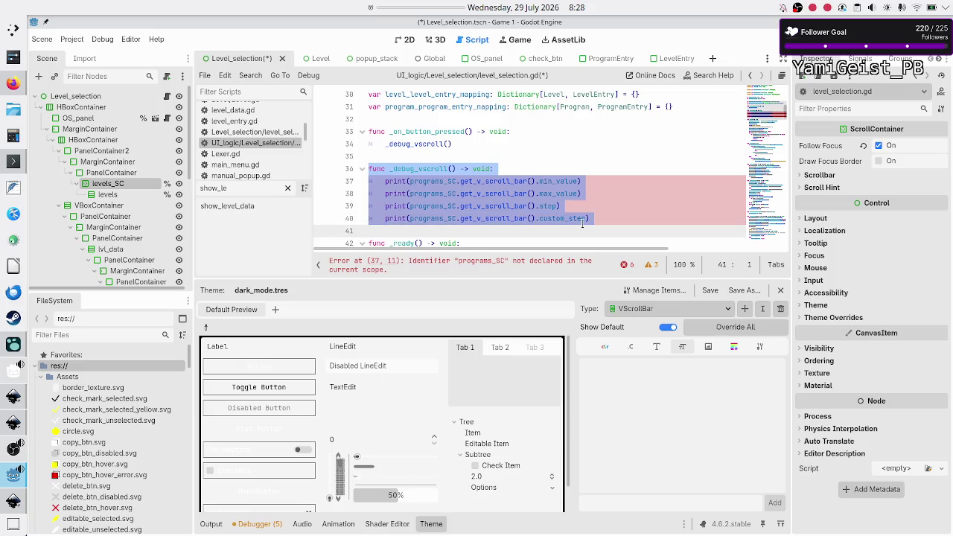
left_click(210, 524)
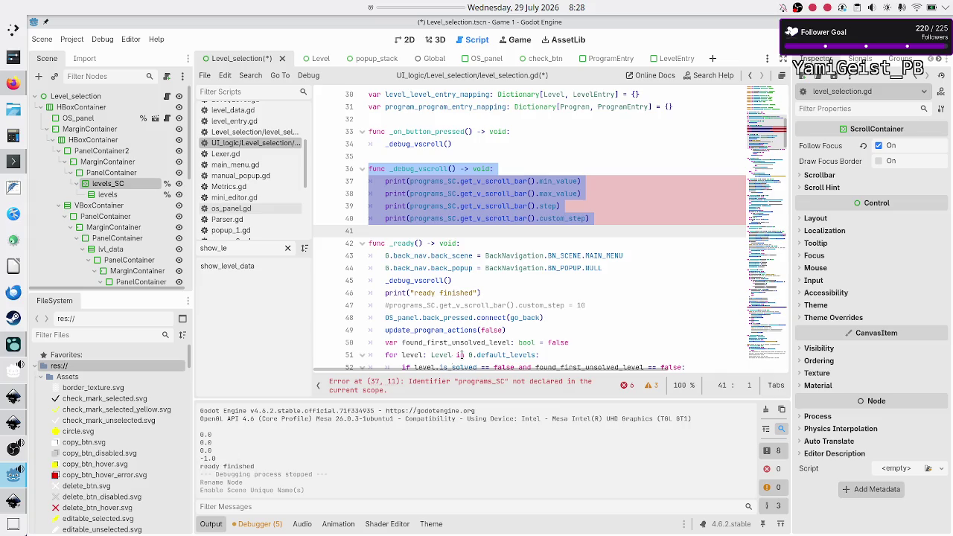
left_click(640, 206)
key("Up")
key("Up")
key("Up")
key("Up")
key("Down")
key("shift+Down")
key("shift+Down")
key("shift+Down")
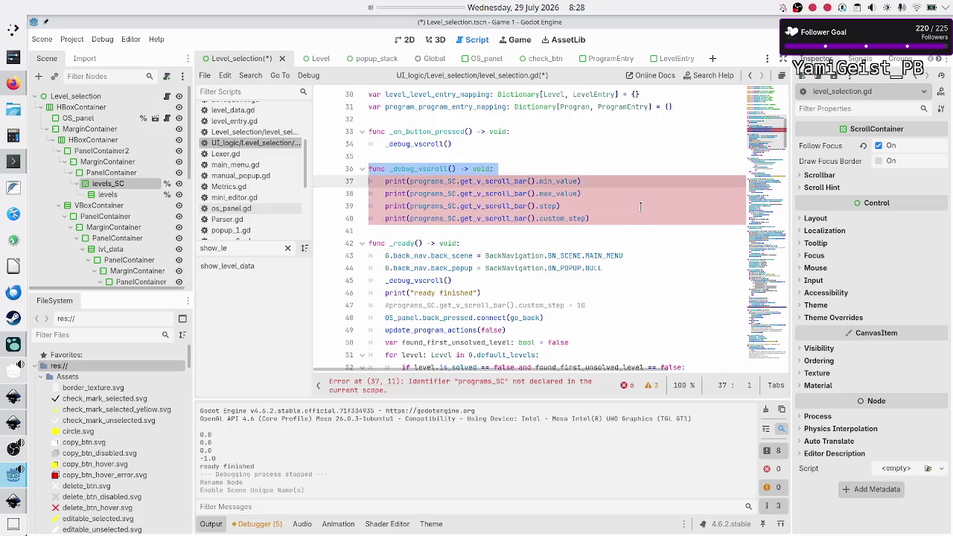
key("Delete")
key("Delete")
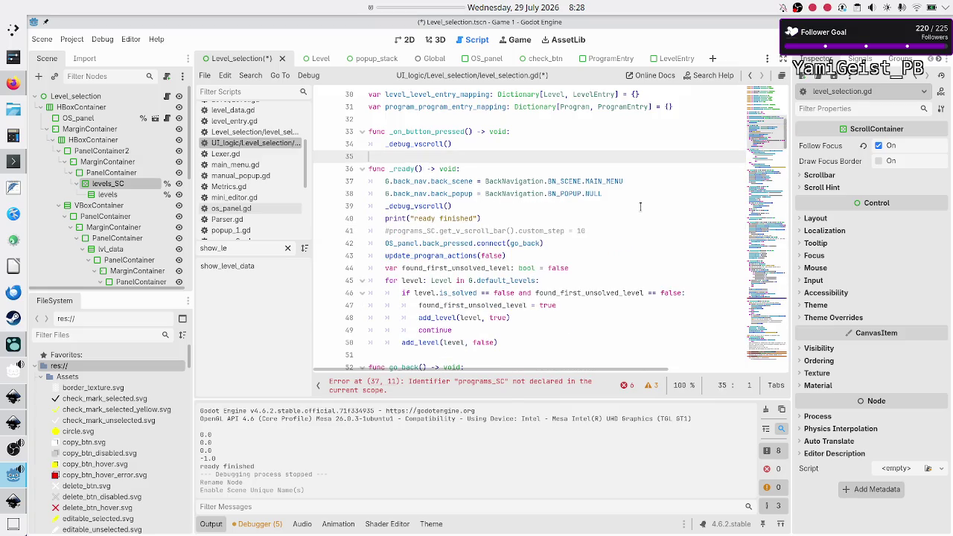
Step: Replace the _debug_vscroll() call in _on_button_pressed with pass and save the script
key("Up")
key("Up")
key("Up")
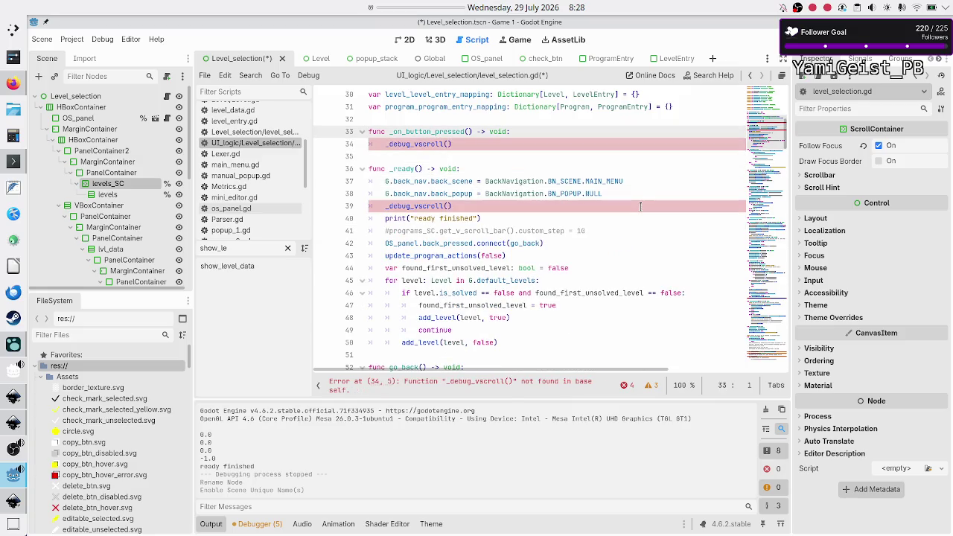
key("shift+Down")
key("shift+Down")
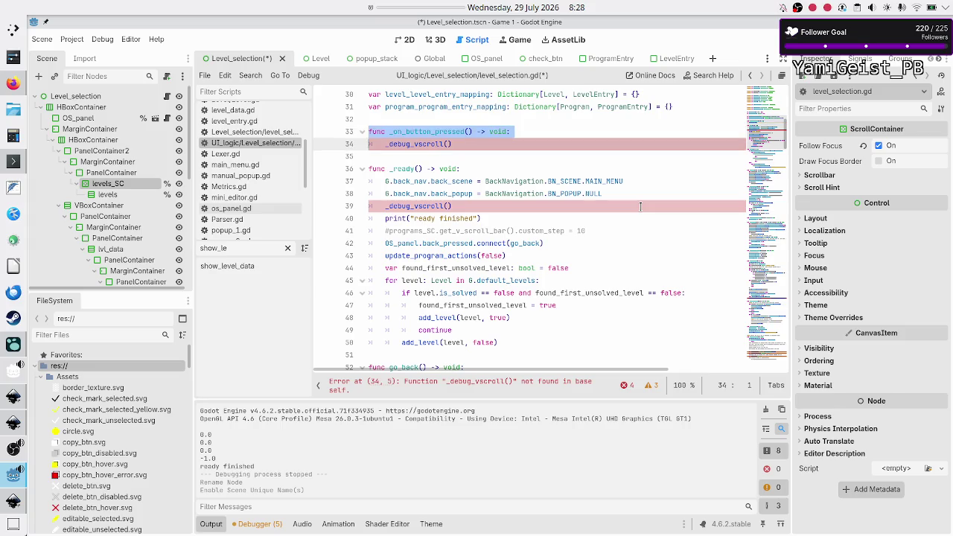
key("Delete")
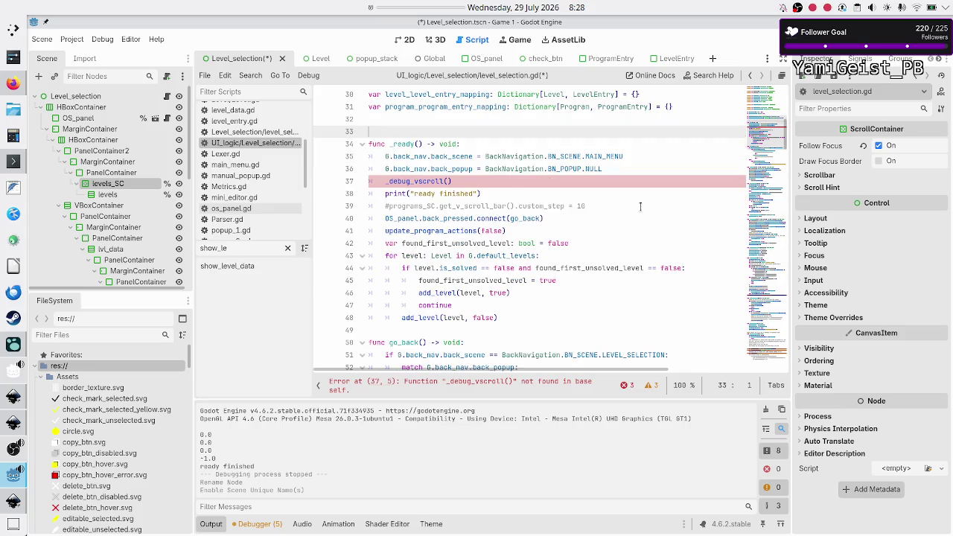
key("BackSpace")
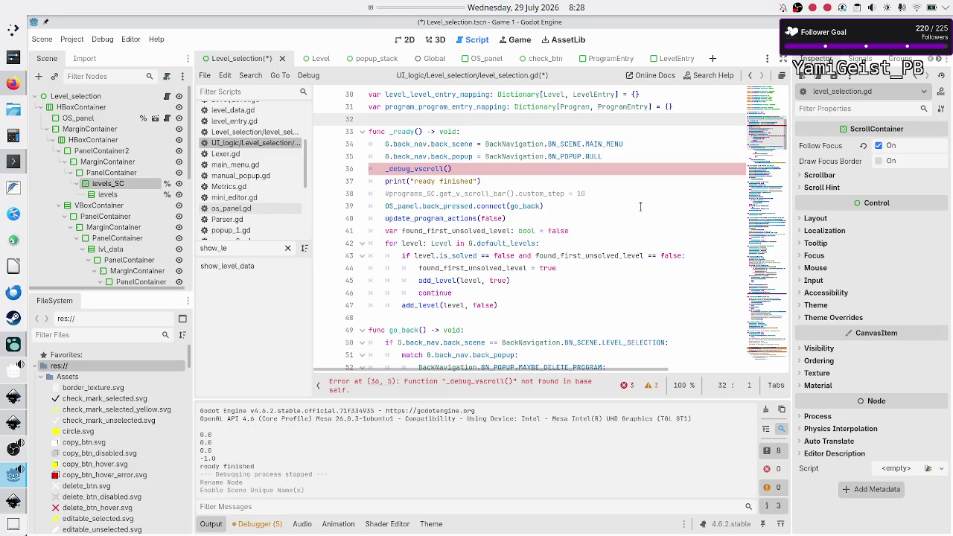
key("ctrl+z")
key("ctrl+z")
key("Up")
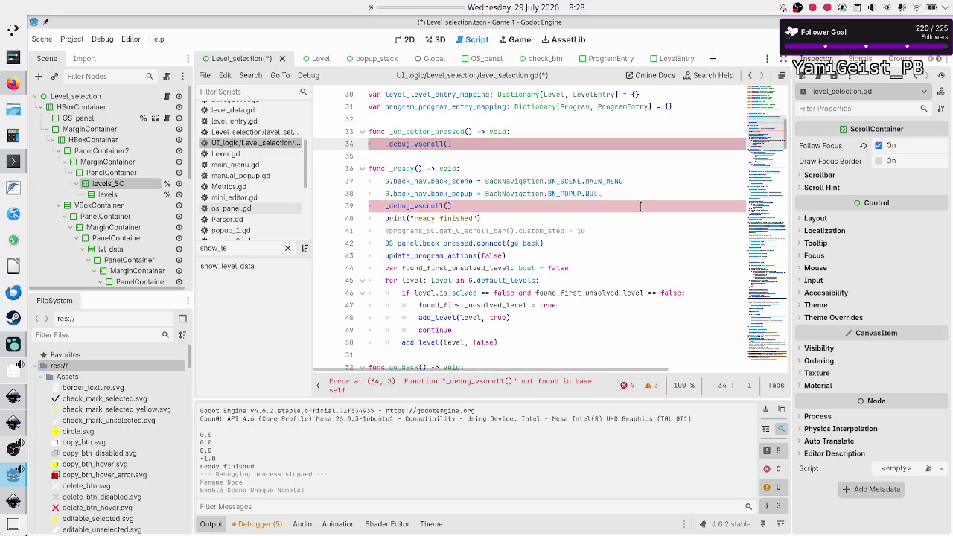
key("shift+End")
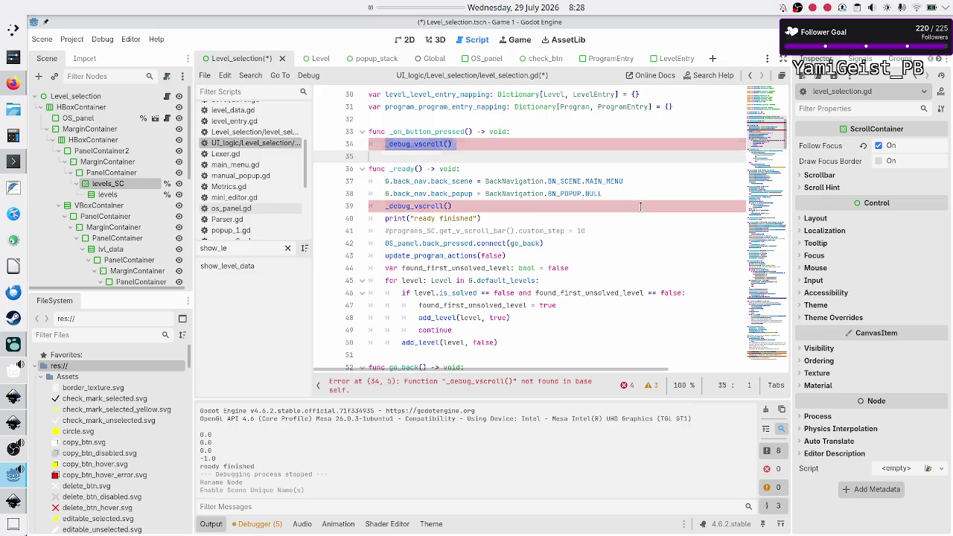
key("Delete")
type("pass")
key("Down")
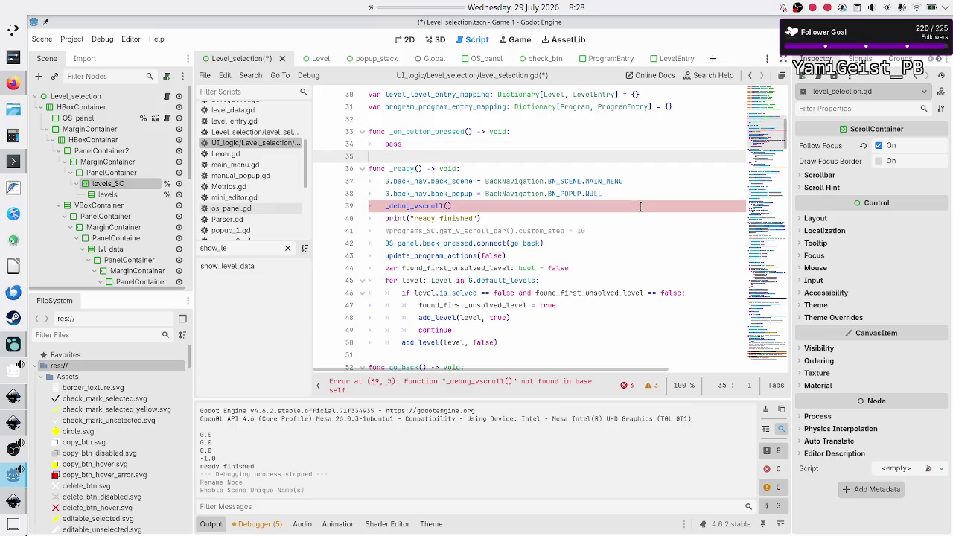
key("ctrl+s")
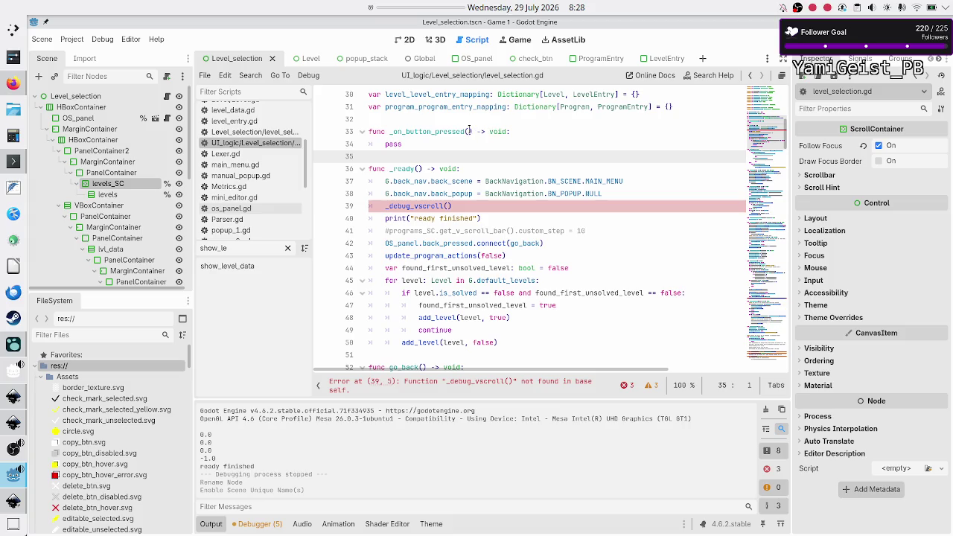
Step: Select the debug Button node and view its pressed-signal connection in the Signals panel
scroll(96, 197, "down", 5)
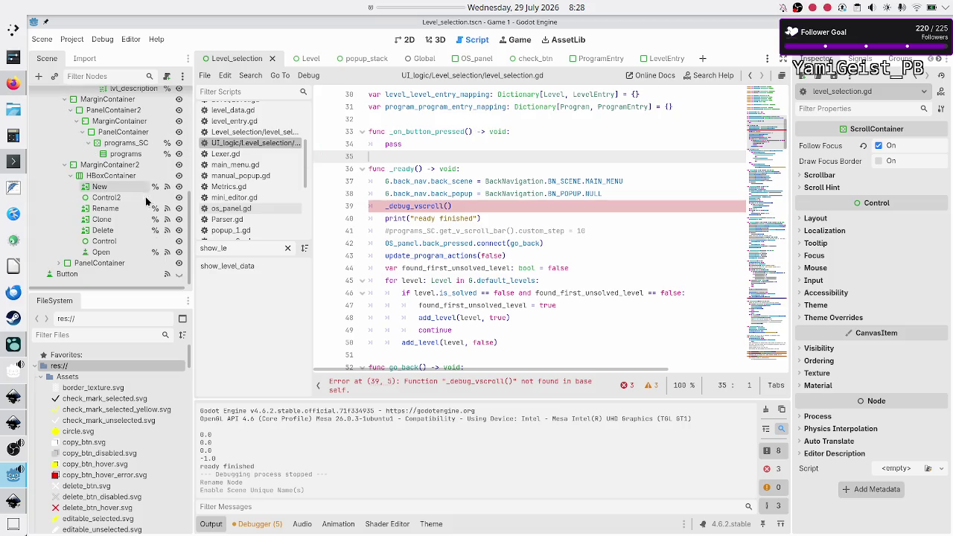
left_click(94, 273)
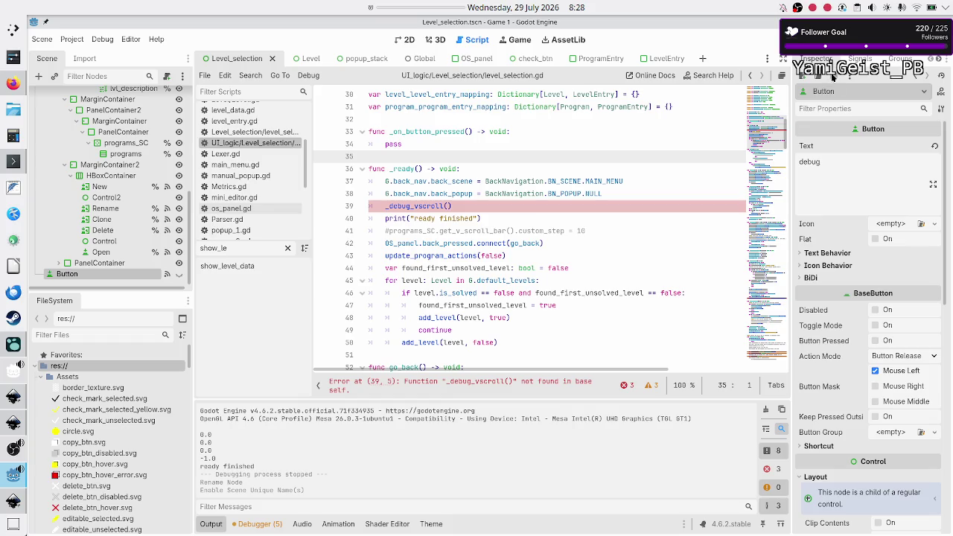
left_click(855, 59)
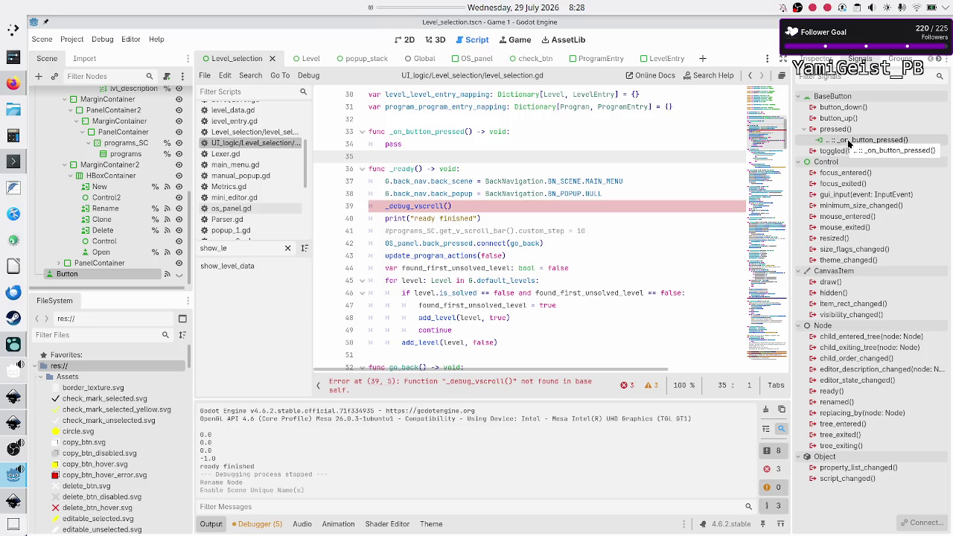
Step: Delete the leftover _debug_vscroll() call line from _ready
left_click(552, 195)
left_click(552, 200)
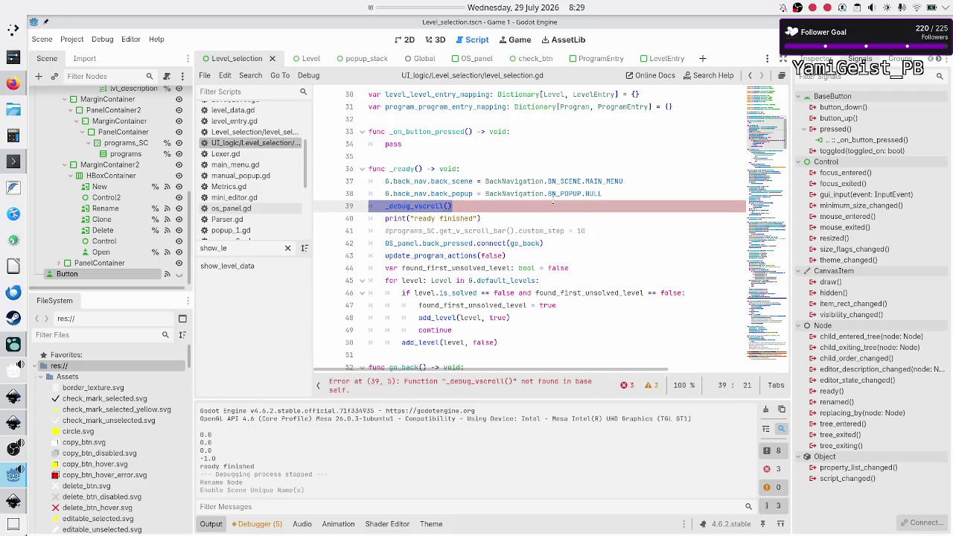
key("shift+Home")
key("BackSpace")
key("BackSpace")
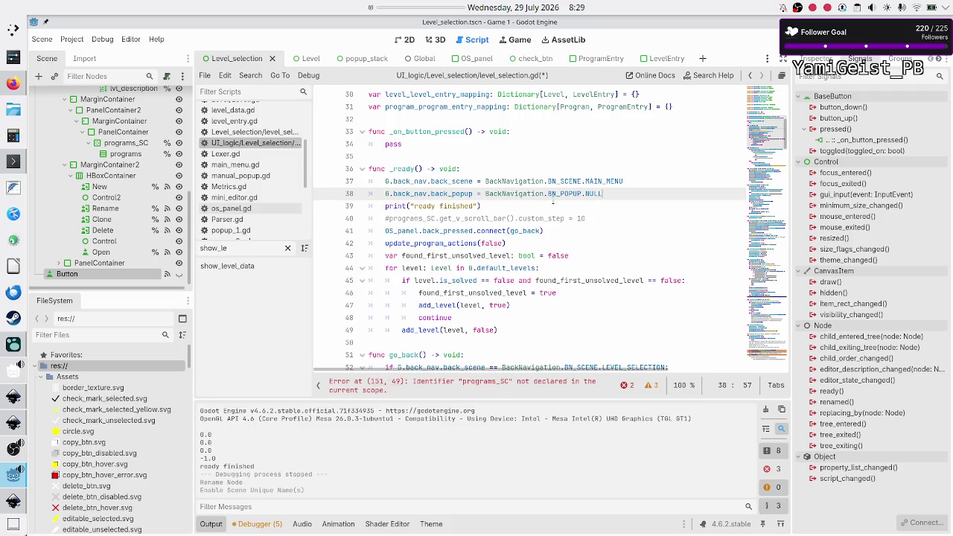
Step: Change both programs_SC occurrences on line 151 to programs_sc and save level_selection.gd
scroll(439, 223, "down", 10)
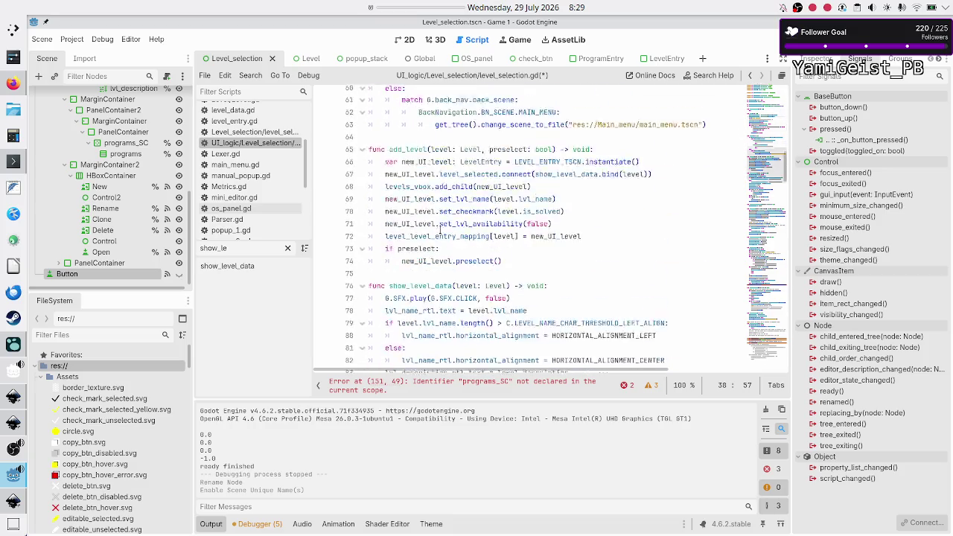
scroll(439, 227, "down", 20)
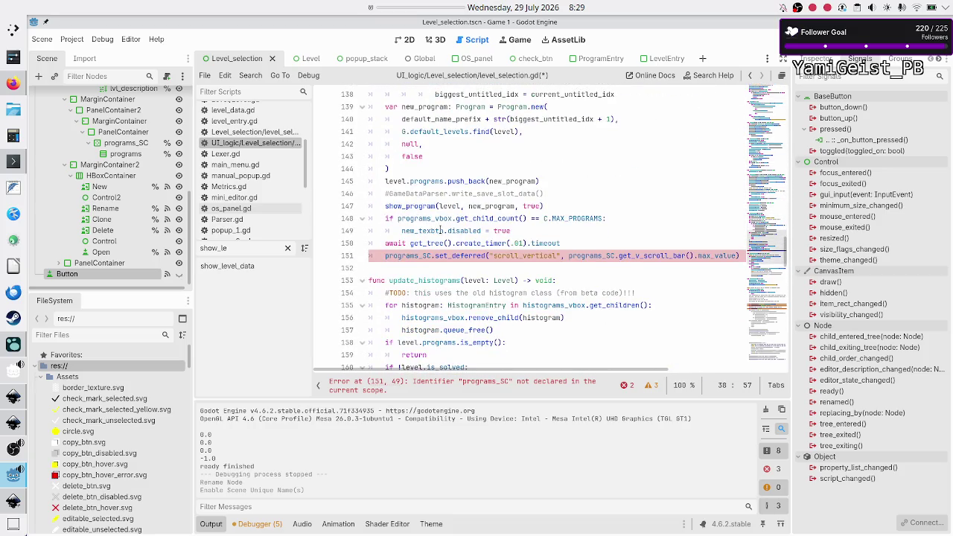
left_click(427, 255)
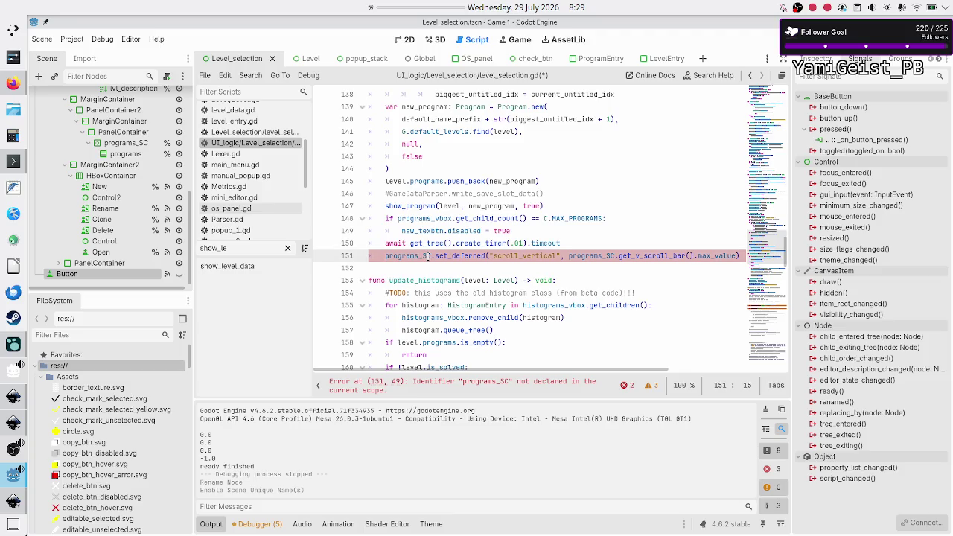
key("BackSpace")
key("Delete")
type("sc")
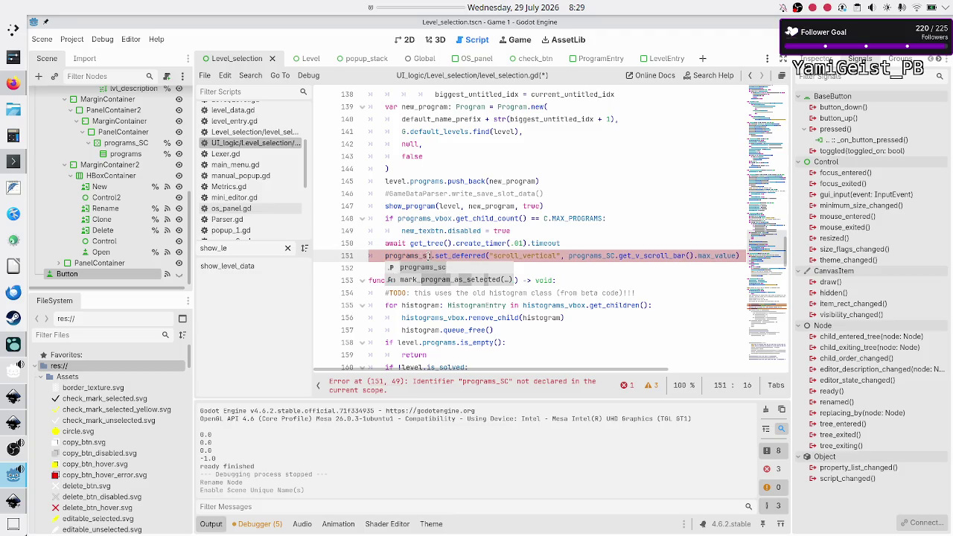
key("Escape")
key("End")
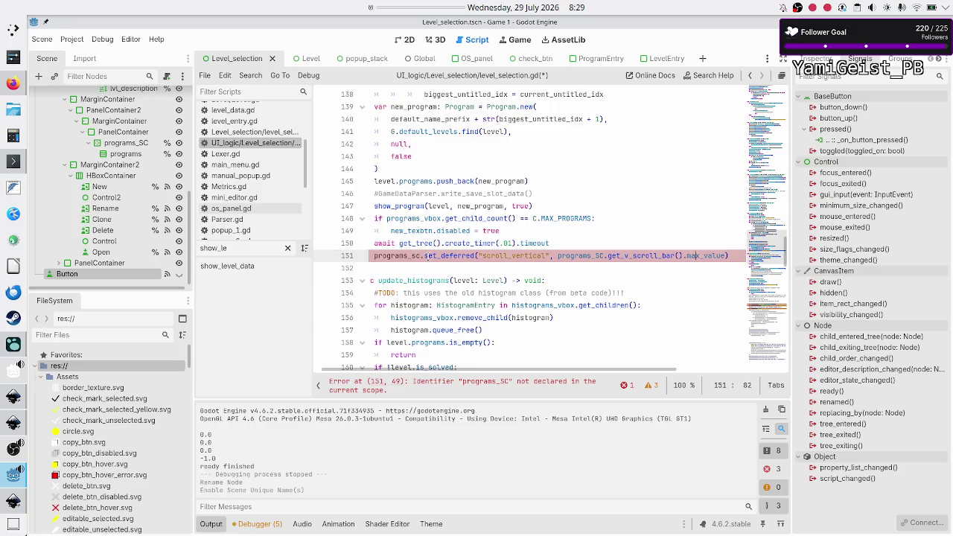
key("Left")
key("Left")
key("Left")
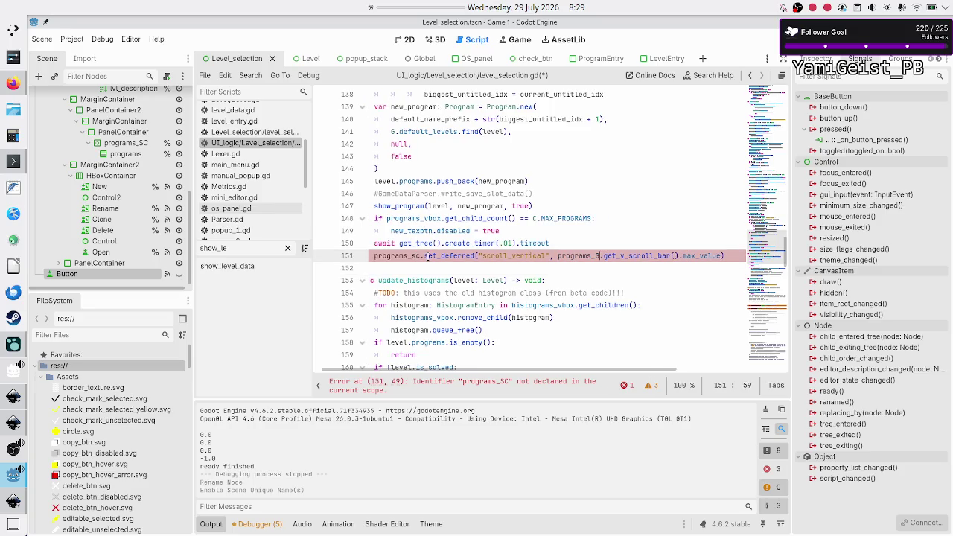
key("BackSpace")
key("BackSpace")
type("sc")
key("Escape")
key("Down")
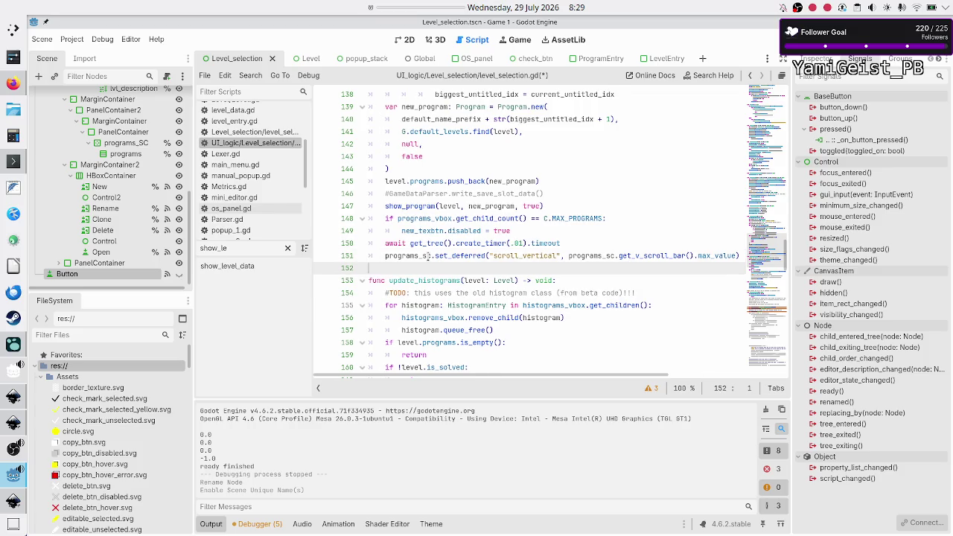
key("ctrl+s")
scroll(428, 257, "down", 20)
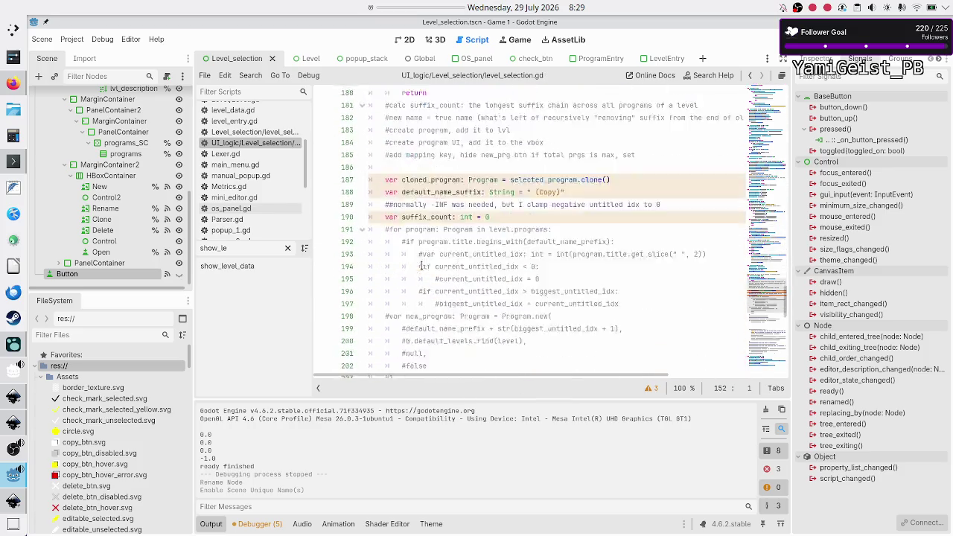
Step: Remove the stray characters from line 35 and save level_selection.gd
scroll(422, 264, "up", 10)
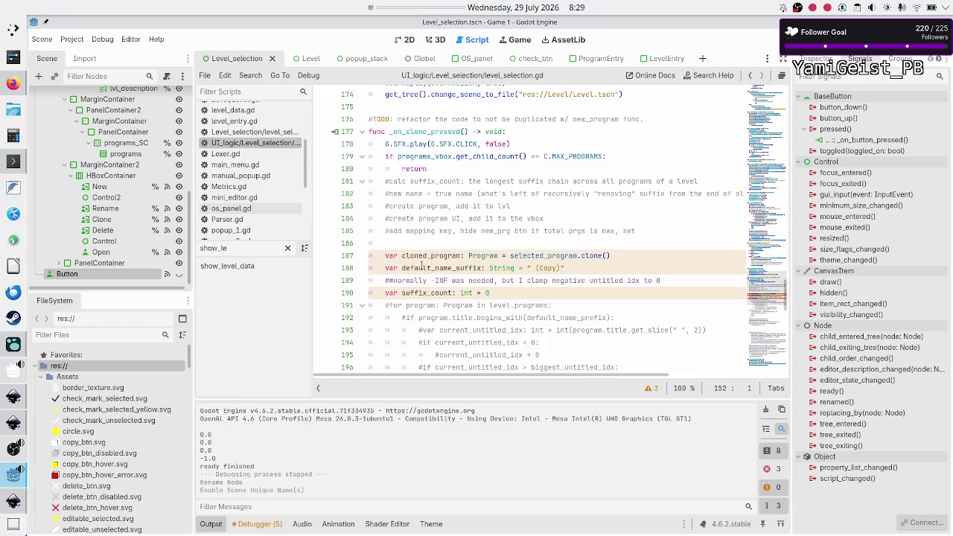
scroll(422, 264, "down", 13)
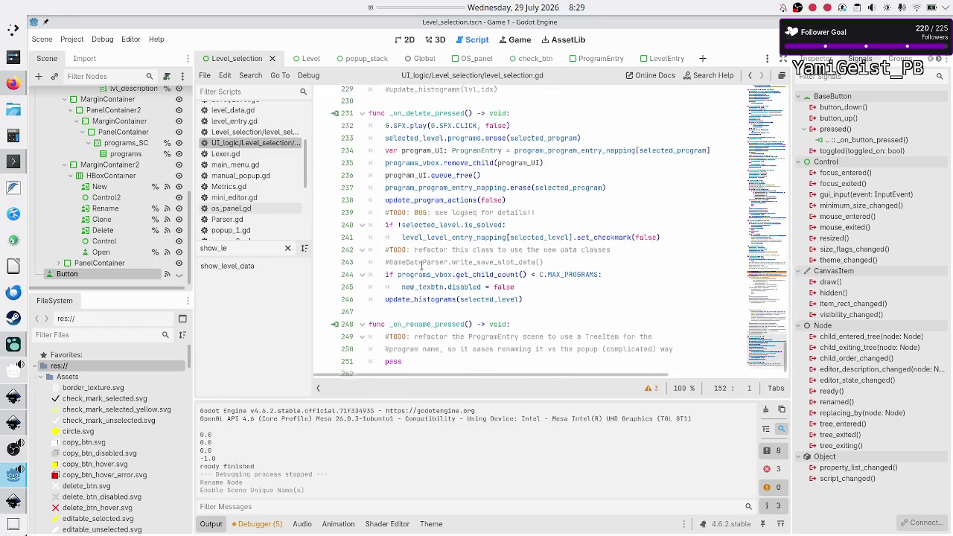
scroll(421, 266, "up", 9)
scroll(421, 265, "up", 20)
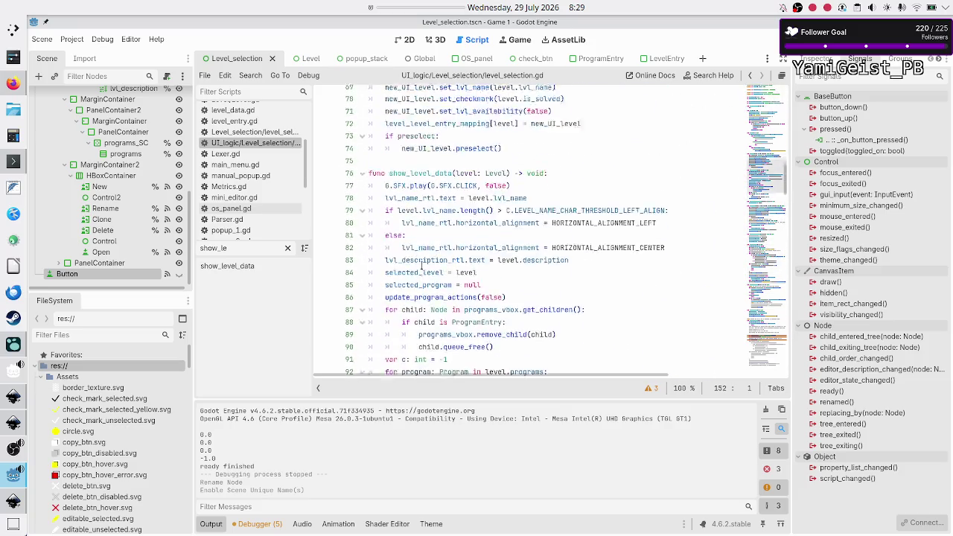
scroll(421, 264, "up", 8)
scroll(421, 264, "down", 6)
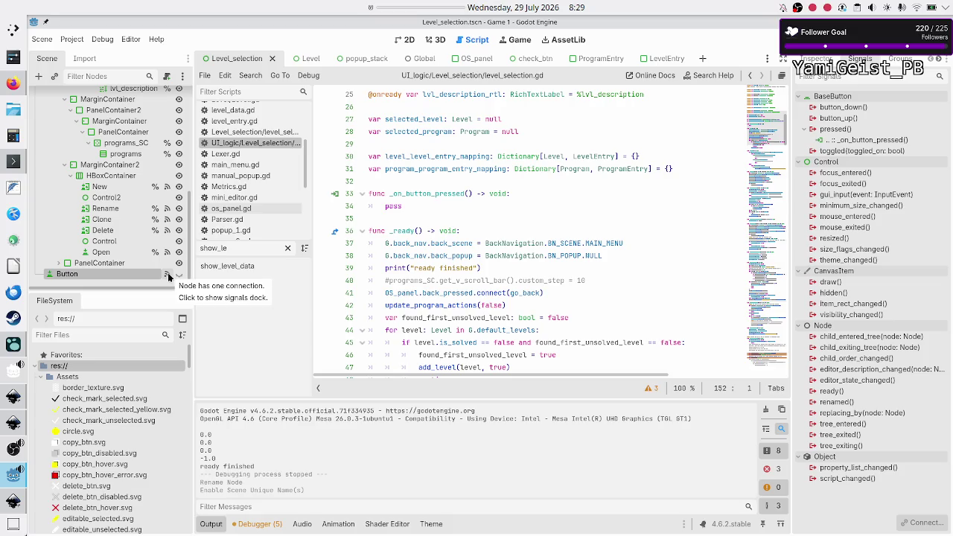
left_click(474, 214)
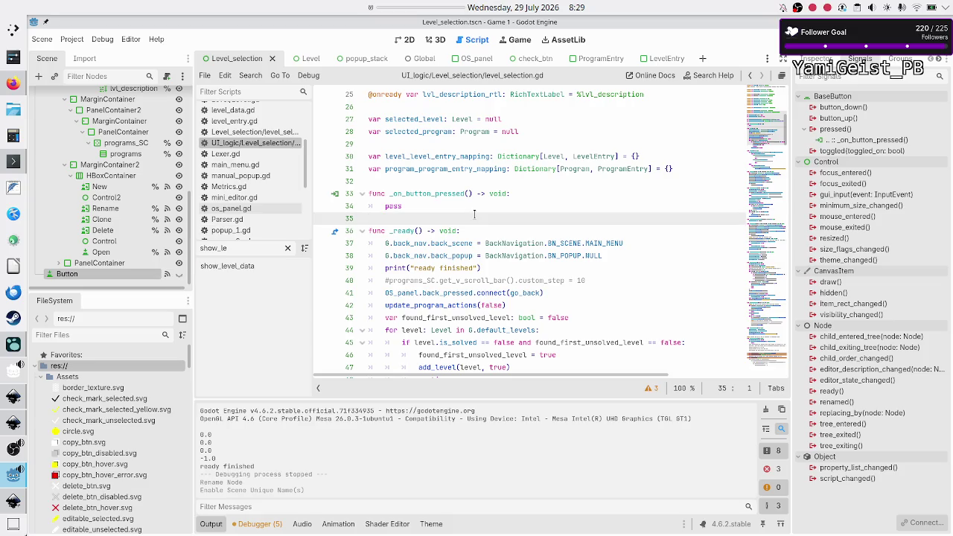
type("ljlk")
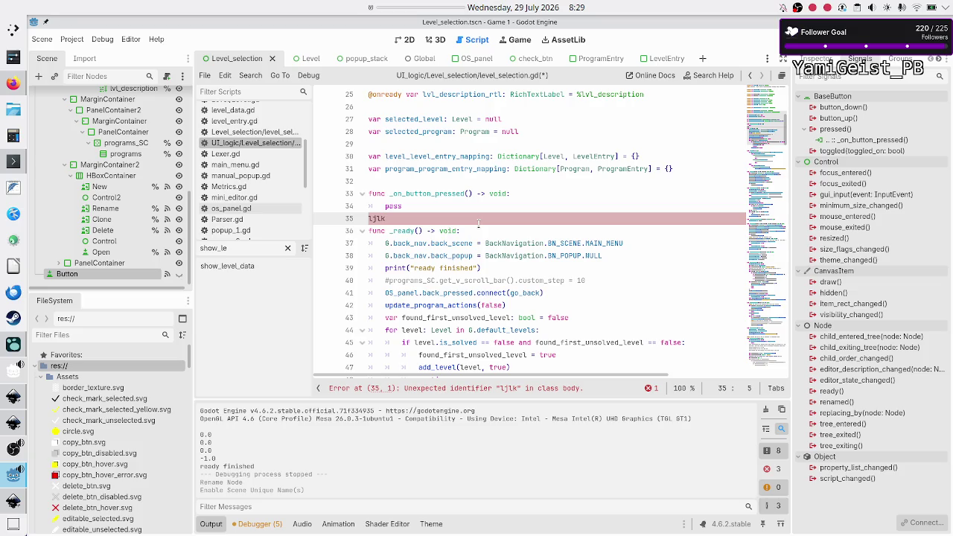
key("BackSpace")
key("BackSpace")
key("BackSpace")
key("BackSpace")
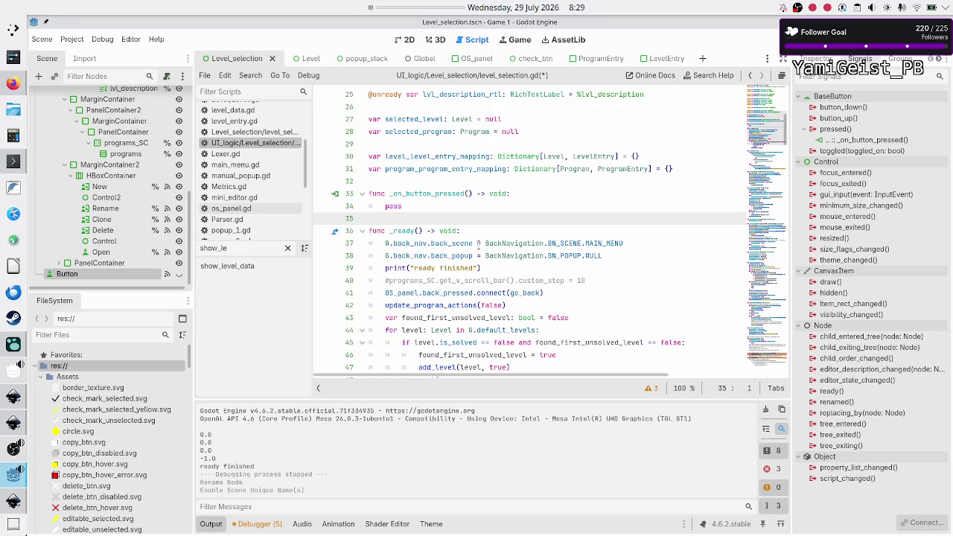
key("ctrl+s")
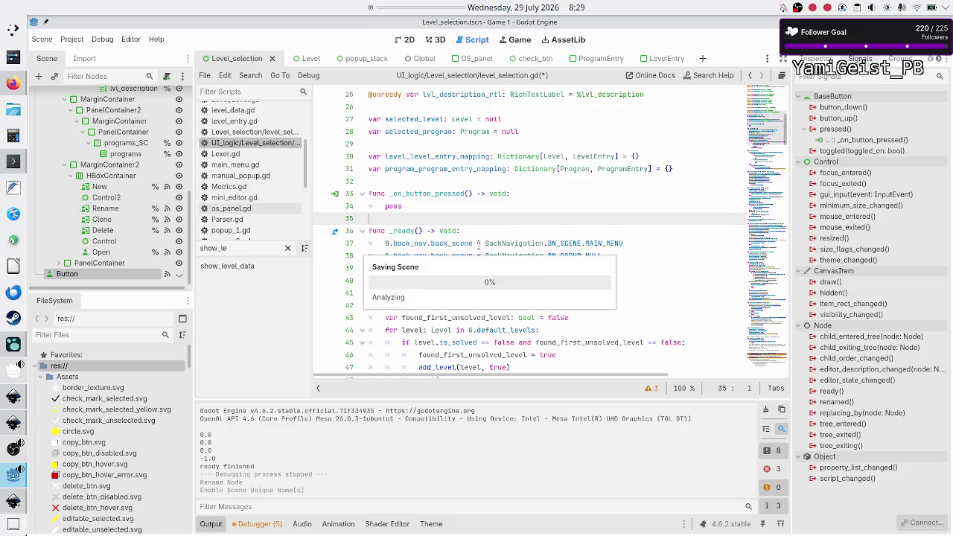
key("Down")
key("Down")
key("Down")
key("Down")
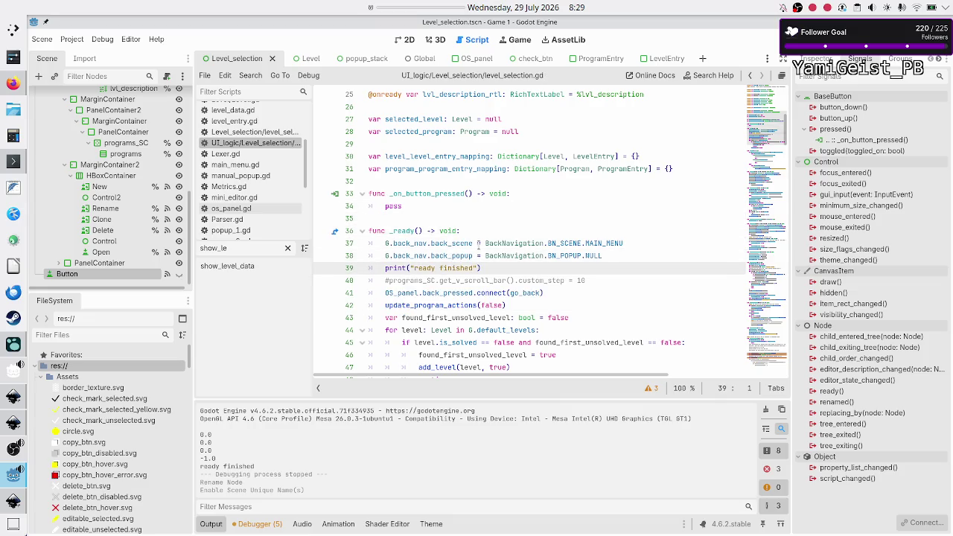
Step: Delete the ready-finished print and uncomment the programs scroll-step line, renaming it to programs_sc
key("shift+End")
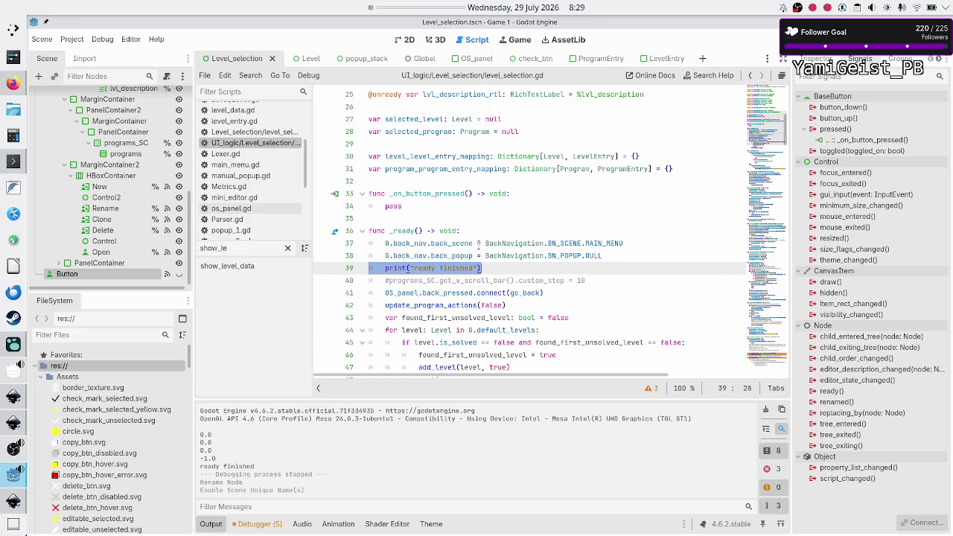
key("BackSpace")
key("BackSpace")
key("Right")
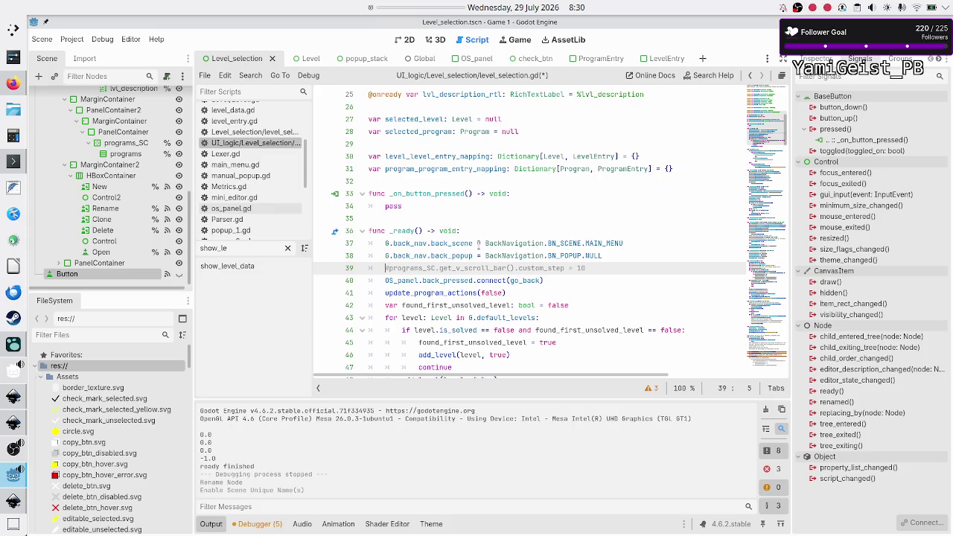
key("shift+Right")
key("shift+Right")
key("shift+Right")
key("Left")
key("BackSpace")
key("End")
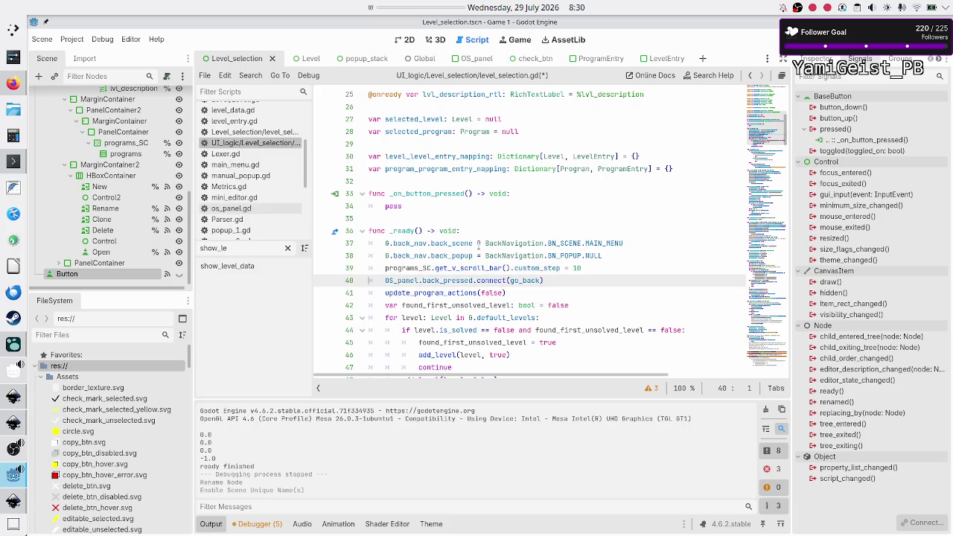
key("Home")
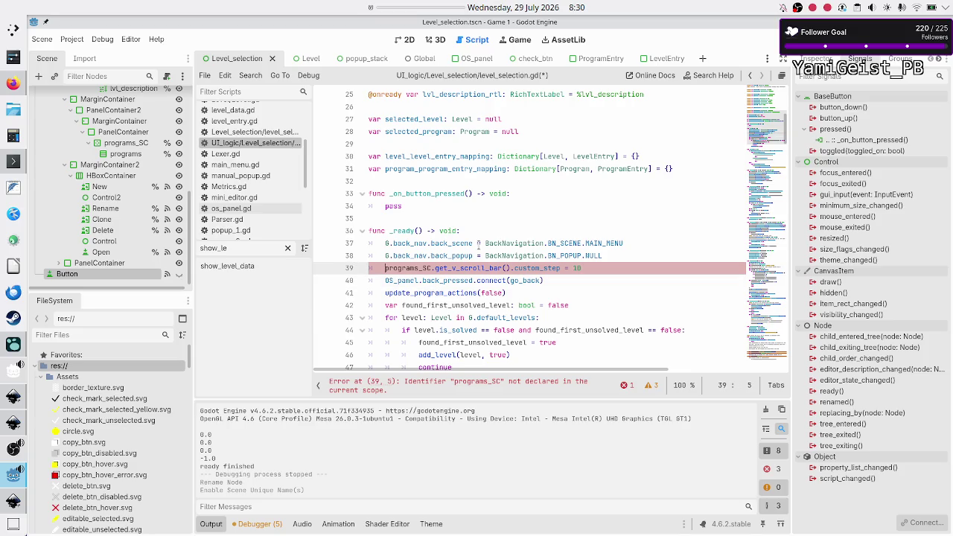
key("ctrl+Right")
key("BackSpace")
key("BackSpace")
type("sc")
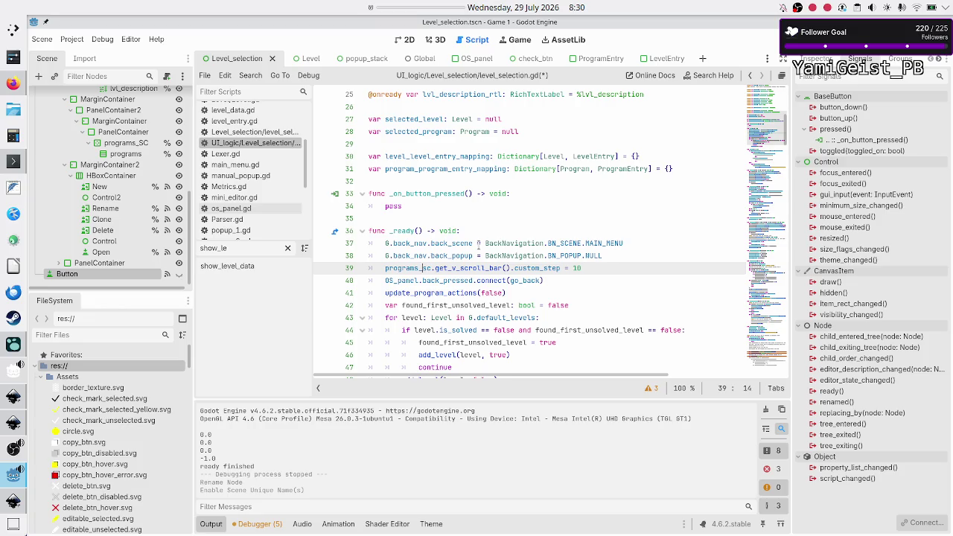
Step: Change the programs_sc scroll bar custom_step from 10 to 25
key("End")
key("Down")
key("Up")
key("shift+Left")
key("shift+Left")
key("End")
key("BackSpace")
key("BackSpace")
type("25")
key("Down")
key("Home")
key("Home")
key("Up")
key("End")
key("shift+Left")
key("shift+Left")
Step: Insert a levels_sc.get_v_scroll_bar().custom_step line above the programs line
key("ctrl+shift+Return")
type("level_Sc")
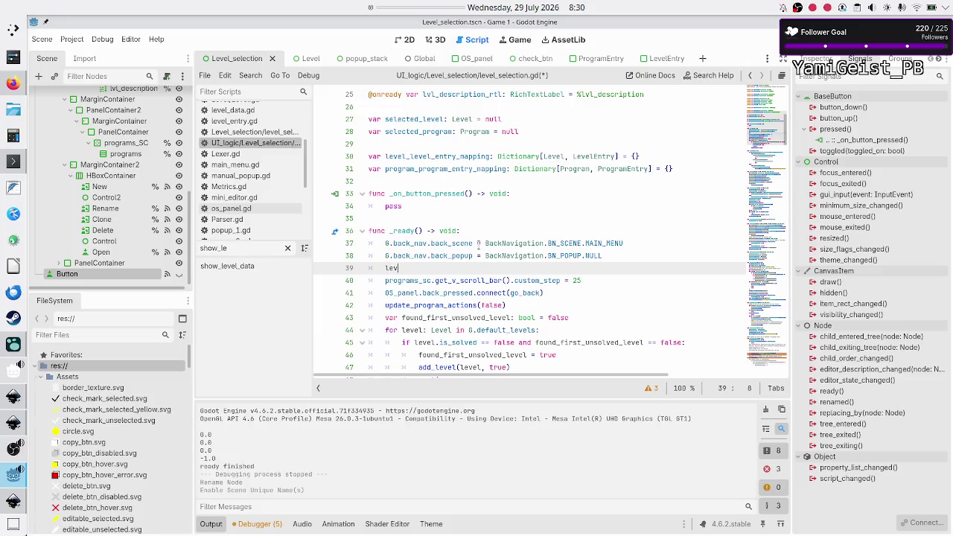
key("Return")
type(".get_v")
key("Return")
type("cust")
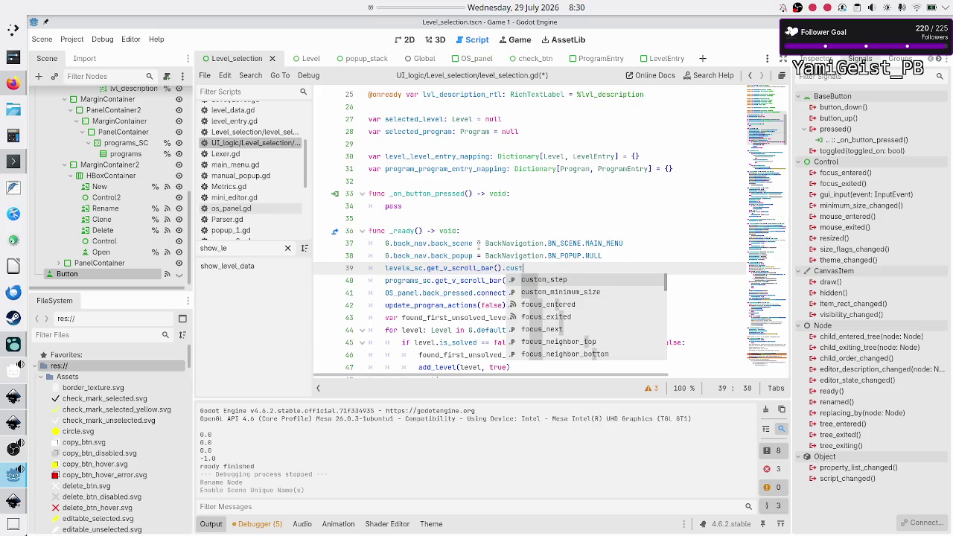
key("Return")
Step: Set the levels_sc step to 25, run the scene, and test scrolling the level list and description
type("= 25")
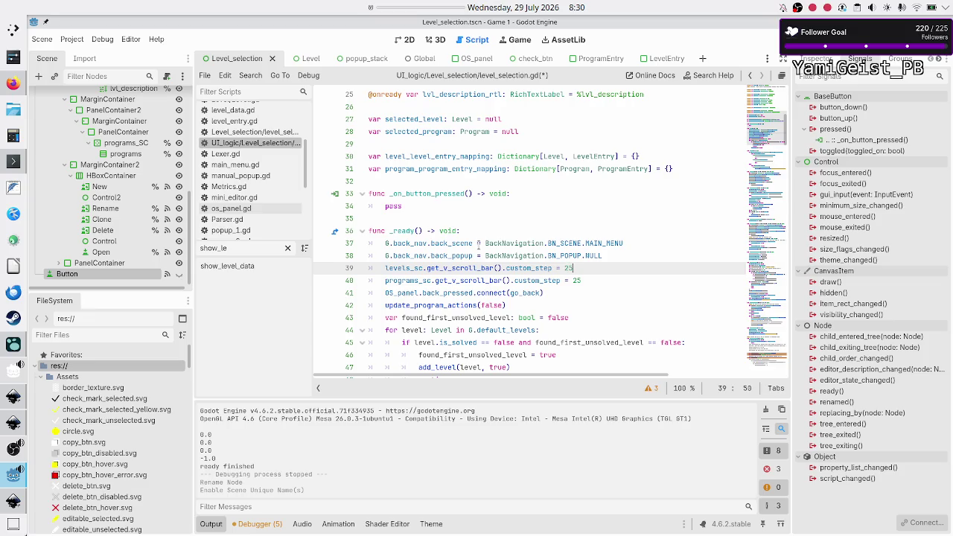
key("F6")
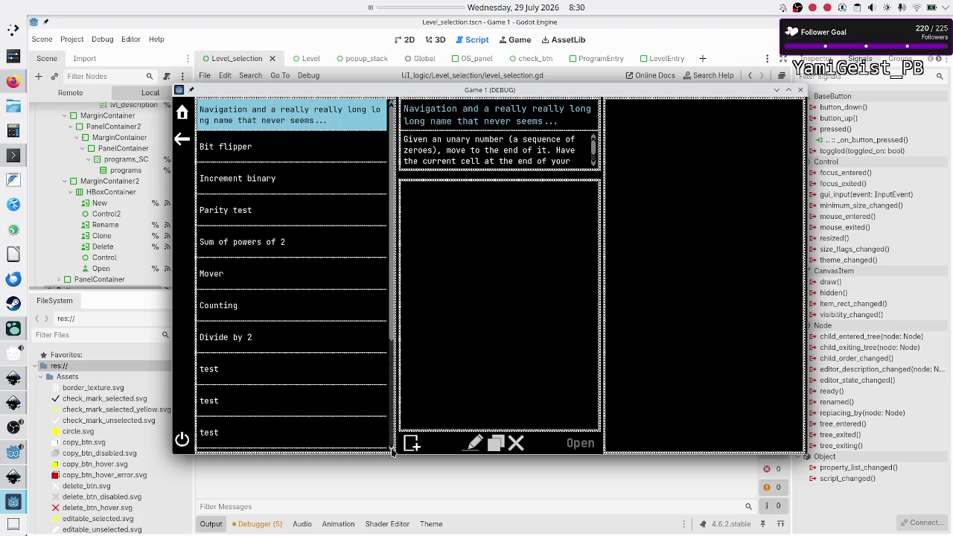
scroll(392, 454, "down", 3)
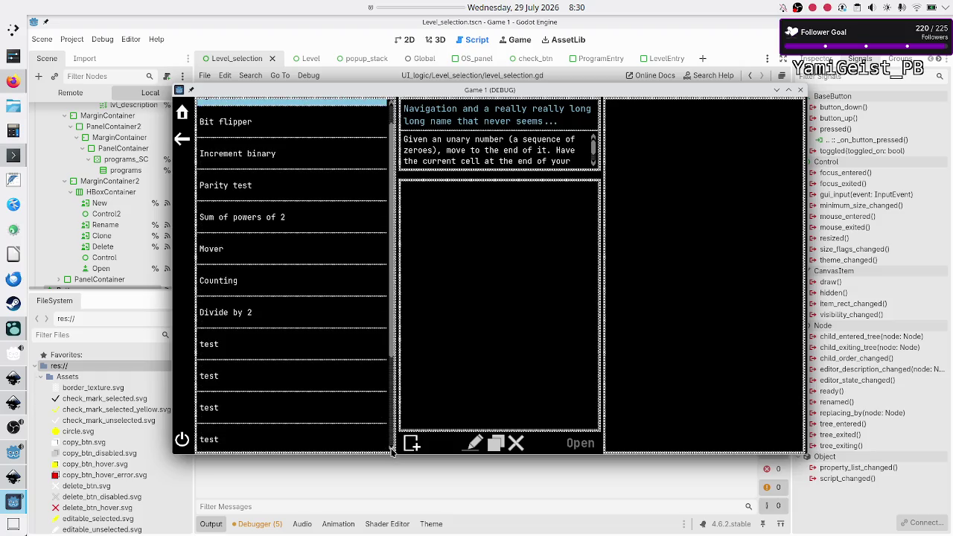
scroll(392, 453, "down", 1)
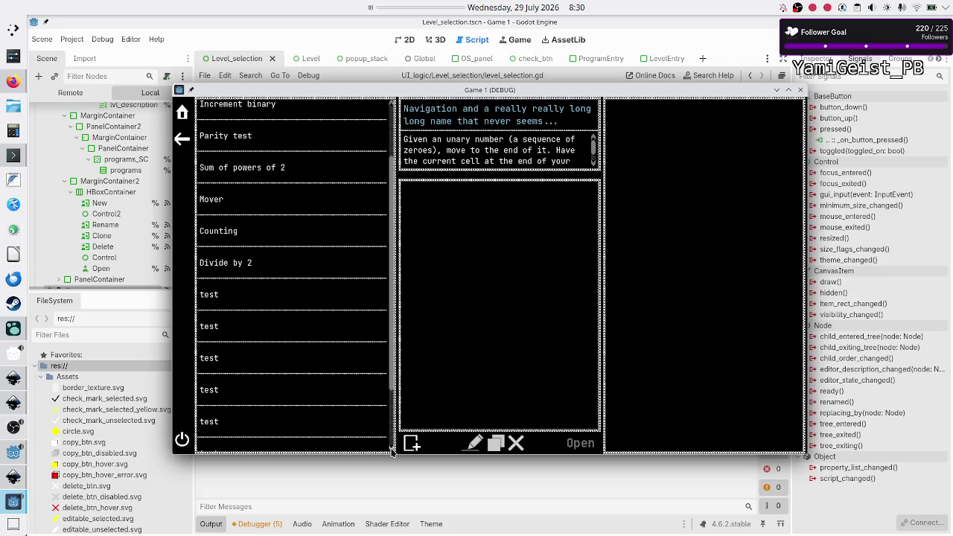
left_click_drag(392, 327, 392, 182)
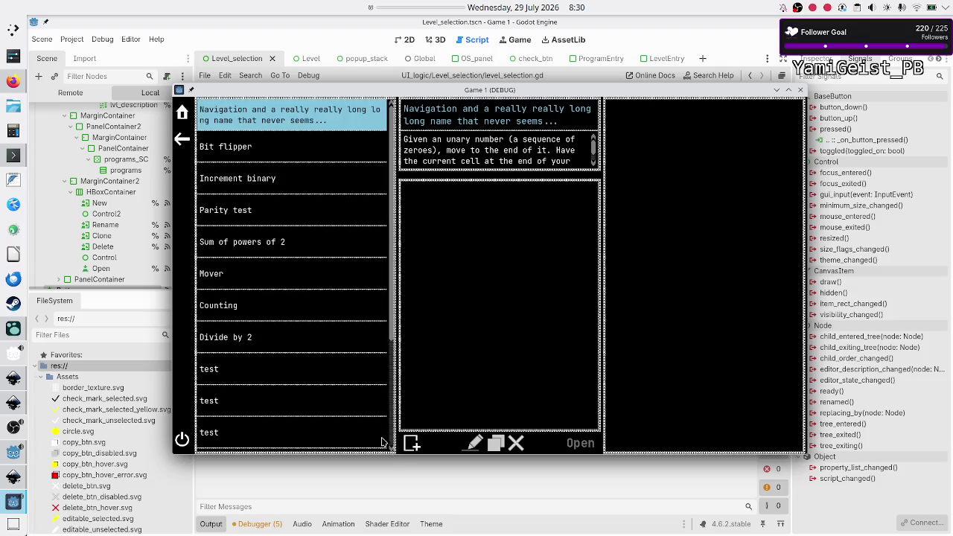
mouse_move(392, 331)
left_mouse_down()
mouse_move(391, 404)
mouse_move(393, 337)
left_mouse_up()
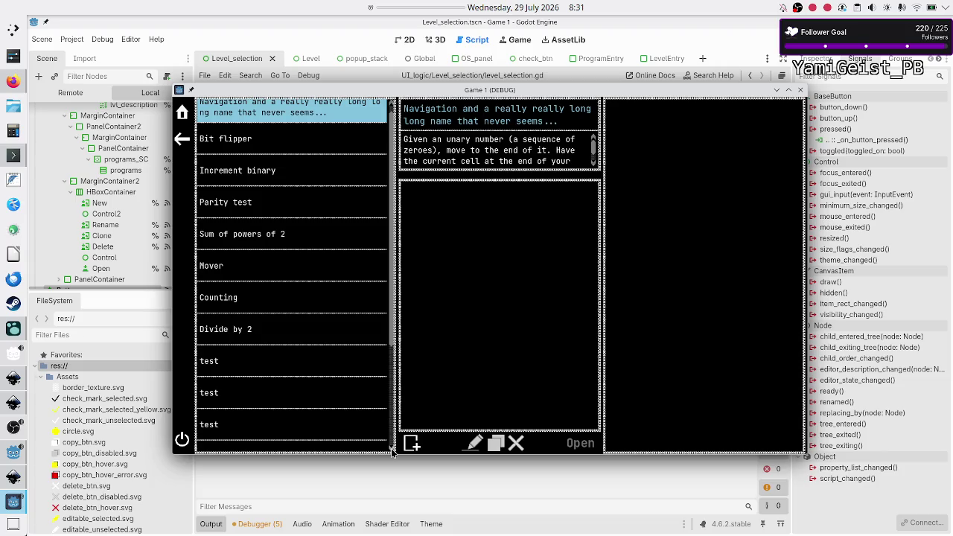
scroll(392, 452, "down", 1)
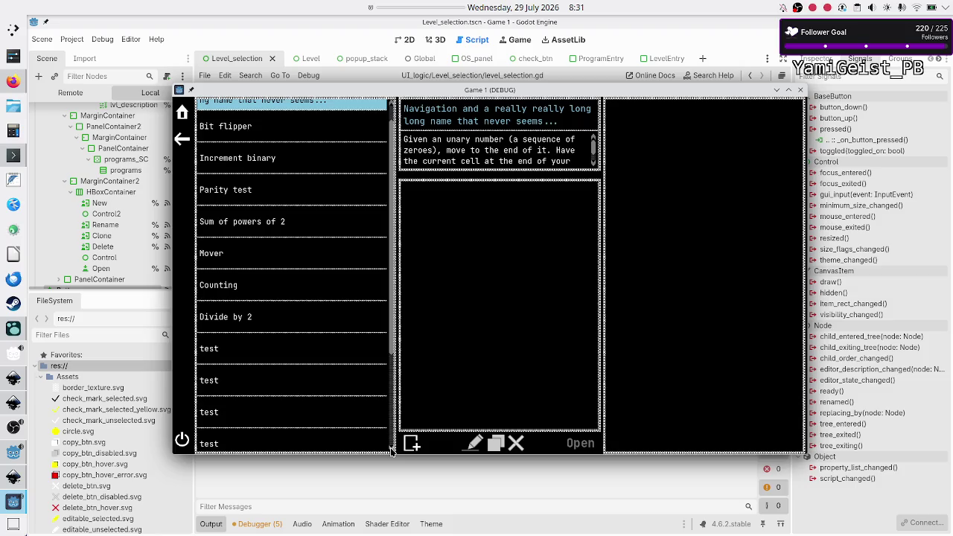
scroll(391, 447, "down", 1)
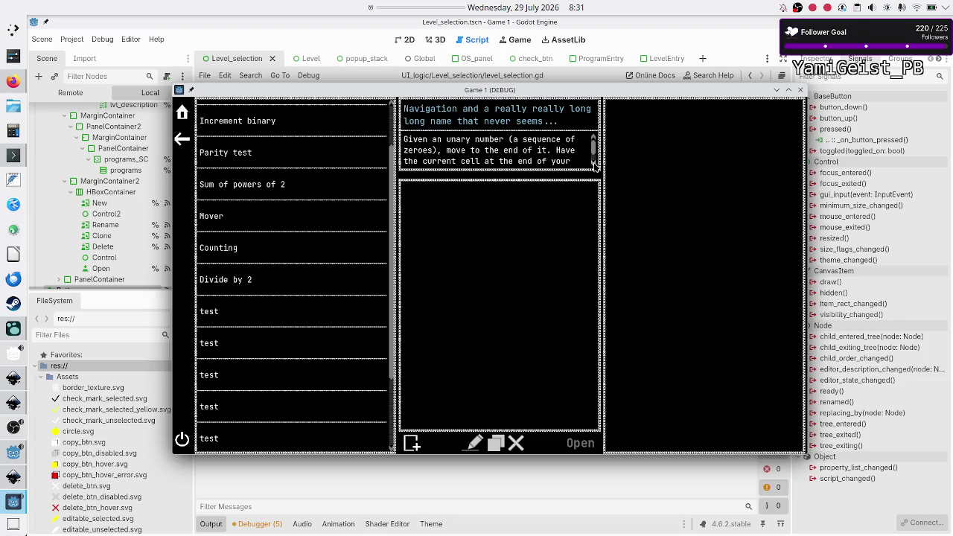
scroll(594, 165, "down", 1)
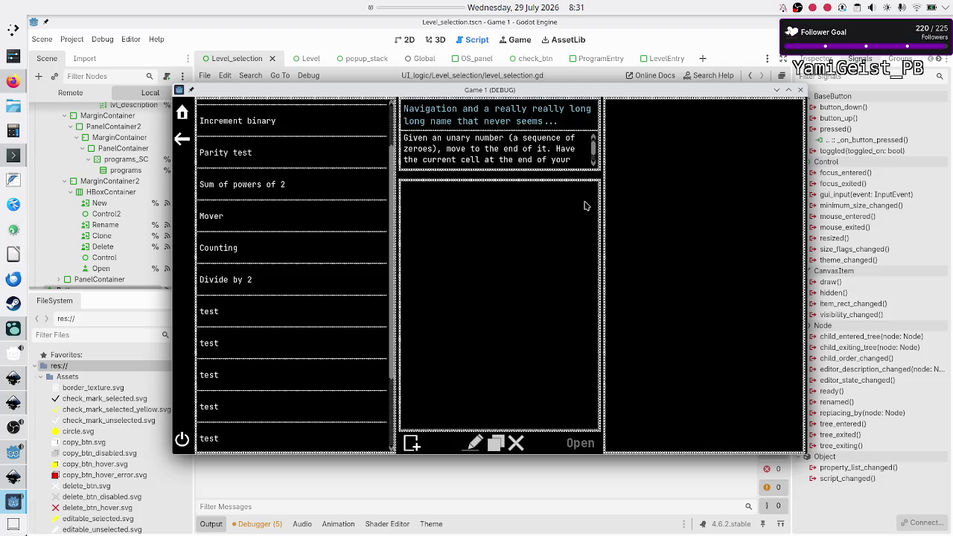
left_click(410, 445)
left_click(410, 445)
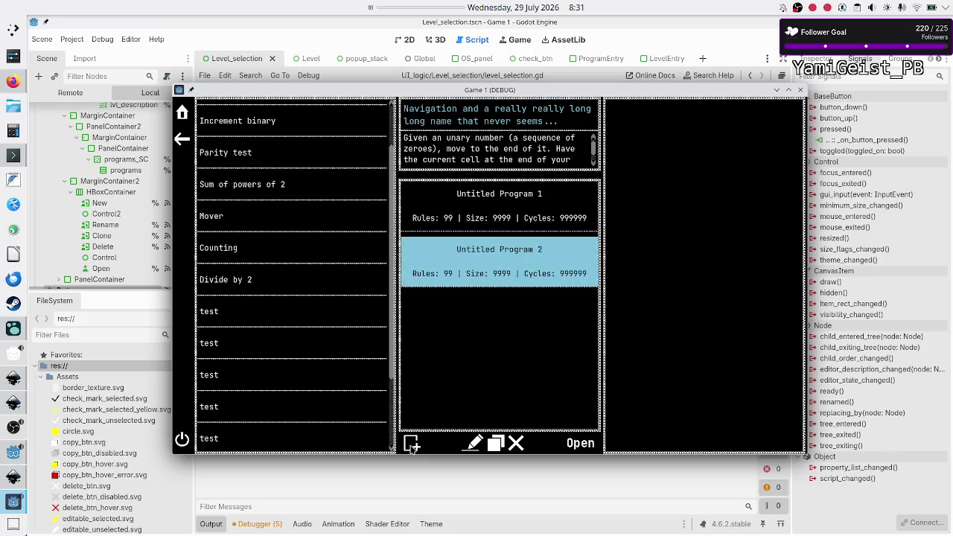
left_click(410, 445)
left_click(411, 445)
left_click(410, 445)
left_click(410, 445)
left_click(411, 445)
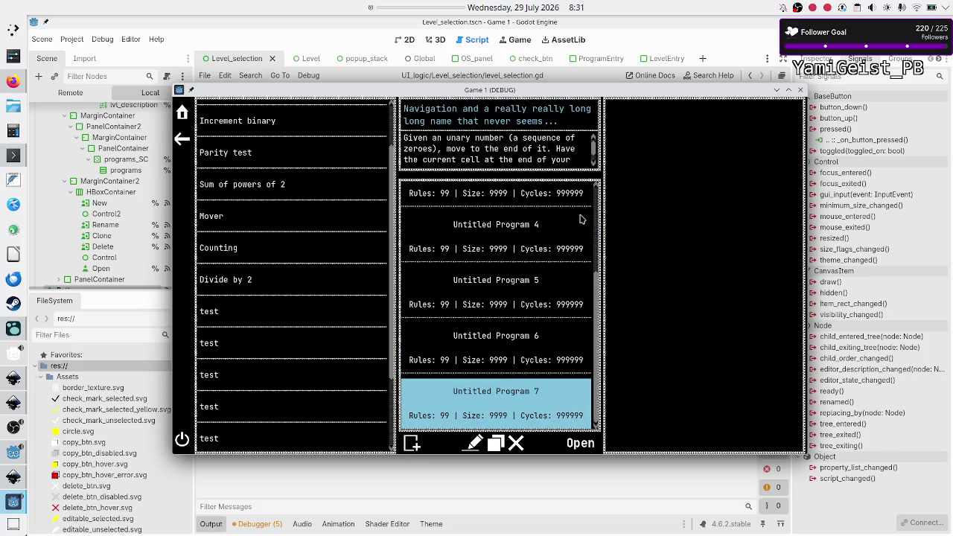
left_click_drag(599, 319, 603, 195)
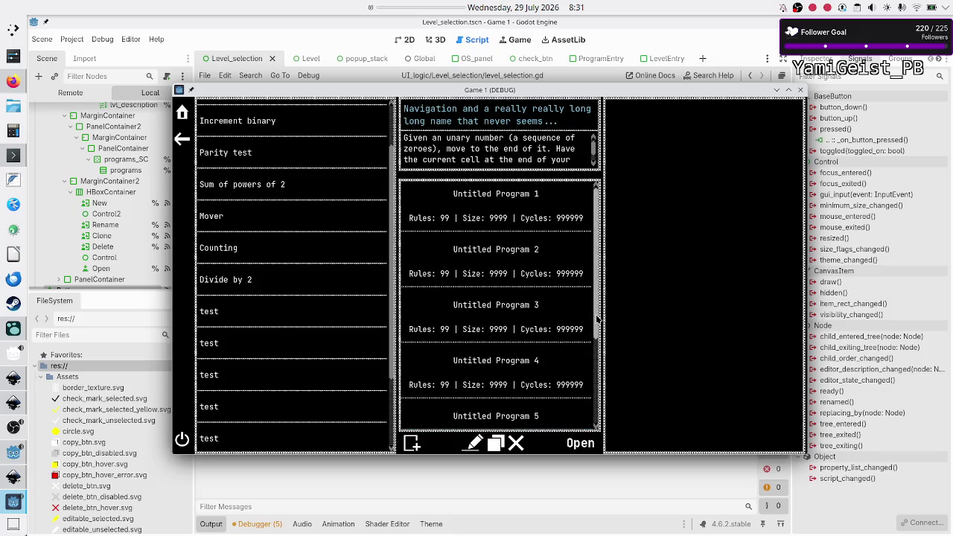
left_click_drag(597, 319, 598, 321)
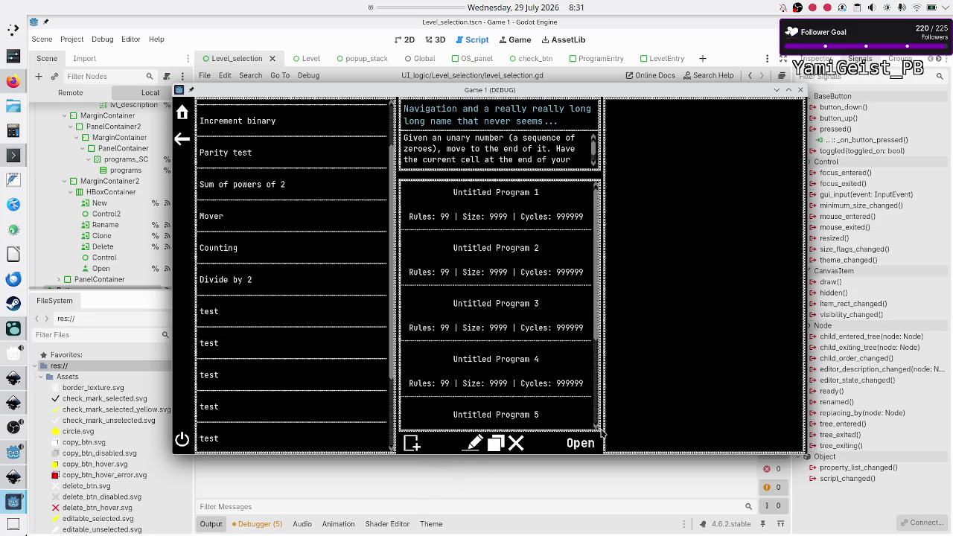
scroll(596, 427, "down", 1)
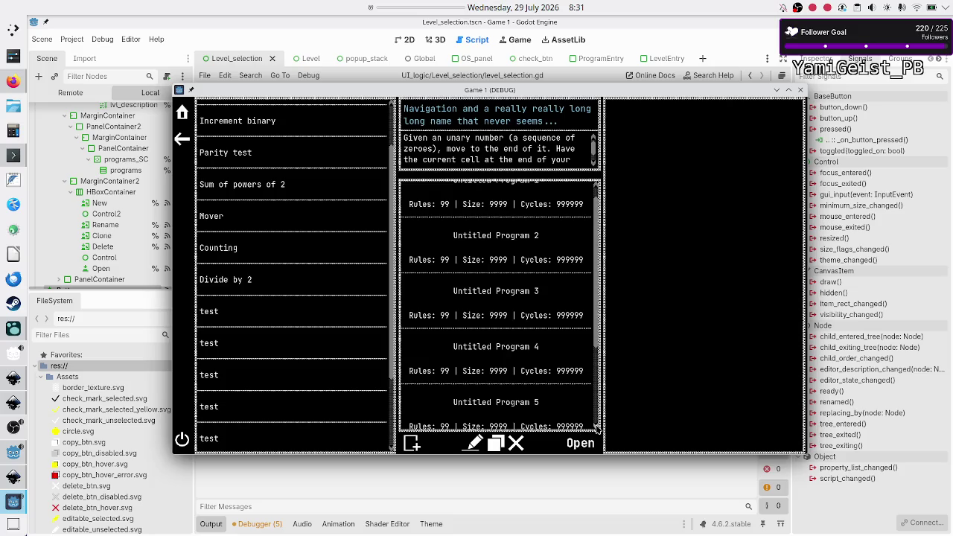
scroll(597, 427, "down", 8)
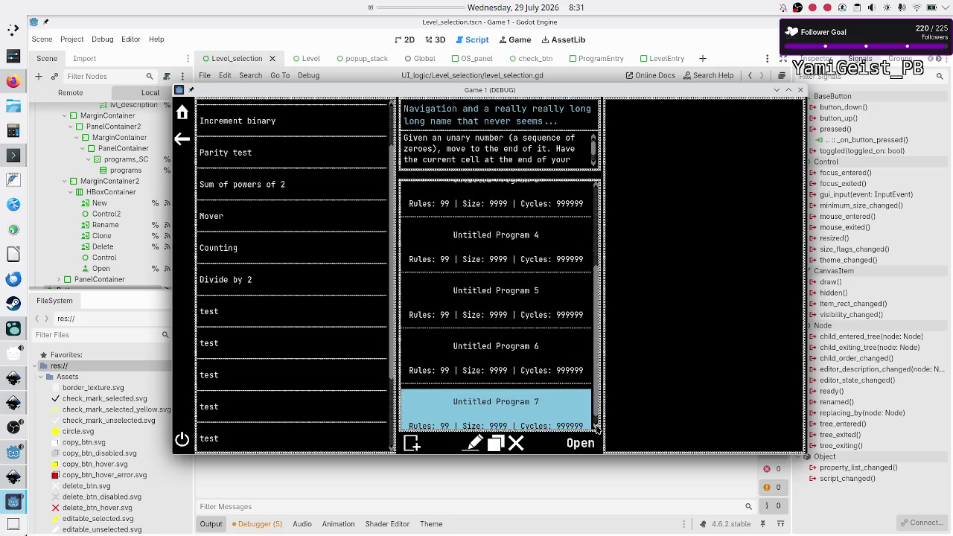
scroll(597, 427, "down", 1)
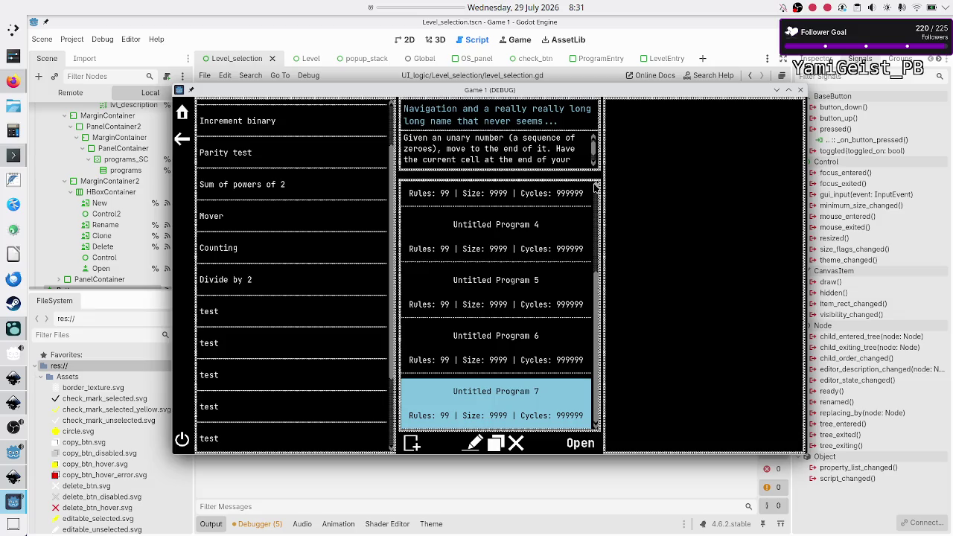
scroll(595, 188, "up", 10)
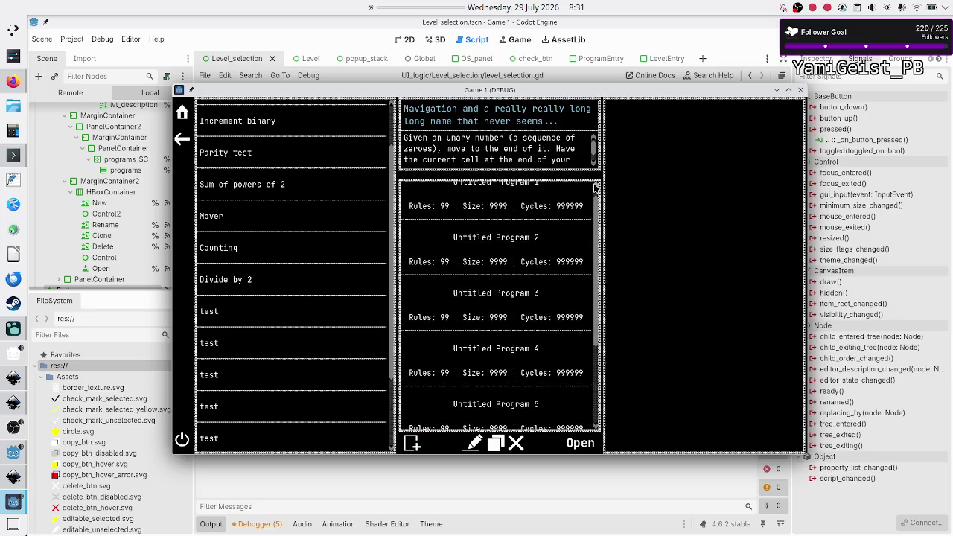
scroll(519, 343, "down", 9)
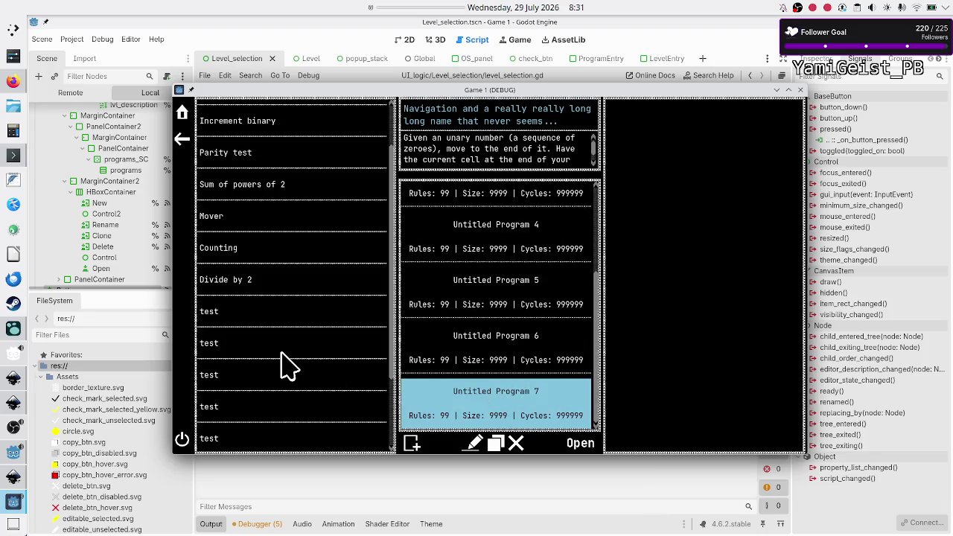
scroll(325, 355, "down", 3)
scroll(325, 354, "up", 5)
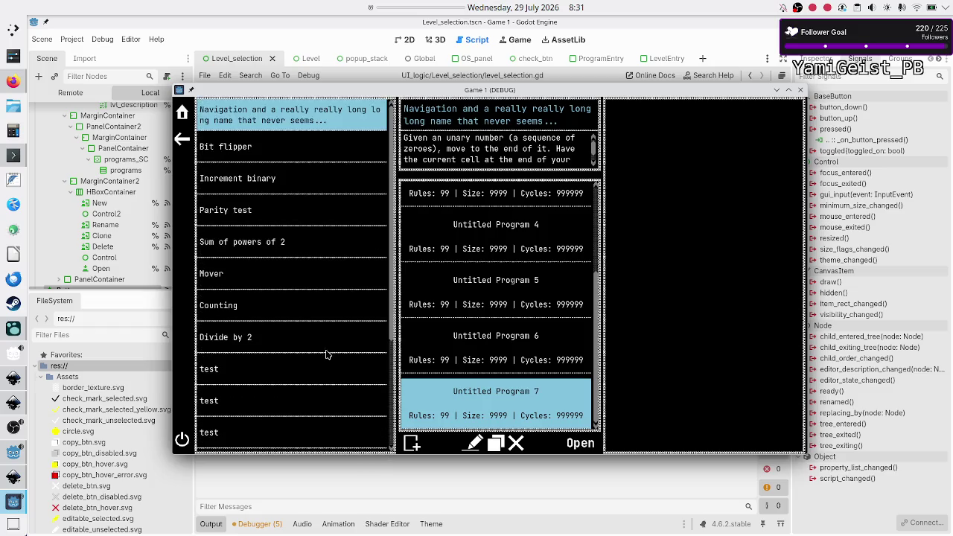
scroll(325, 355, "down", 5)
scroll(325, 355, "up", 5)
scroll(313, 408, "down", 5)
scroll(313, 407, "up", 5)
scroll(318, 411, "down", 5)
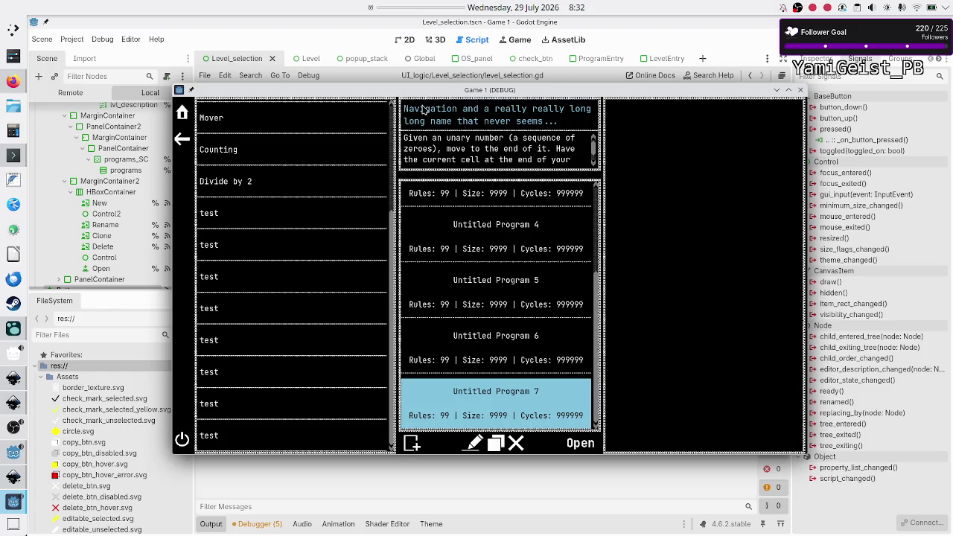
scroll(391, 106, "up", 4)
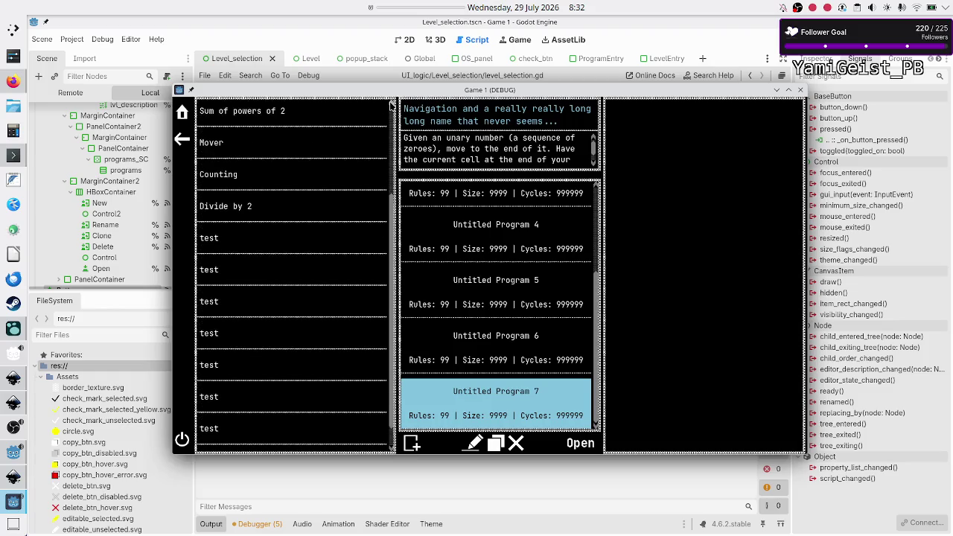
scroll(392, 106, "up", 1)
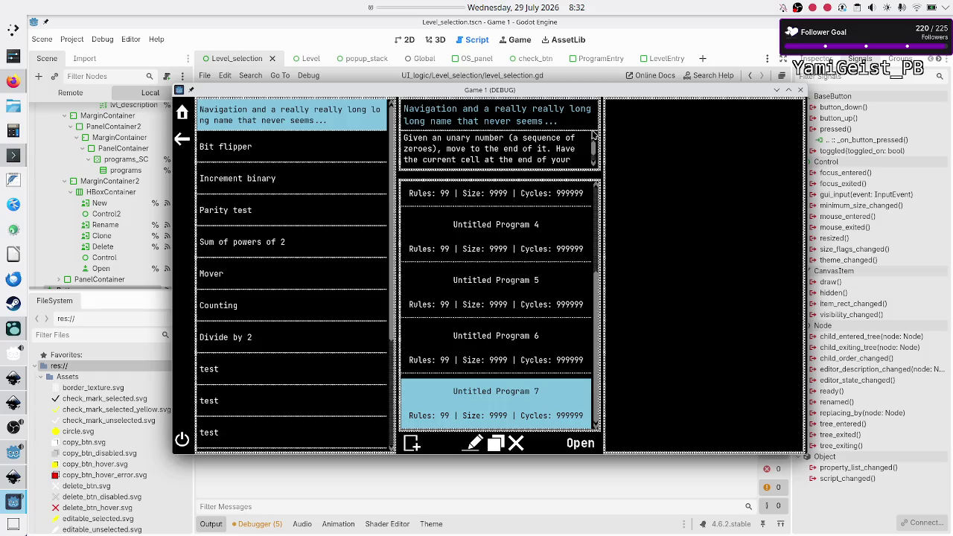
mouse_move(594, 148)
left_mouse_down()
mouse_move(595, 175)
mouse_move(594, 138)
left_mouse_up()
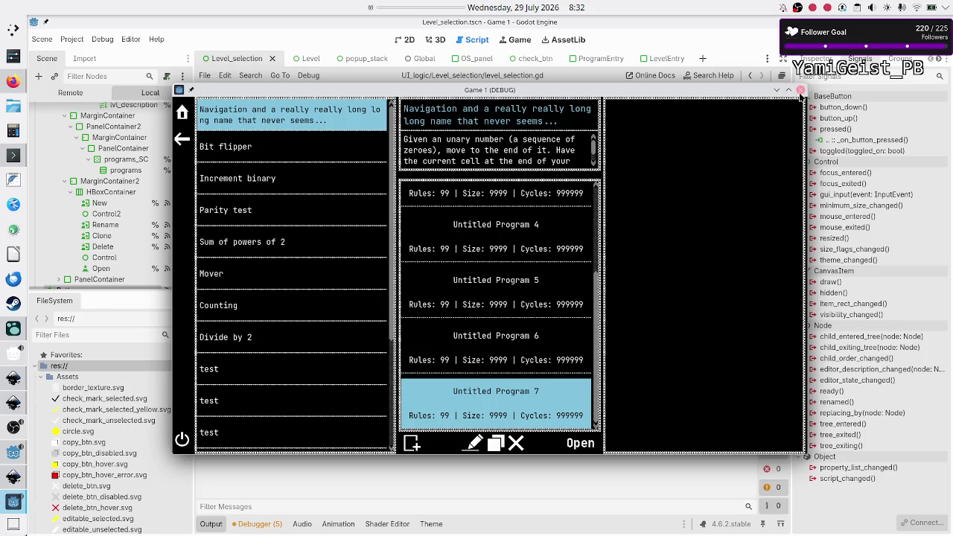
Step: Close the game and add a lvl_description_rtl.get_v_scroll_bar().custom_step line after line 40
left_click(800, 90)
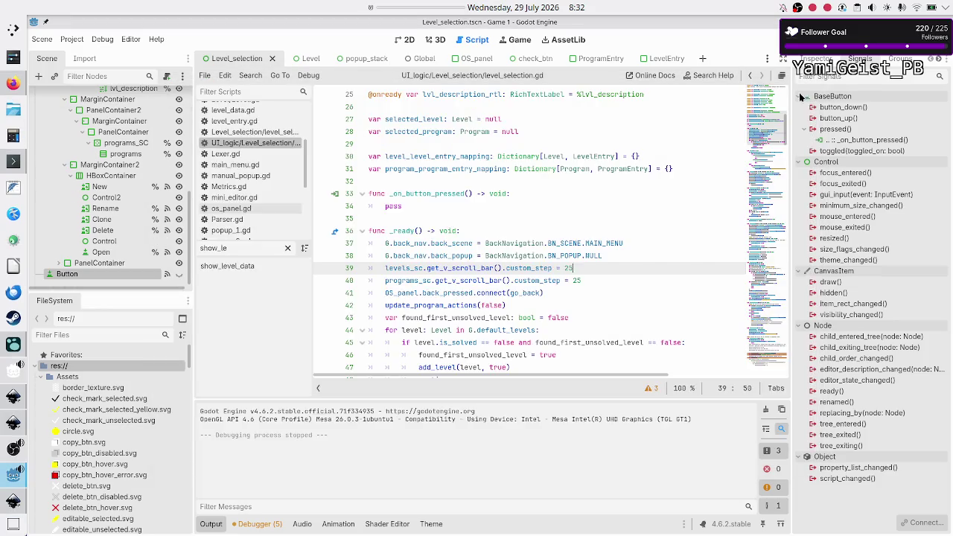
left_click(603, 280)
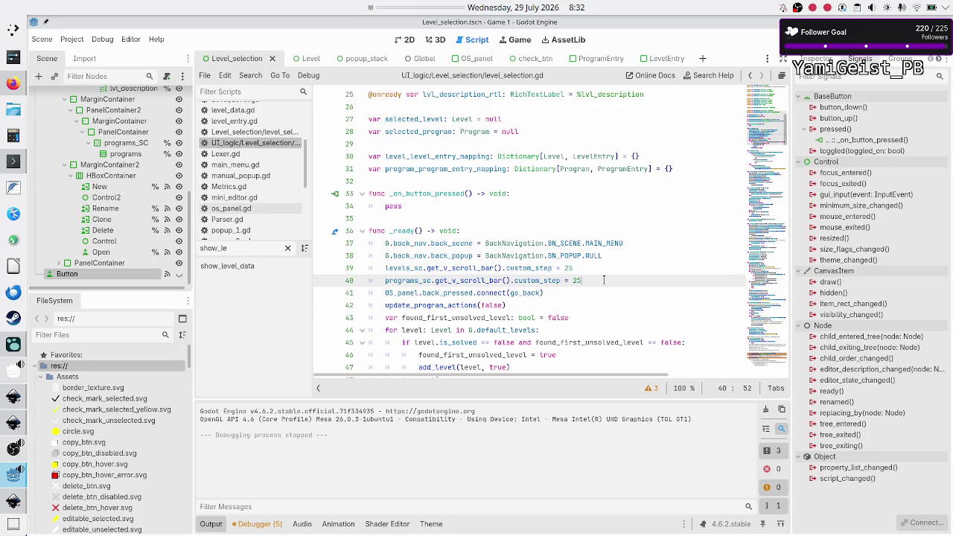
key("Return")
type("descr")
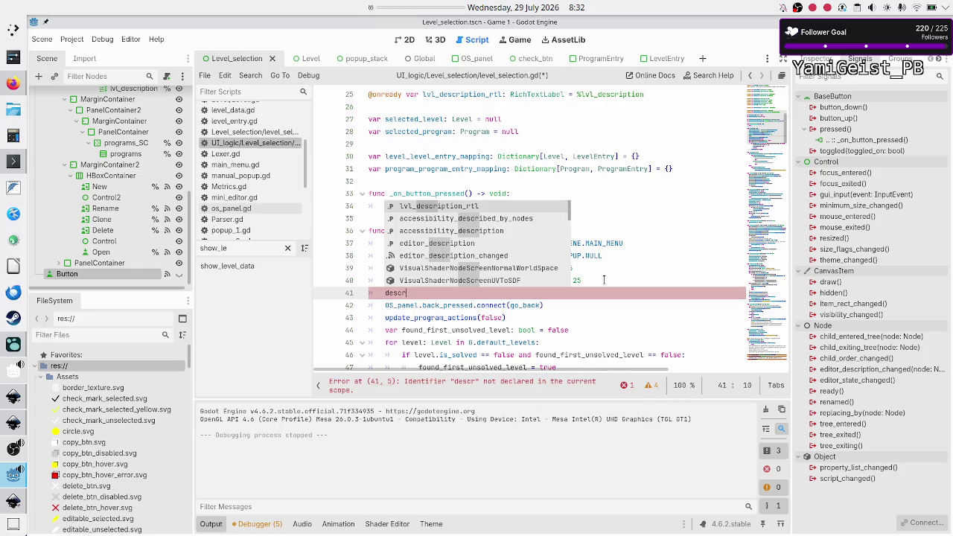
key("Return")
type(".get")
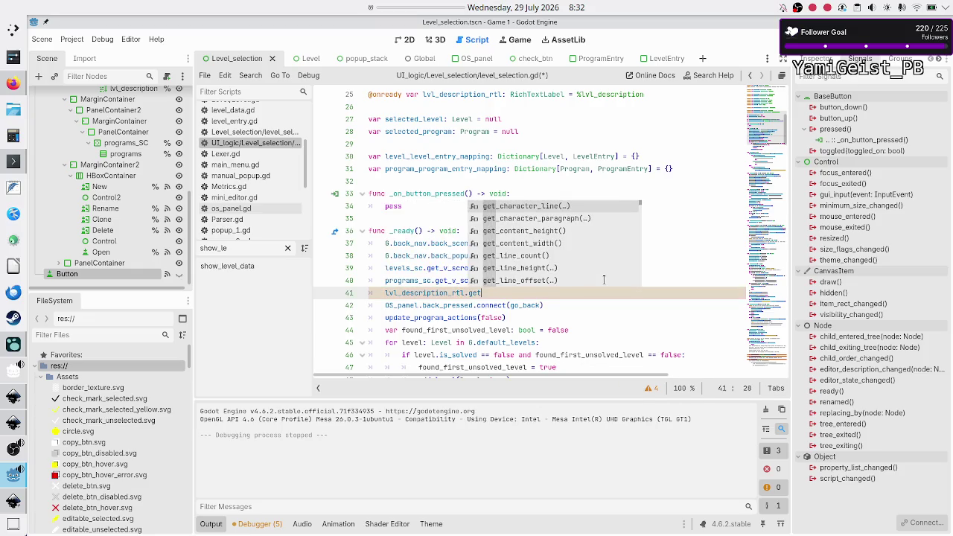
type("_v_")
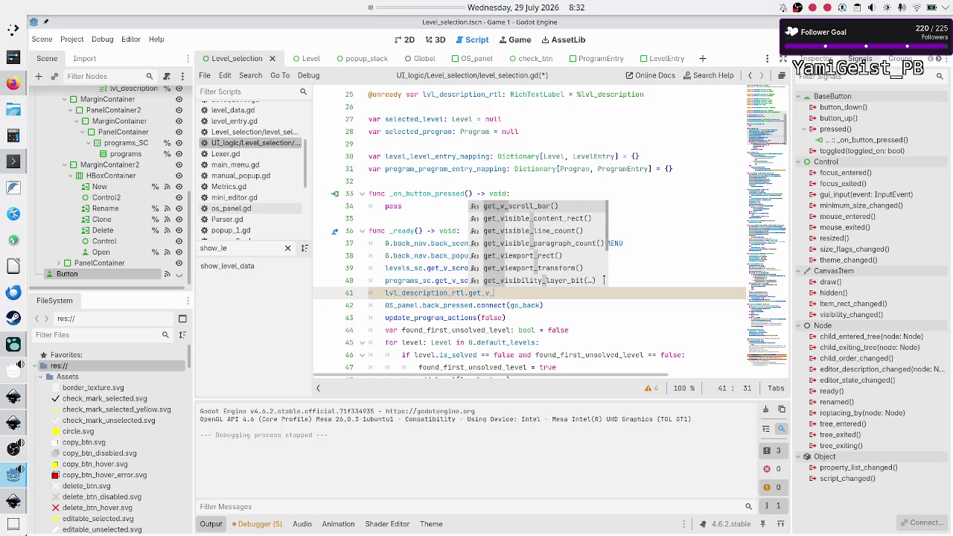
key("Return")
type("ust")
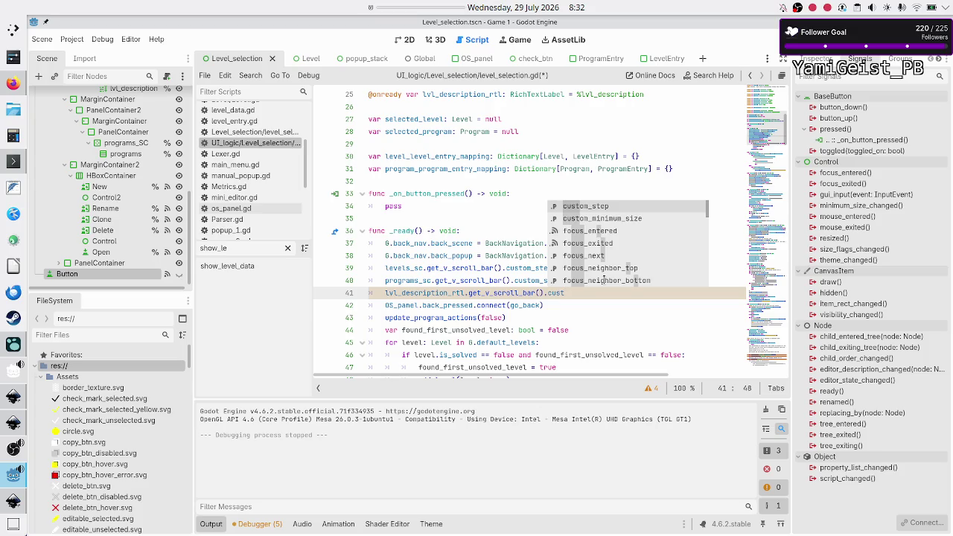
key("Return")
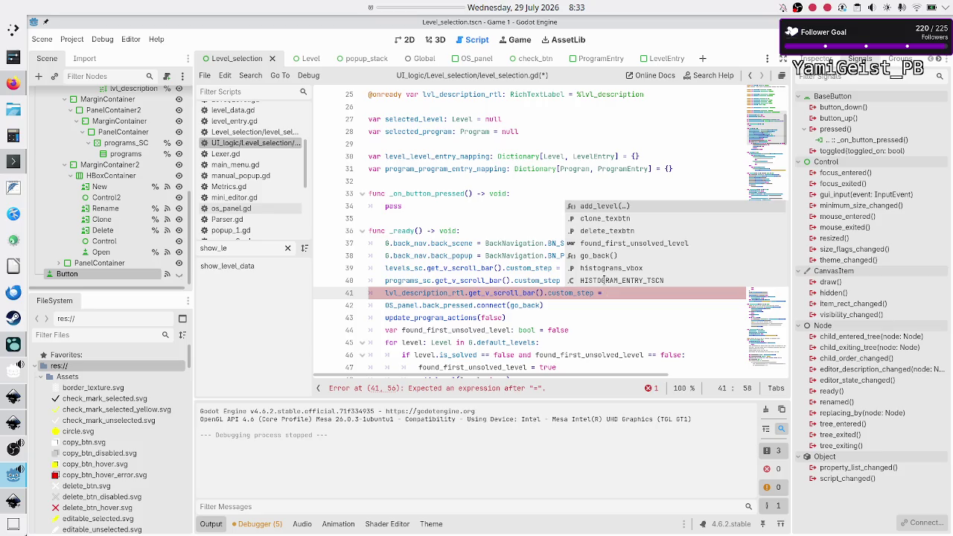
Step: Set the description scroll step to 10, save the script, and run the game
type("10")
key("ctrl+s")
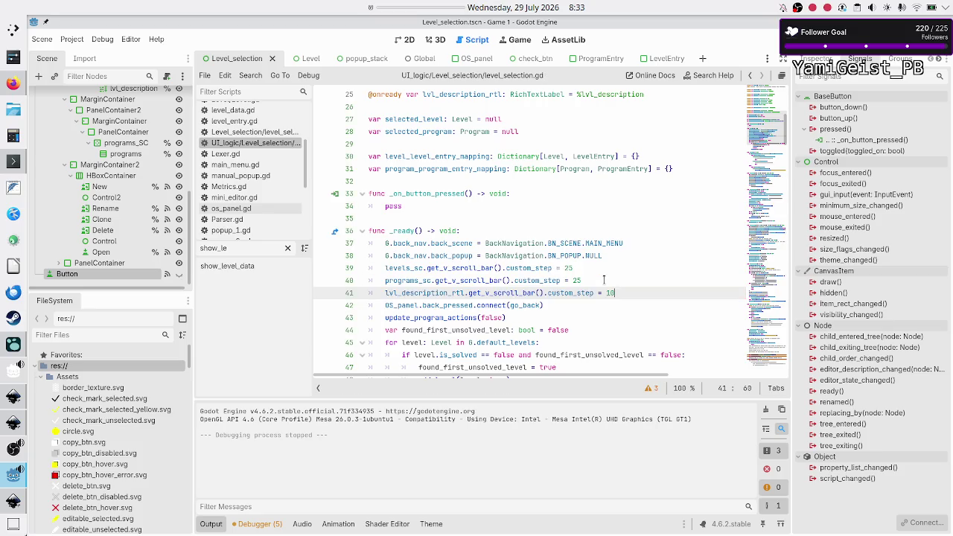
key("F6")
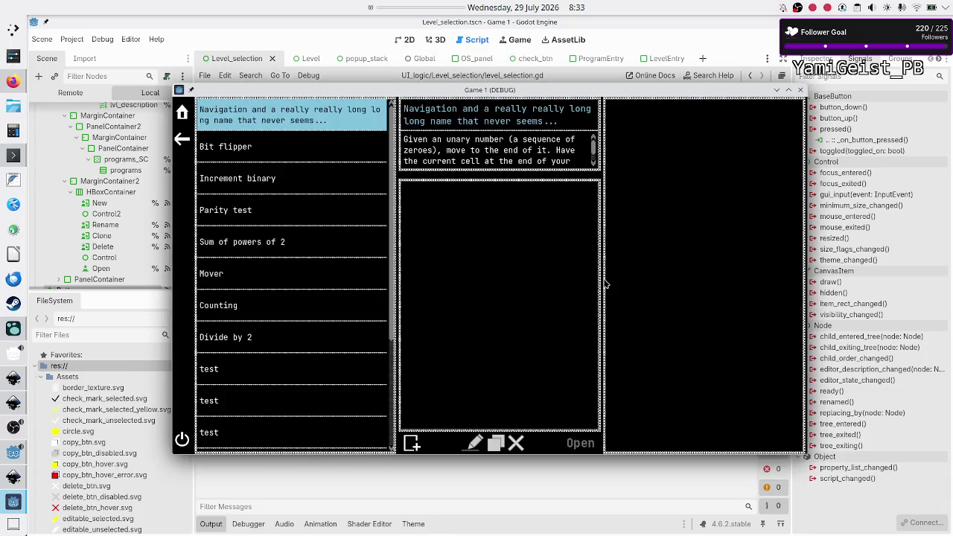
scroll(594, 168, "down", 2)
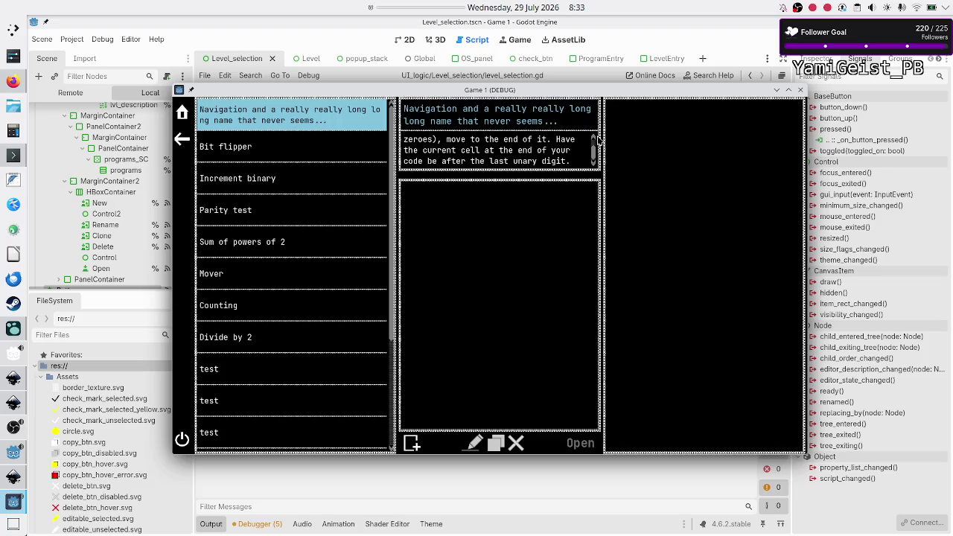
scroll(593, 139, "up", 1)
scroll(594, 140, "up", 1)
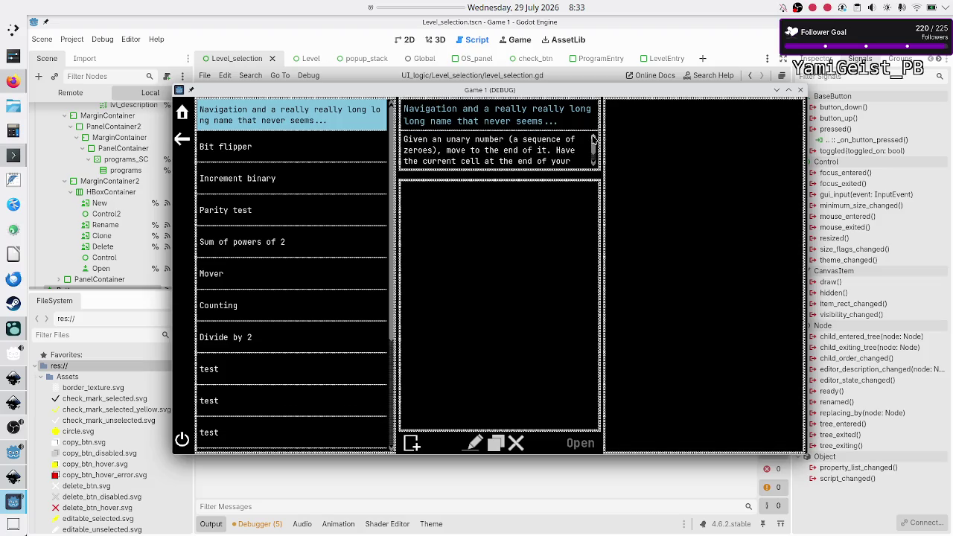
scroll(594, 140, "down", 2)
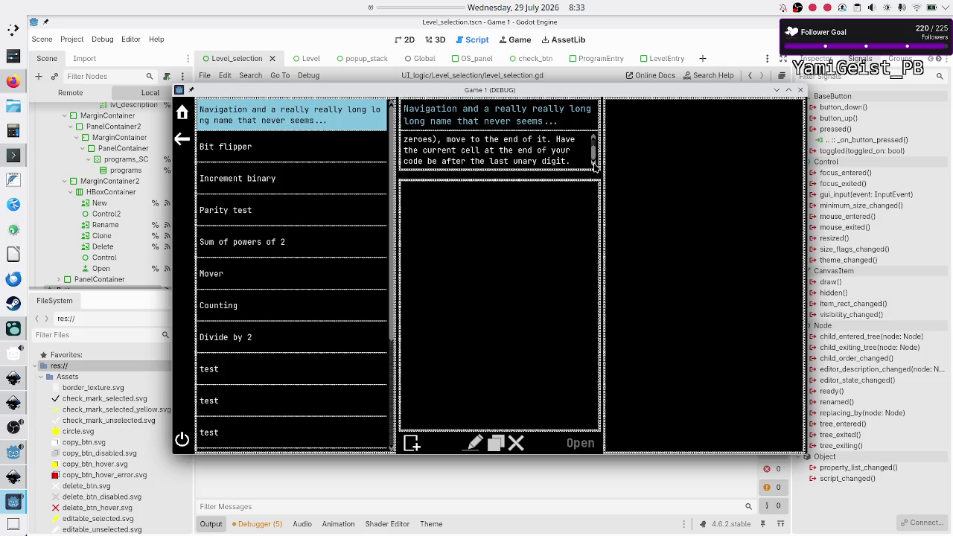
scroll(595, 139, "up", 2)
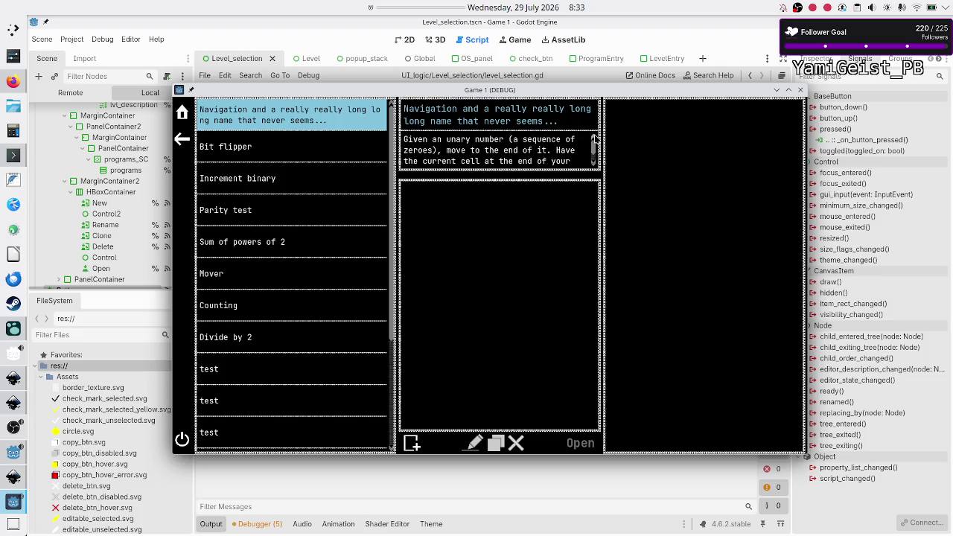
left_click(800, 90)
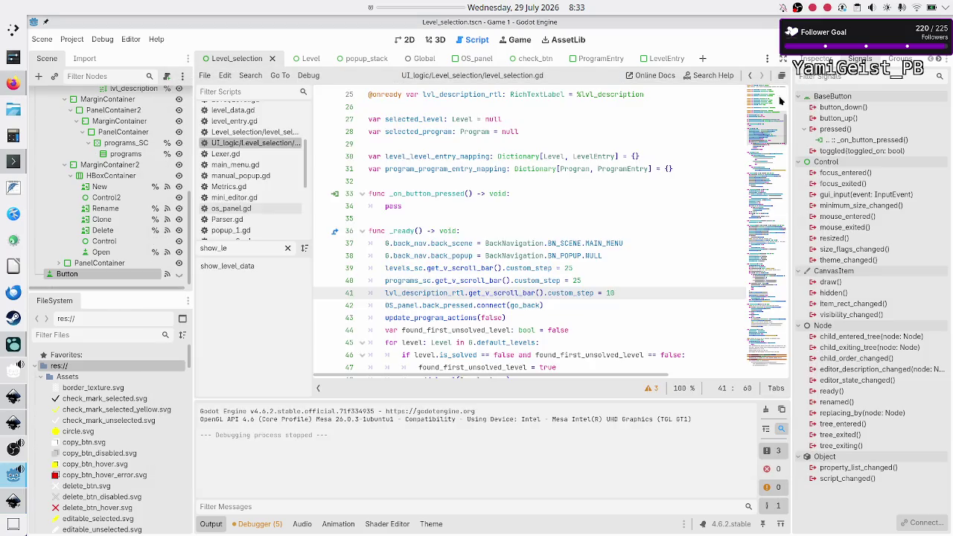
Step: Review the three custom_step lines 39–41 and run the game again
mouse_move(613, 294)
left_mouse_down()
mouse_move(466, 293)
mouse_move(378, 270)
left_mouse_up()
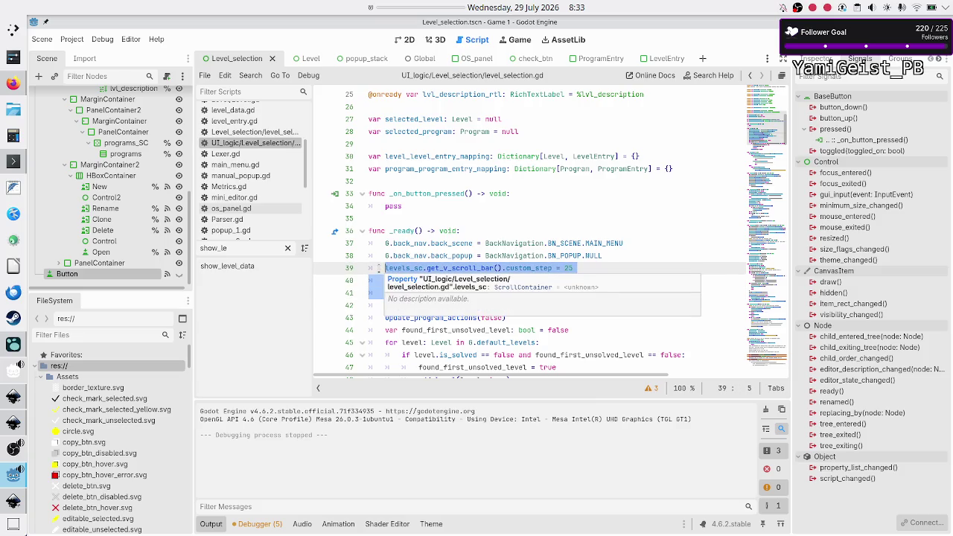
left_click(602, 268)
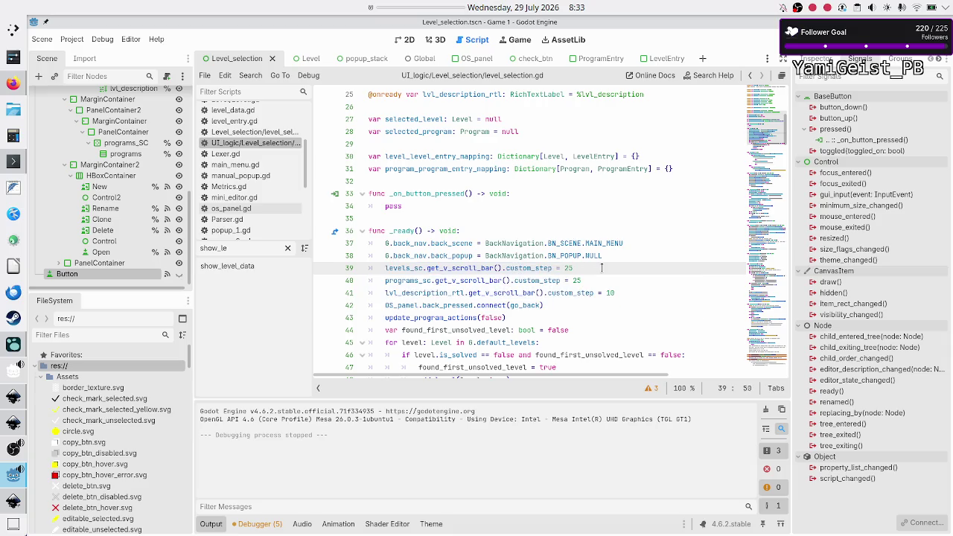
key("Home")
key("shift+Down")
key("shift+Down")
key("shift+End")
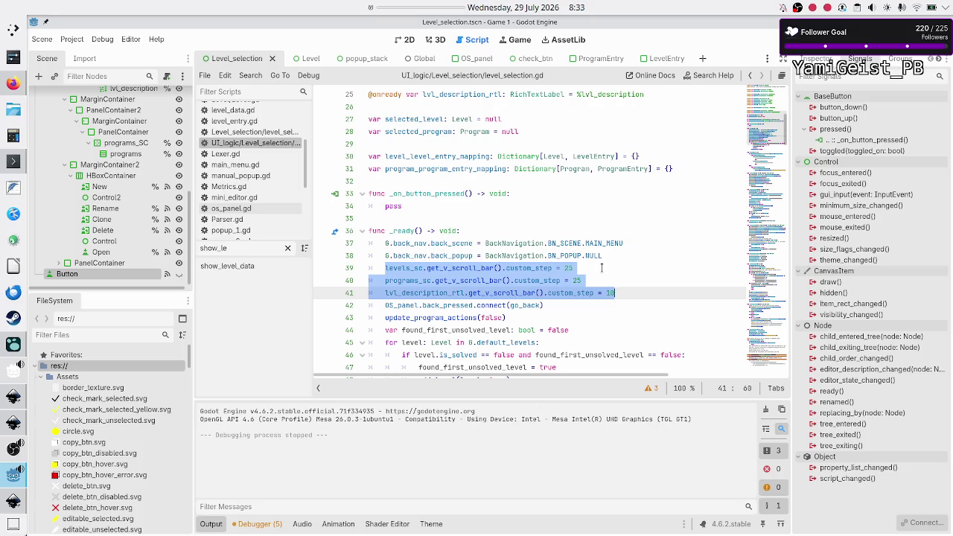
left_click(618, 290)
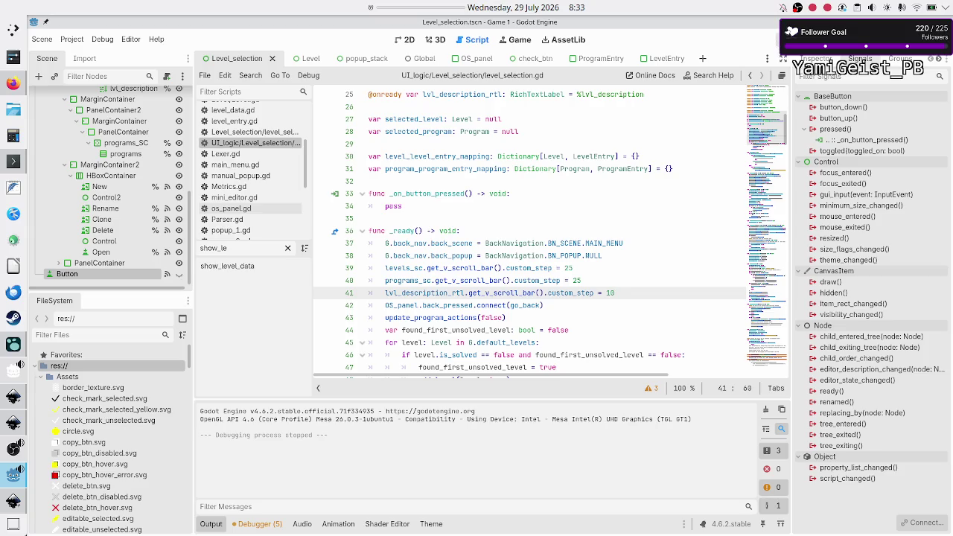
key("F6")
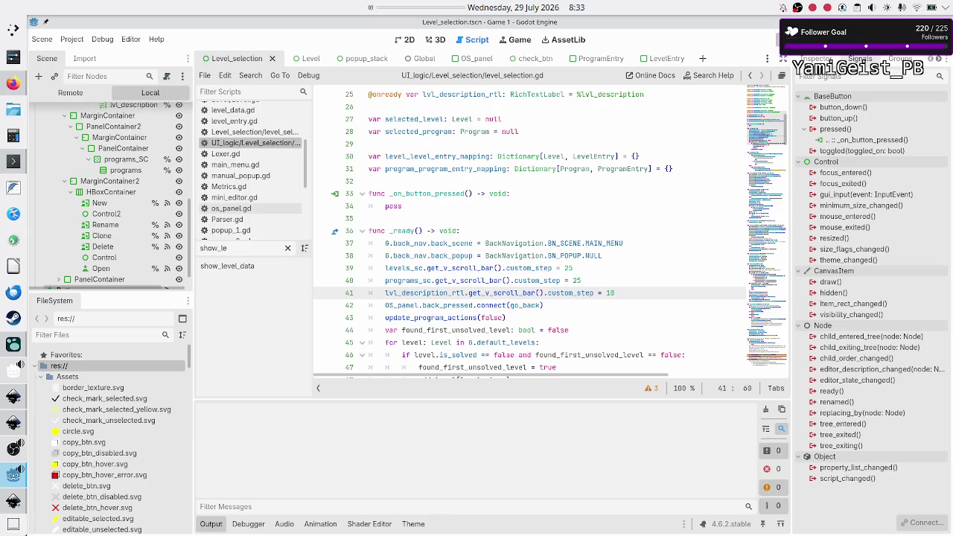
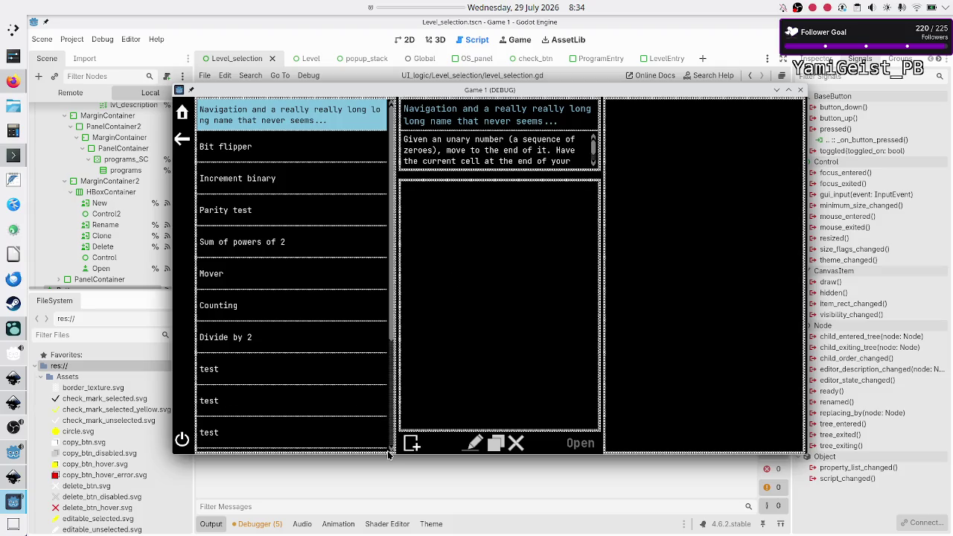
Step: Scroll through the running game's level list to check its entries
scroll(393, 448, "down", 5)
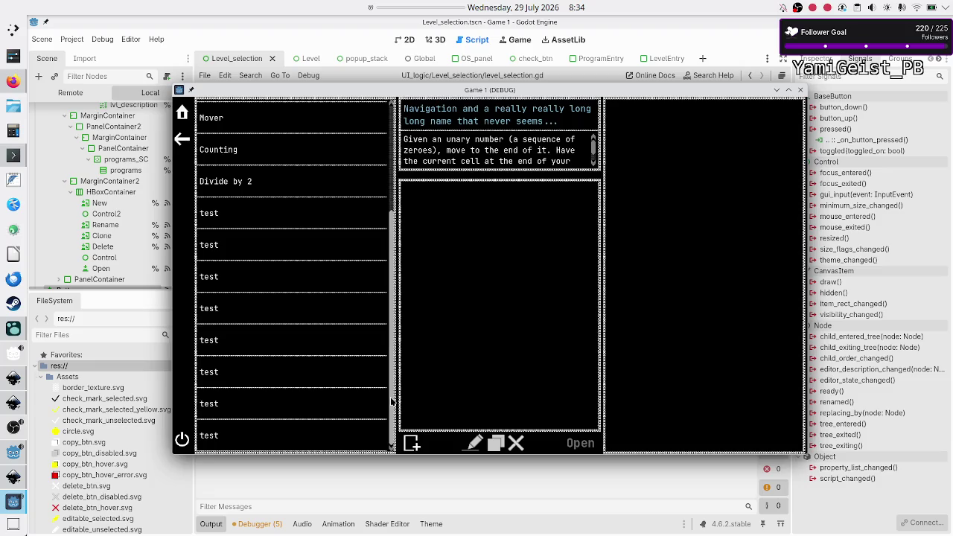
scroll(390, 242, "up", 5)
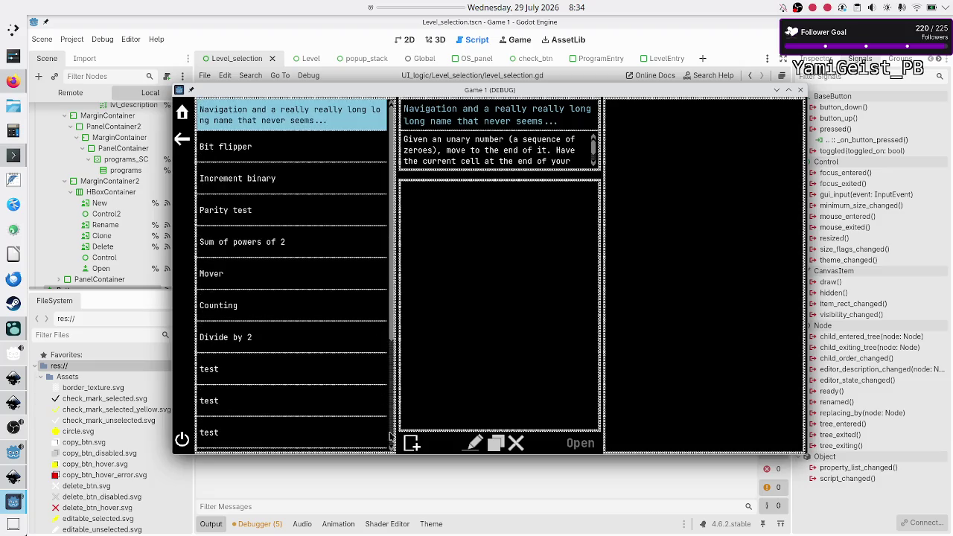
scroll(392, 452, "down", 1)
scroll(392, 451, "down", 4)
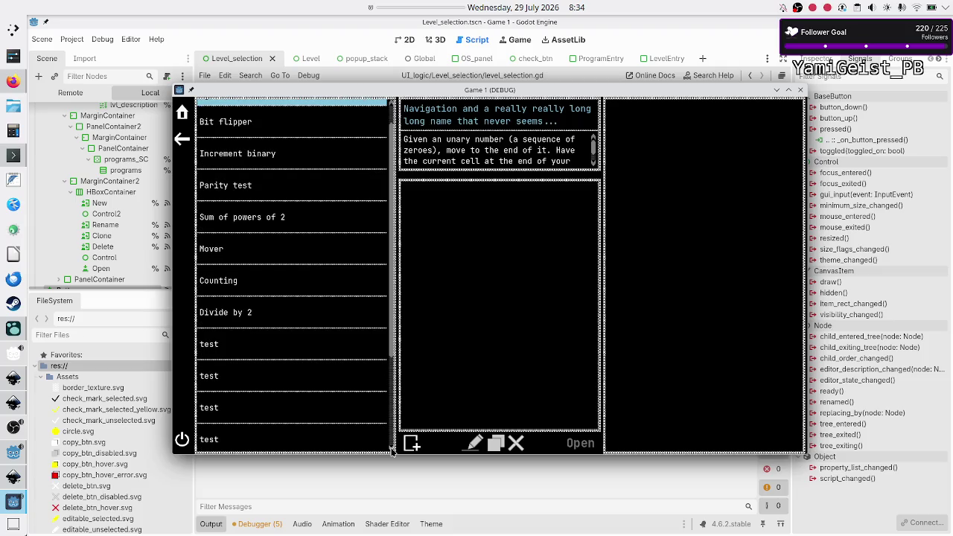
scroll(393, 451, "down", 2)
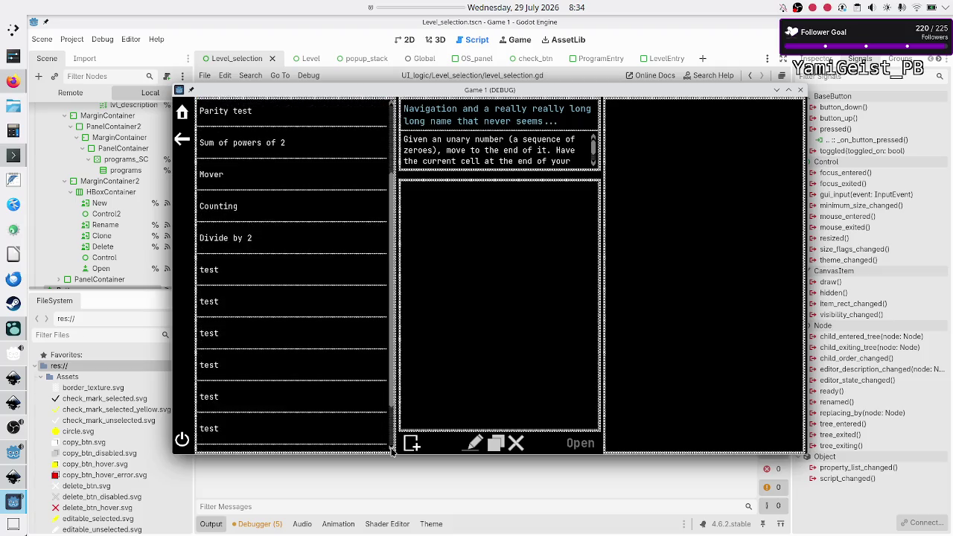
scroll(392, 451, "down", 4)
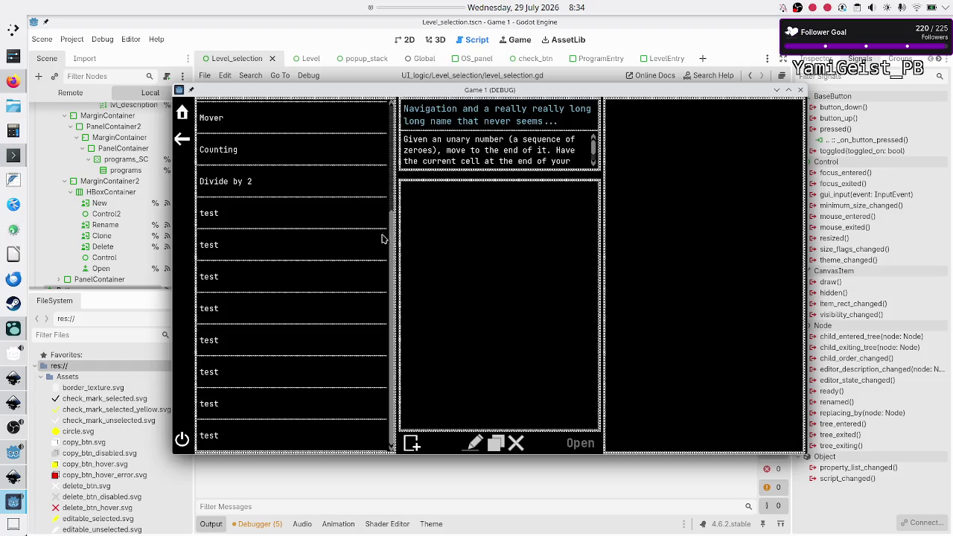
left_click_drag(393, 254, 411, 119)
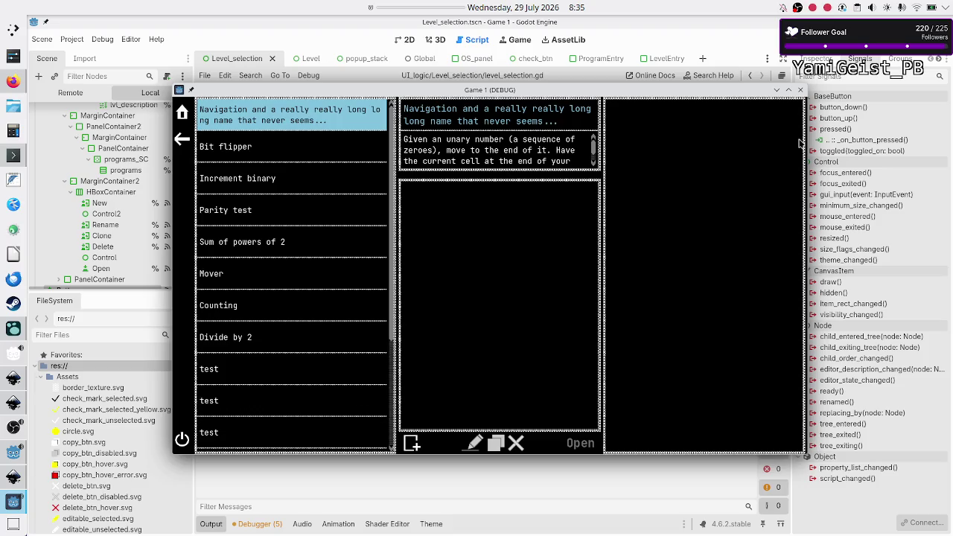
Step: Maximize and restore the Game 1 (DEBUG) window, then close it
double_click(734, 94)
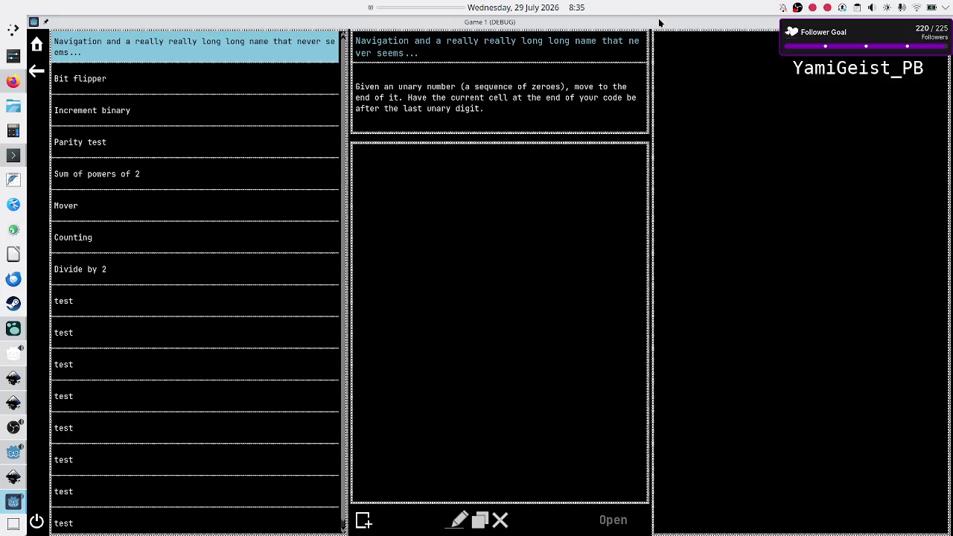
double_click(686, 24)
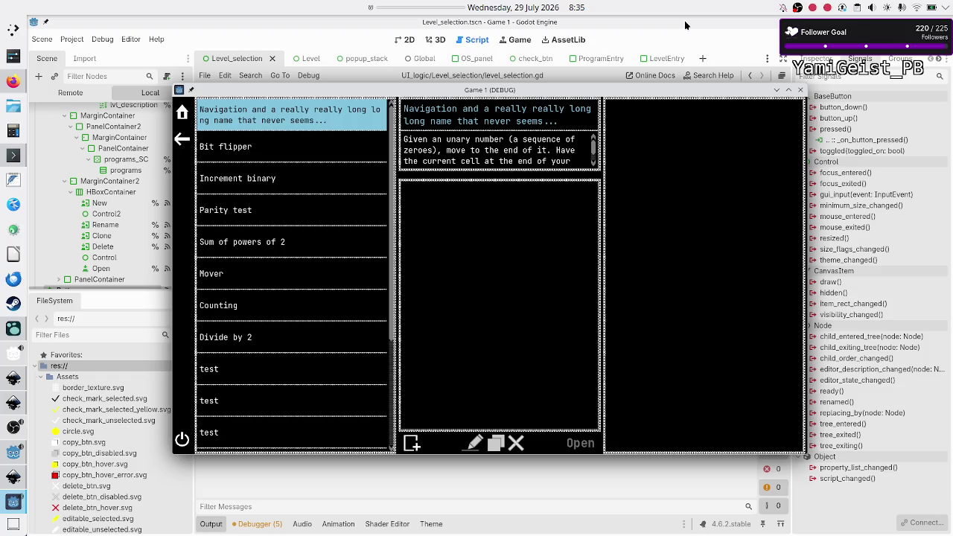
left_click(800, 90)
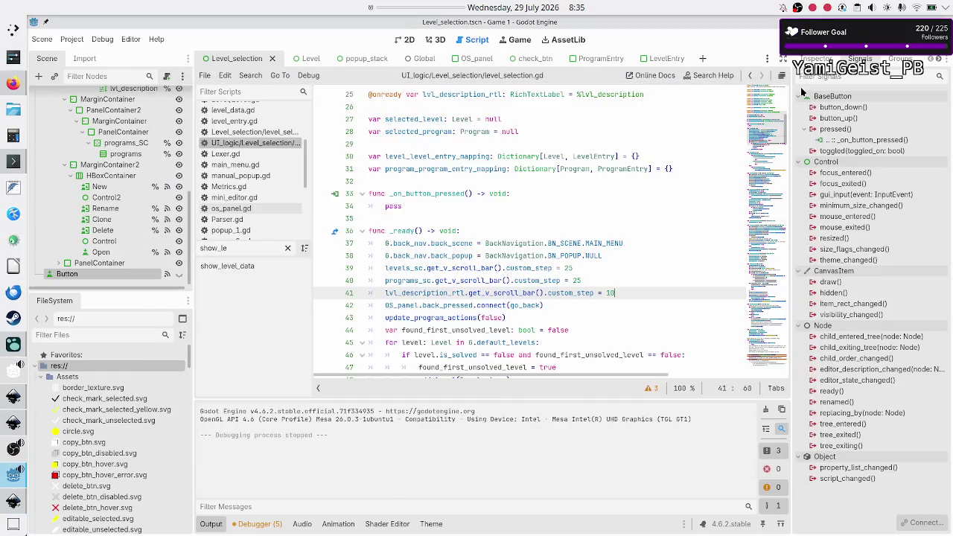
Step: Set the MarginContainer's Theme Overrides Margin Right to 0
left_click(407, 39)
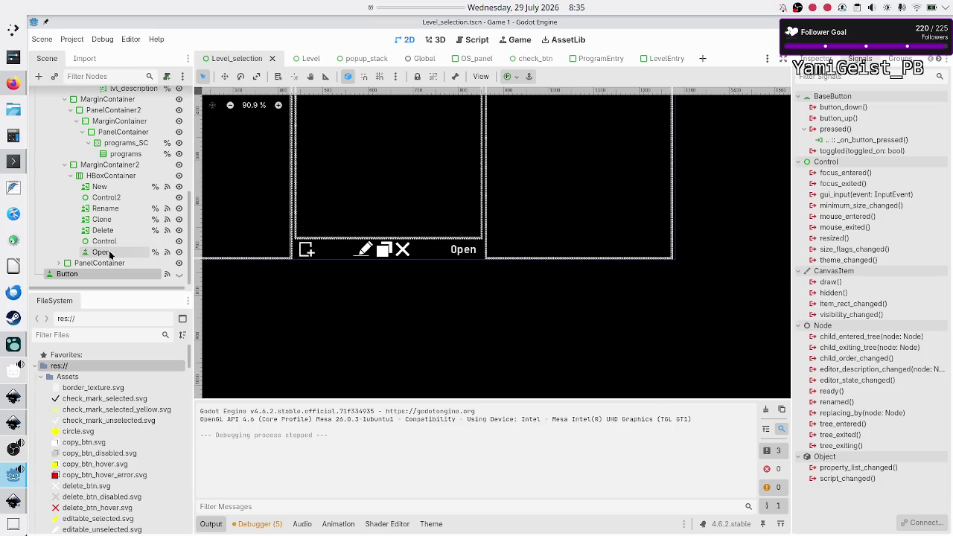
scroll(112, 255, "up", 10)
left_click(98, 128)
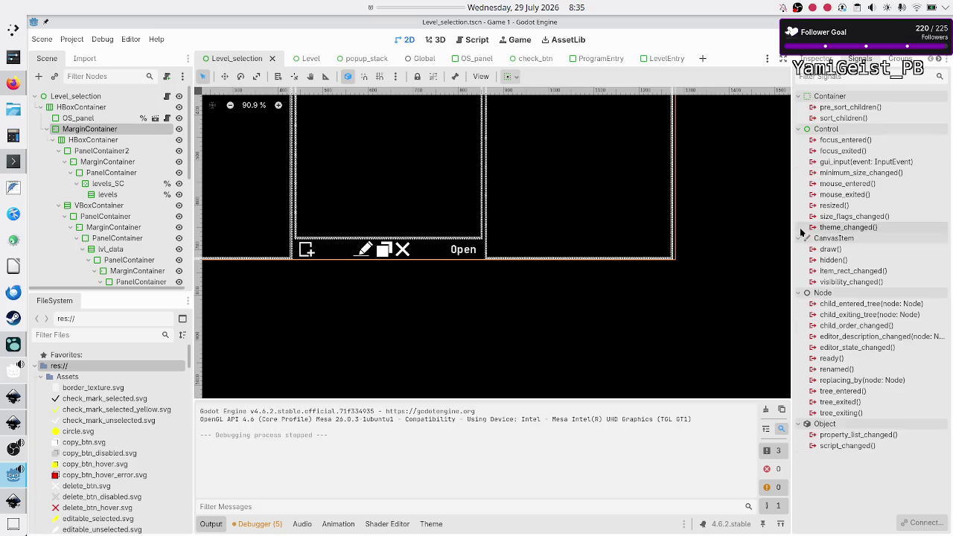
left_click(815, 59)
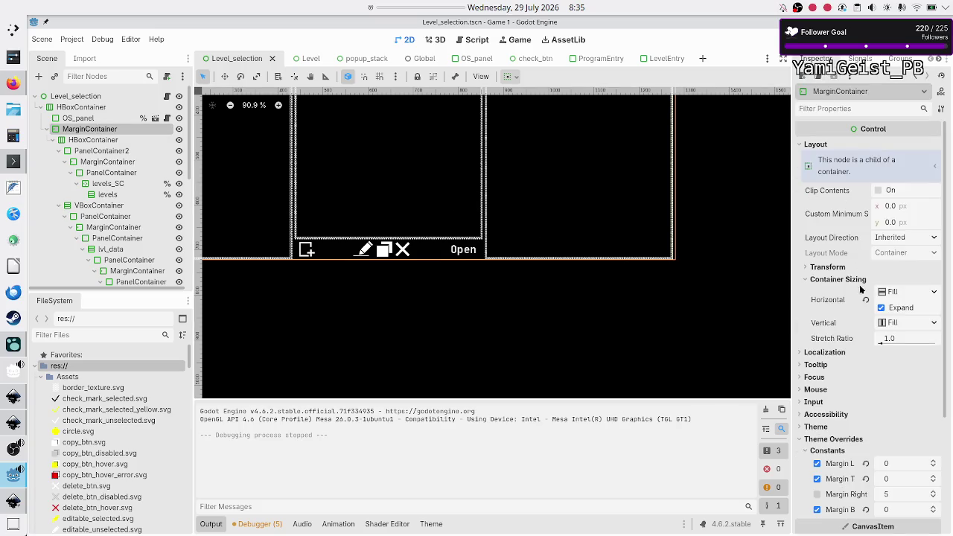
left_click(899, 495)
type("0")
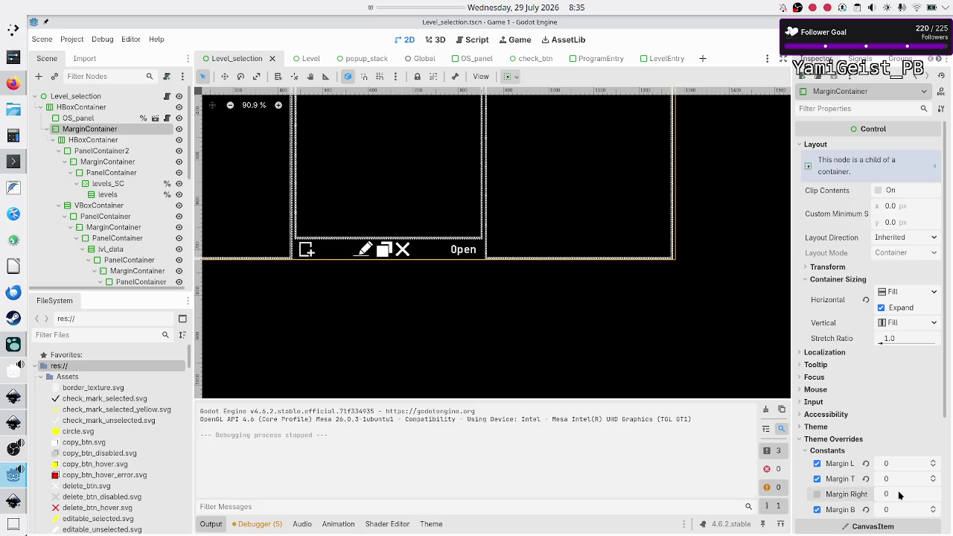
key("Return")
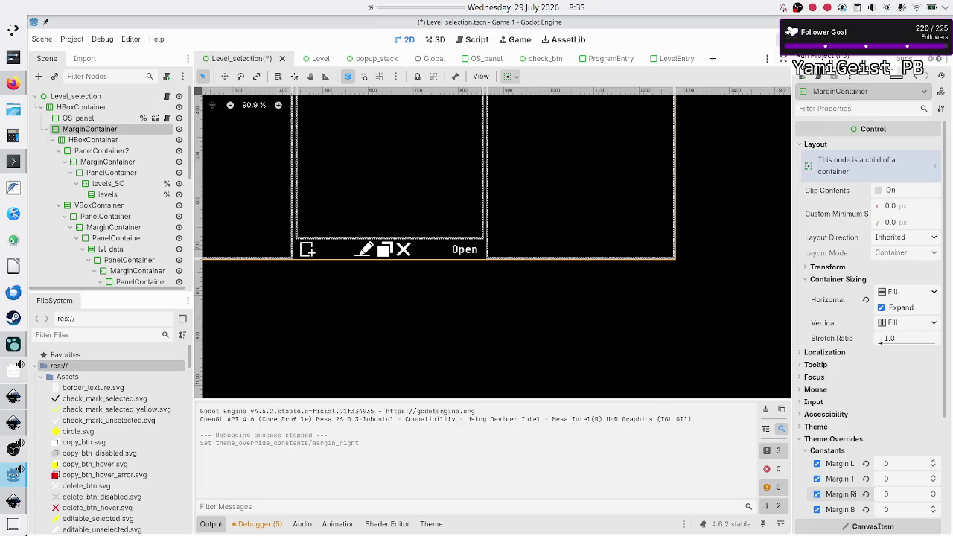
Step: Save and rerun the game with F5 to check the margin, close it, and return to Inkscape
key("F5")
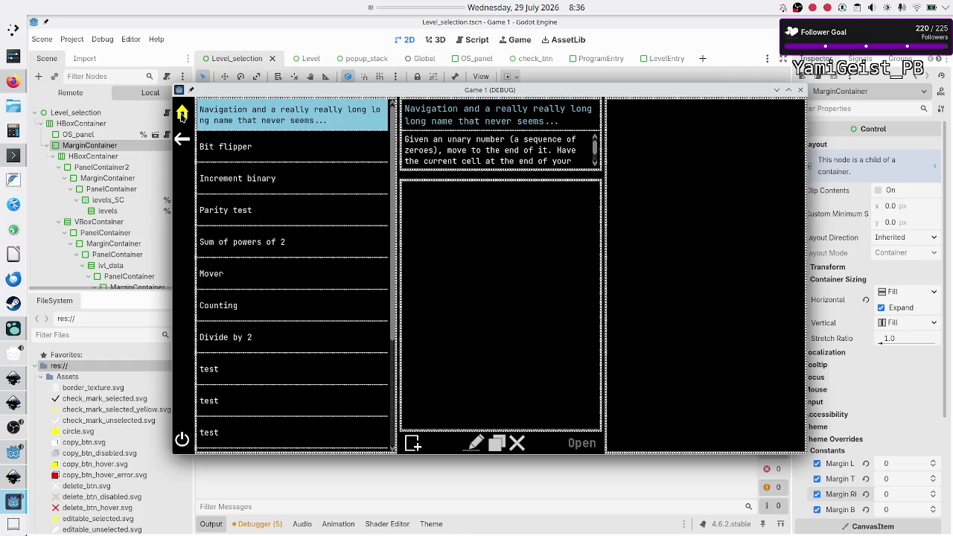
left_click(800, 90)
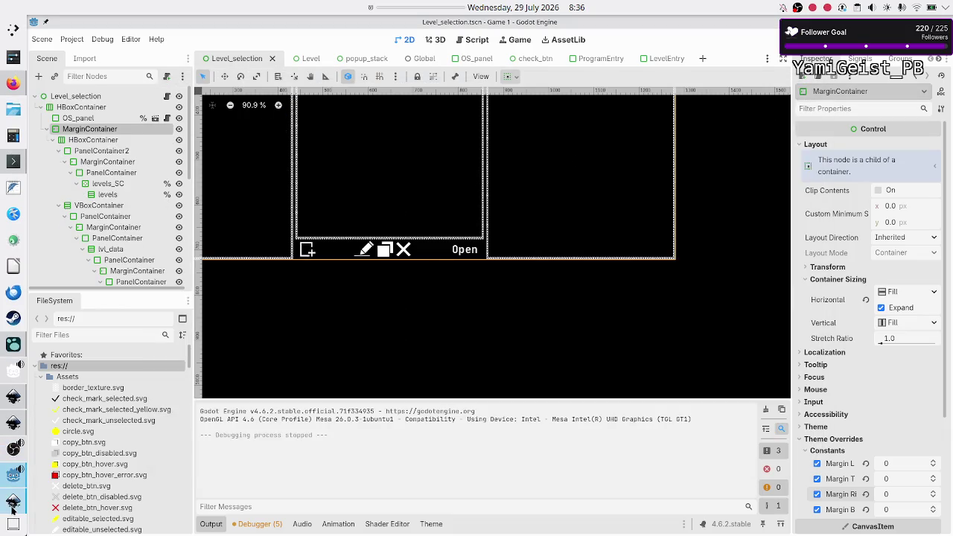
left_click(13, 502)
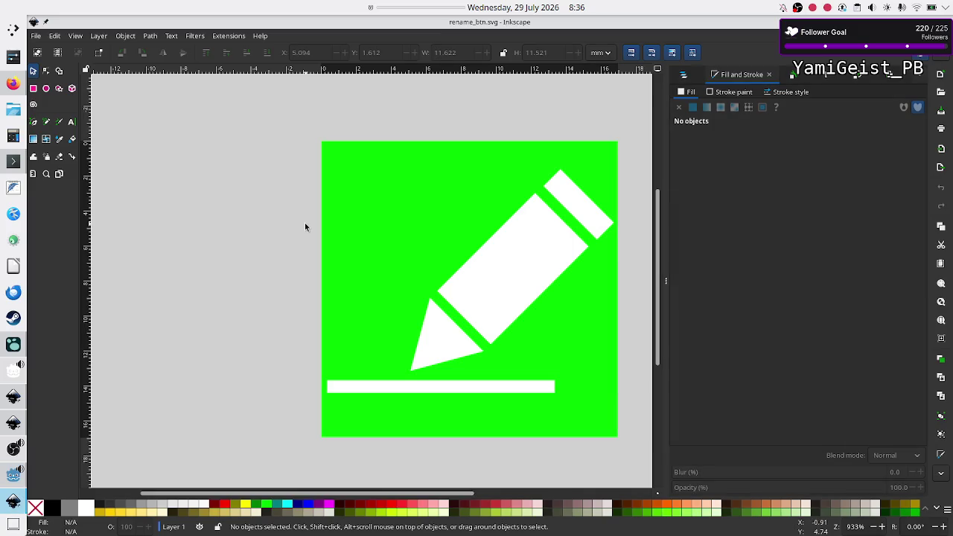
Step: Search the Assets folder for 'home', open home.svg, and select the house group
key("alt+Tab")
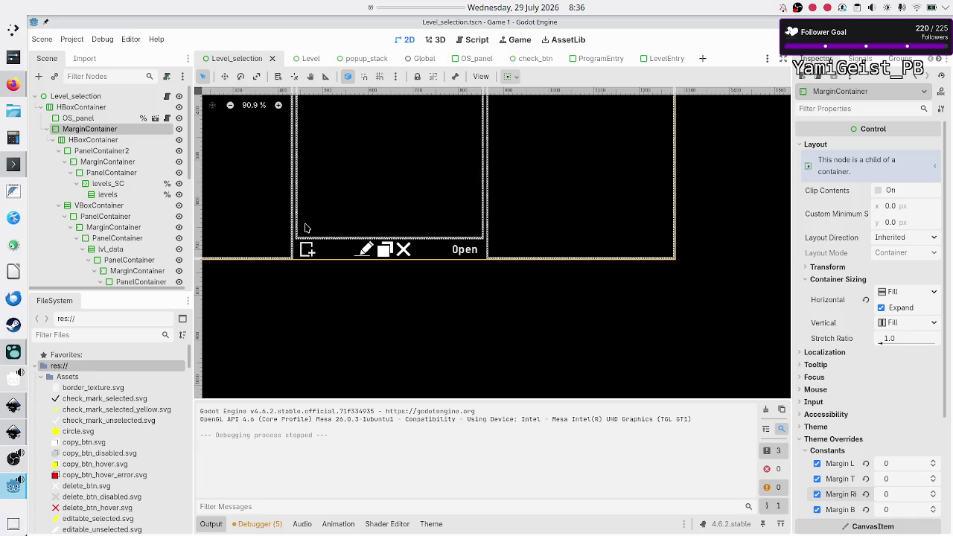
left_click(5, 433)
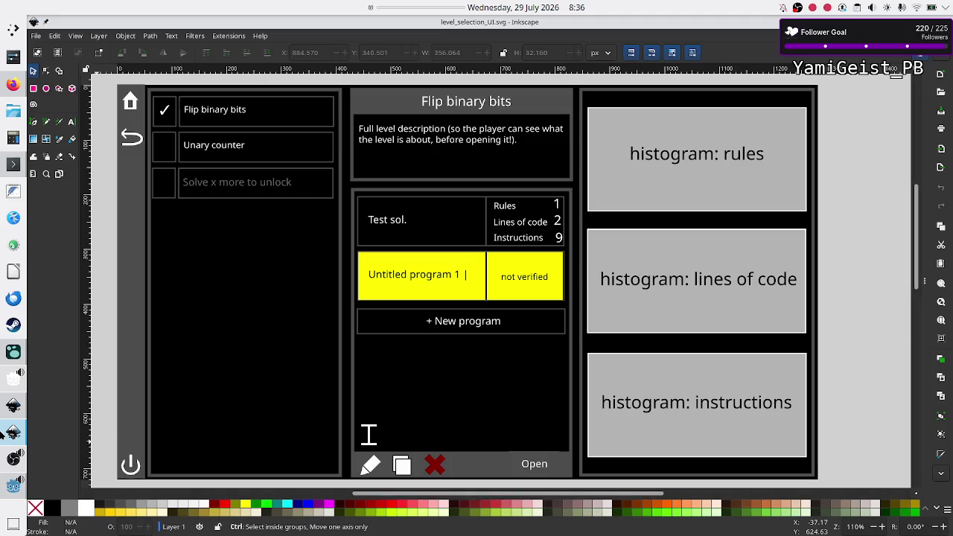
key("ctrl+o")
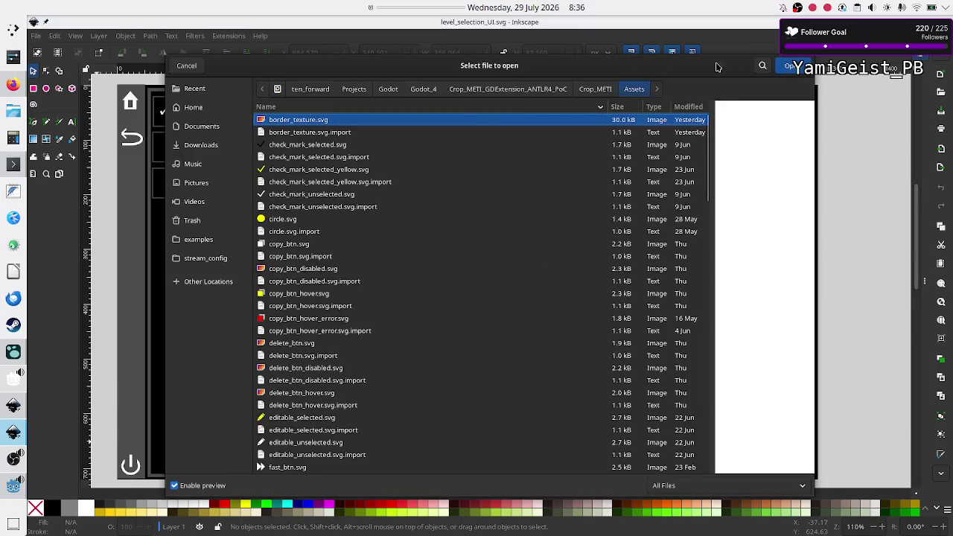
type("ho")
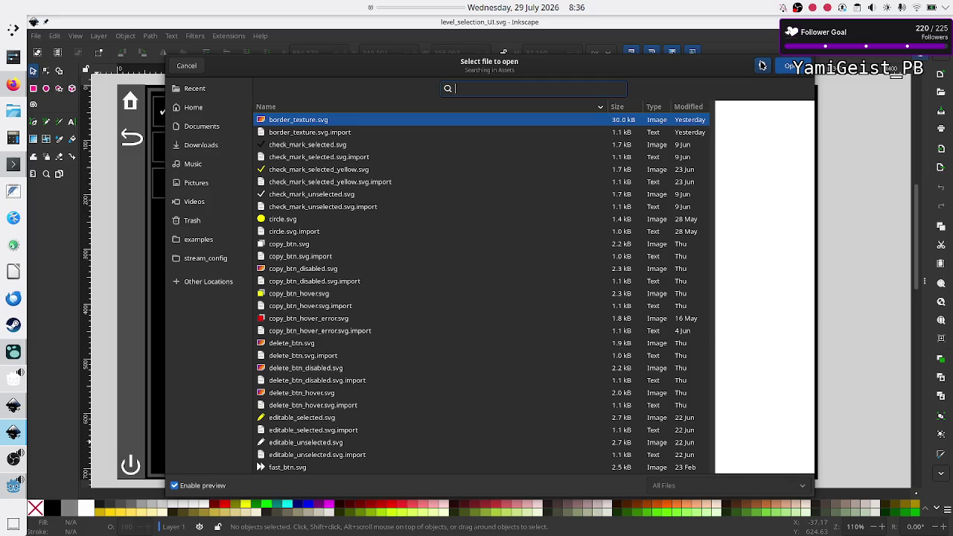
type("me")
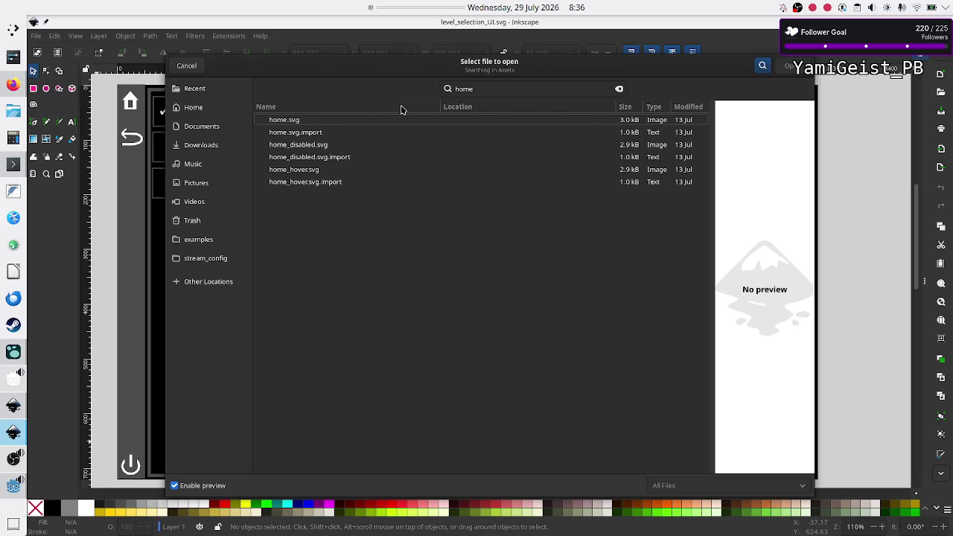
left_click(392, 118)
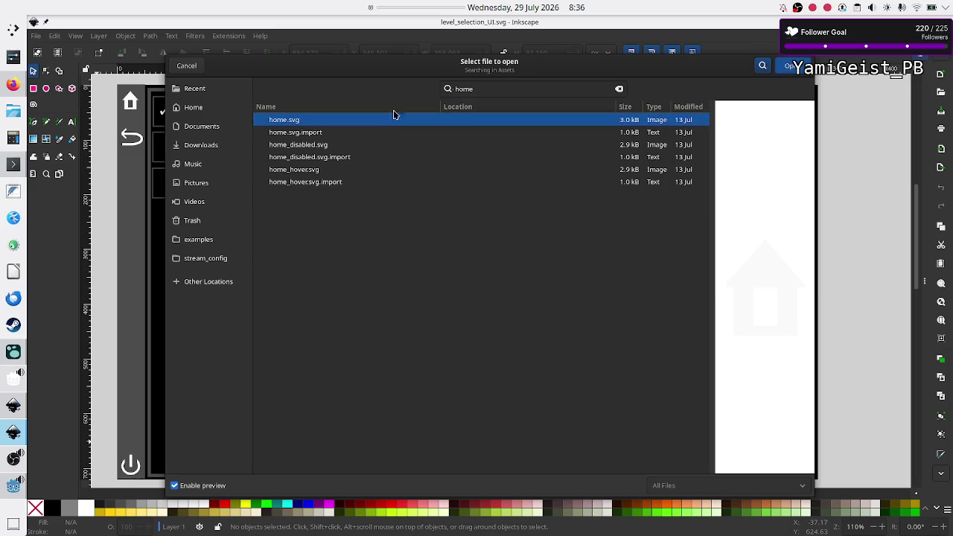
left_click(791, 68)
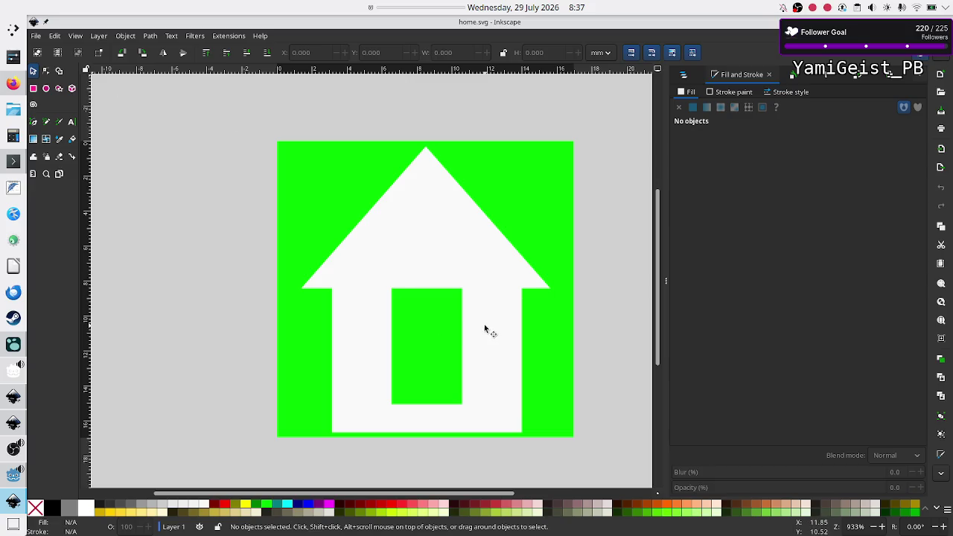
left_click(432, 250)
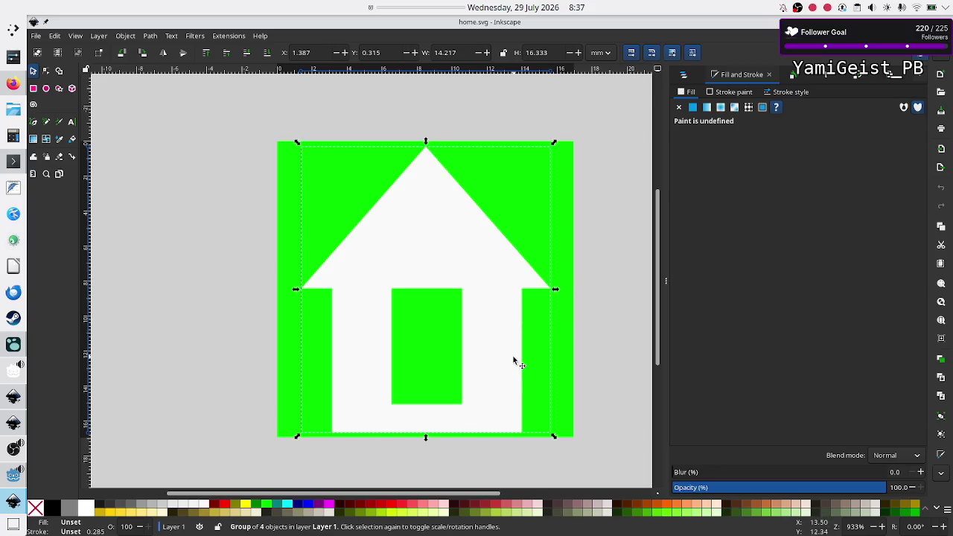
key("Escape")
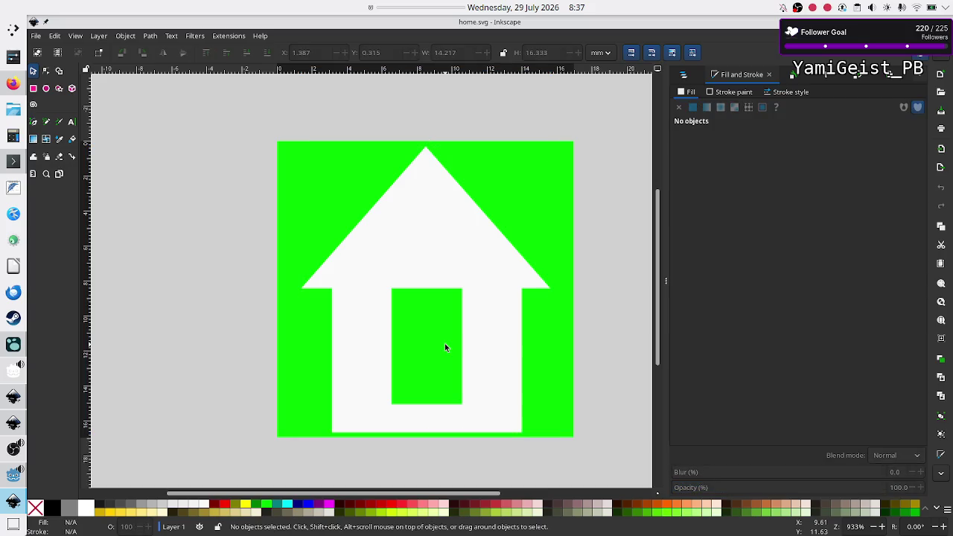
left_click(422, 245)
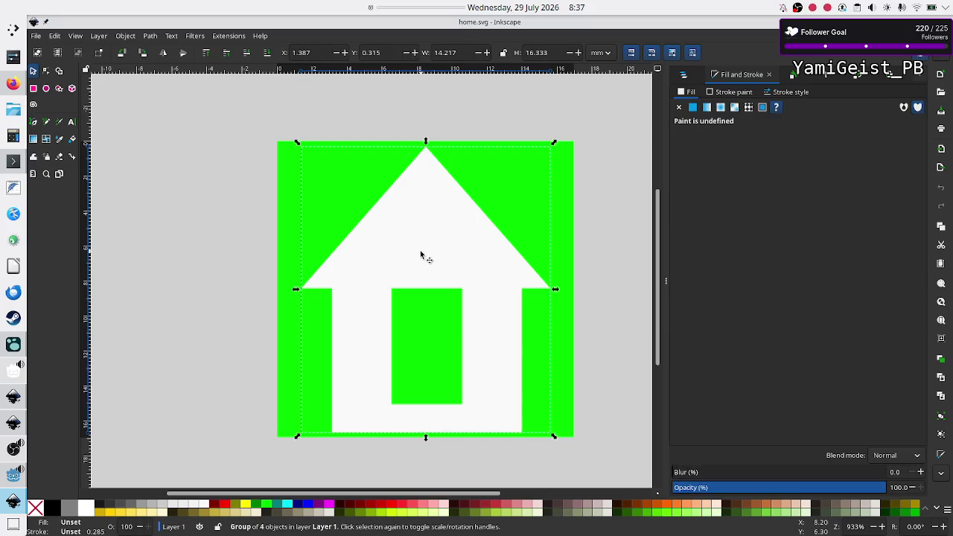
key("ctrl+shift+g")
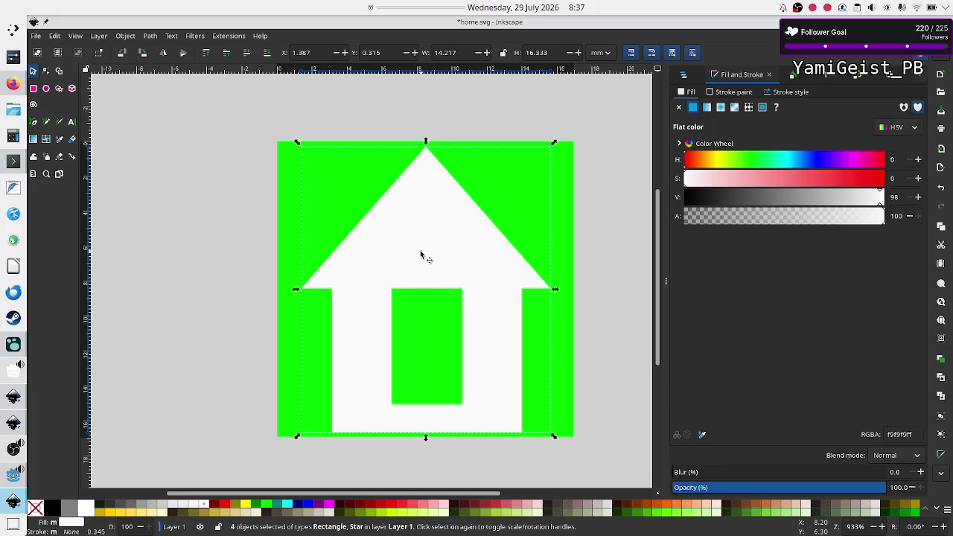
left_click(179, 302)
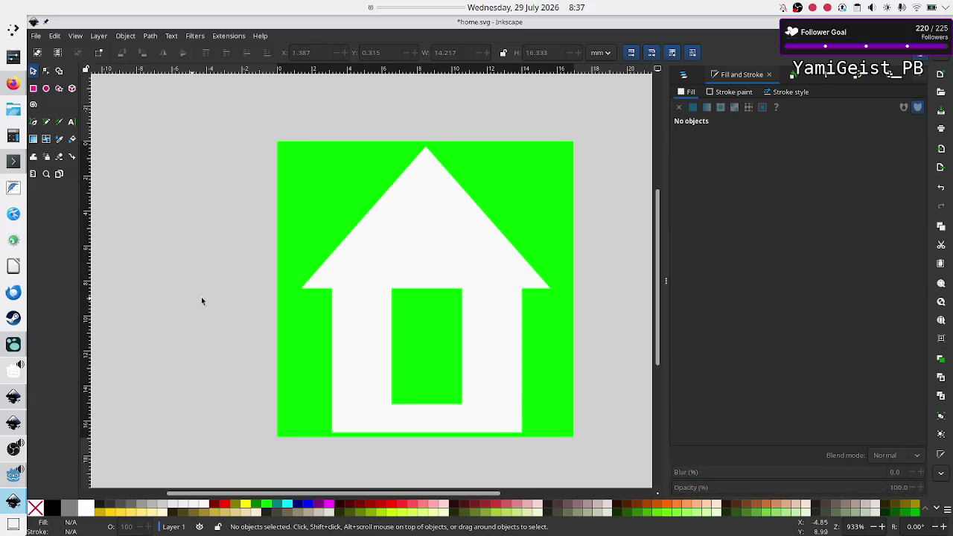
left_click(360, 342)
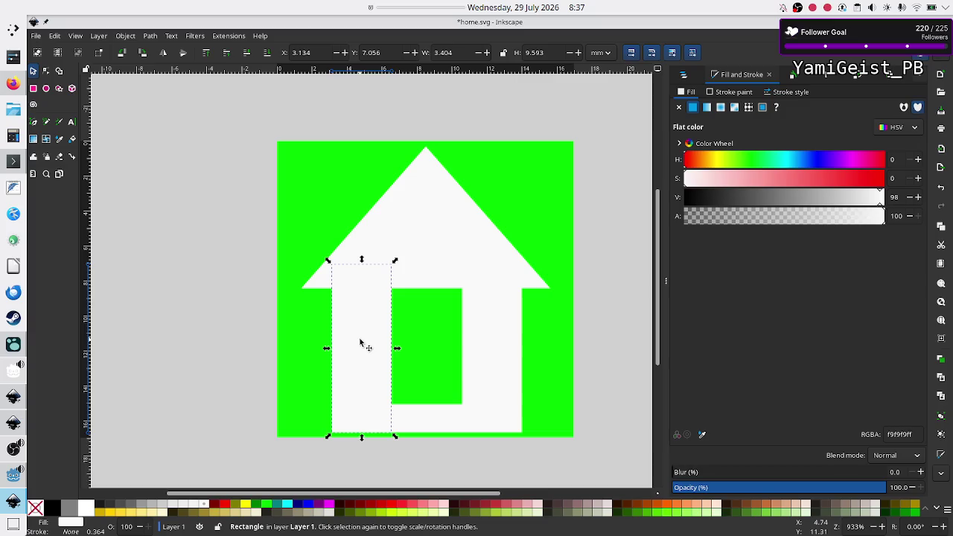
left_click(434, 417)
left_click(494, 378)
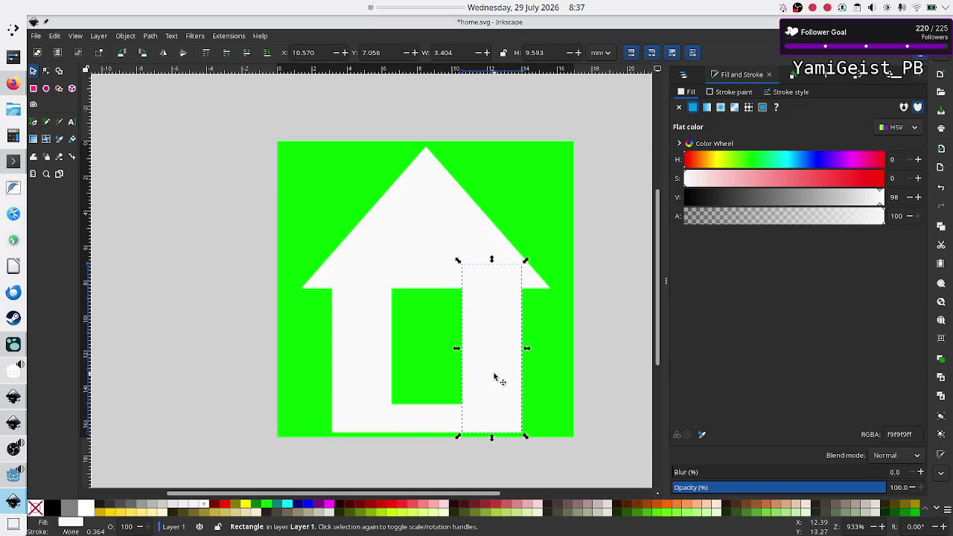
left_click(533, 478)
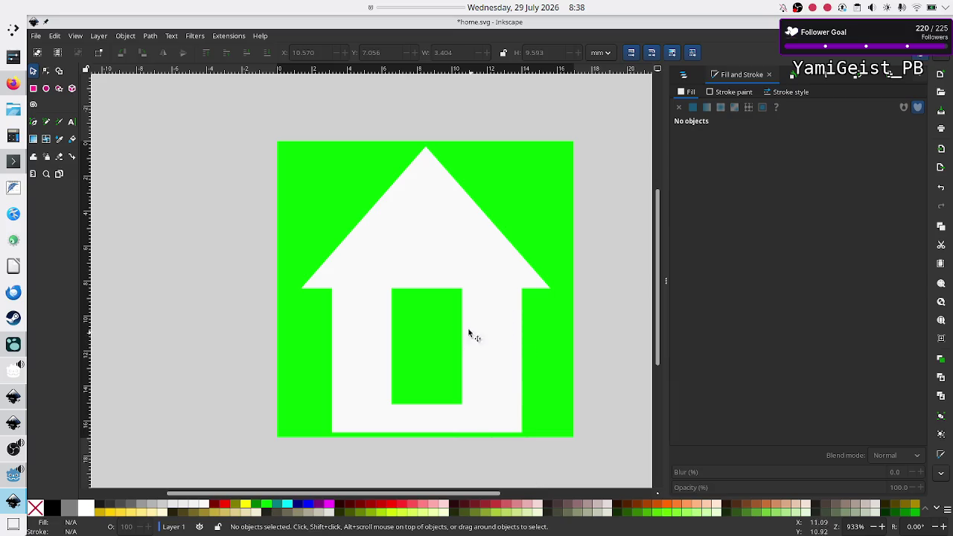
Step: Move the white base strip above the door and stretch it upward to shorten the door
left_click(417, 416)
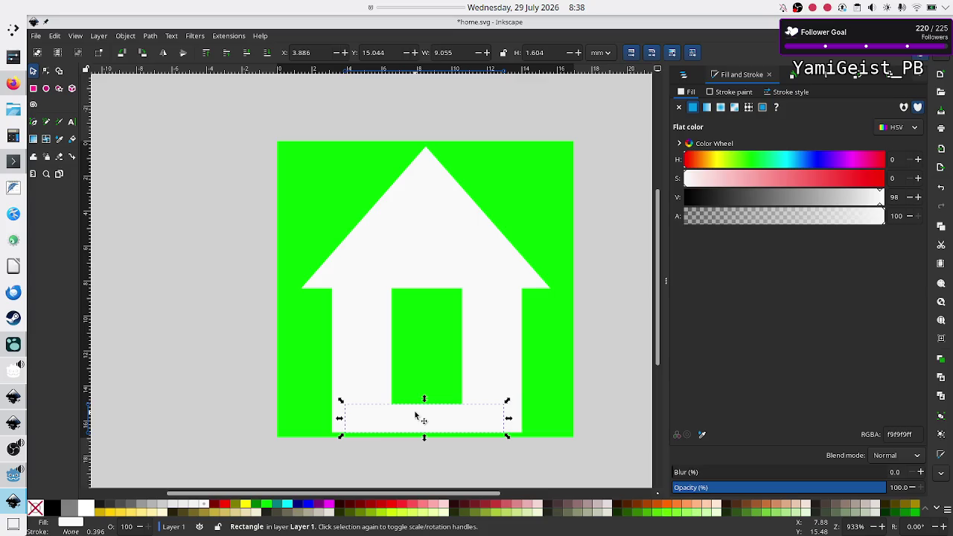
left_click(421, 416)
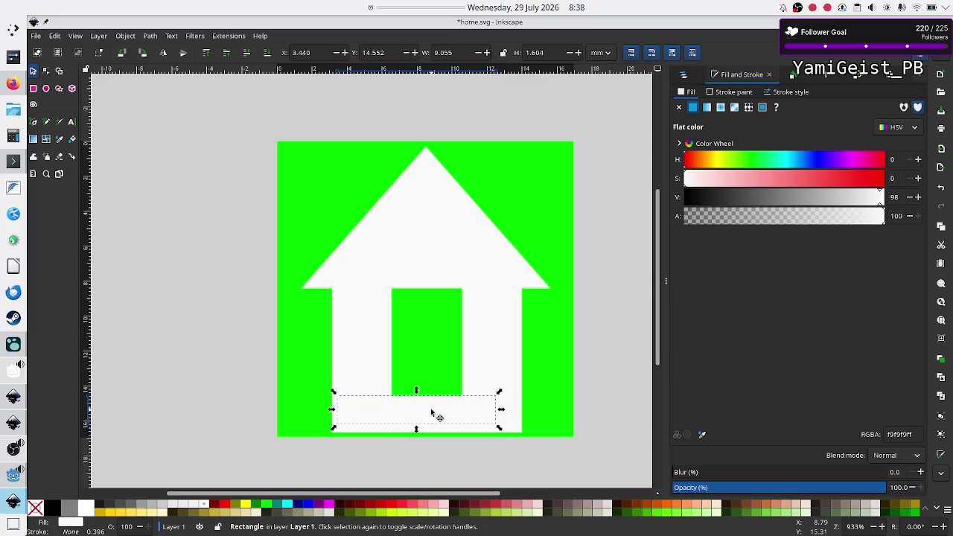
mouse_move(436, 416)
left_mouse_down()
mouse_move(437, 288)
mouse_move(440, 333)
left_mouse_up()
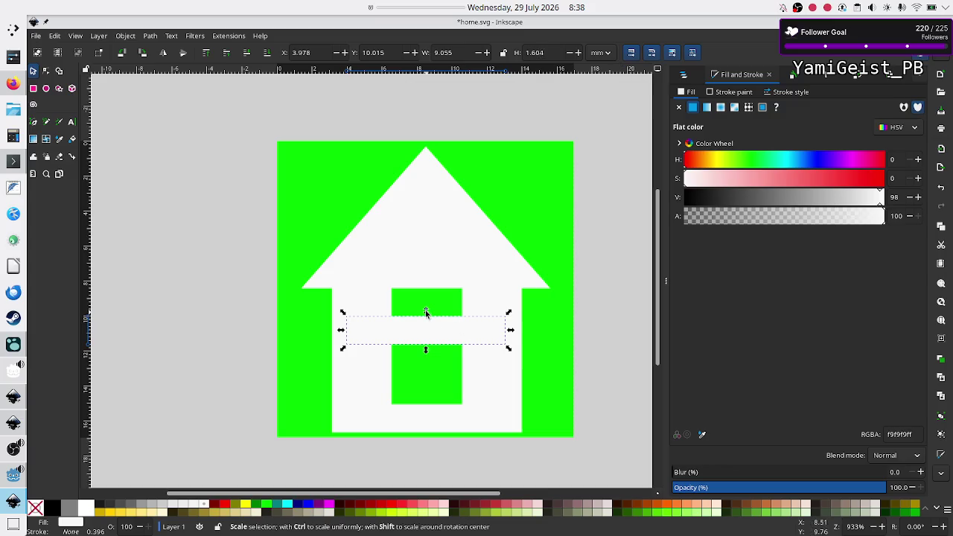
left_click_drag(426, 312, 424, 262)
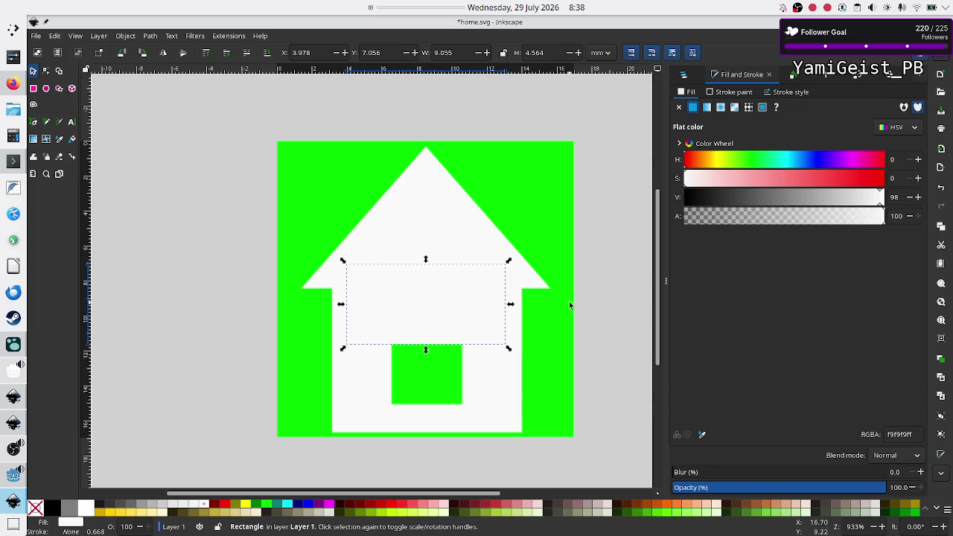
left_click(608, 341)
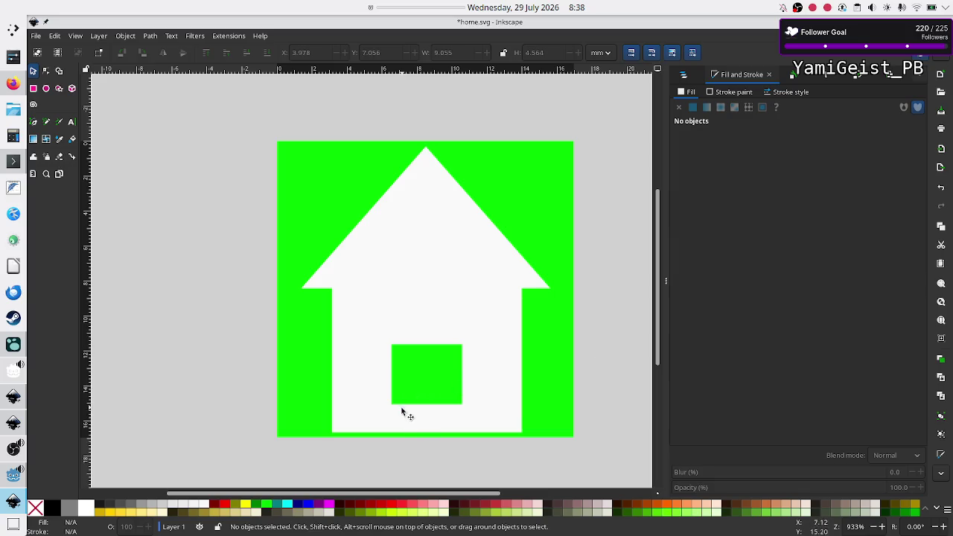
Step: Thin the bottom strip from its top handle so the door reaches lower
left_click(422, 418)
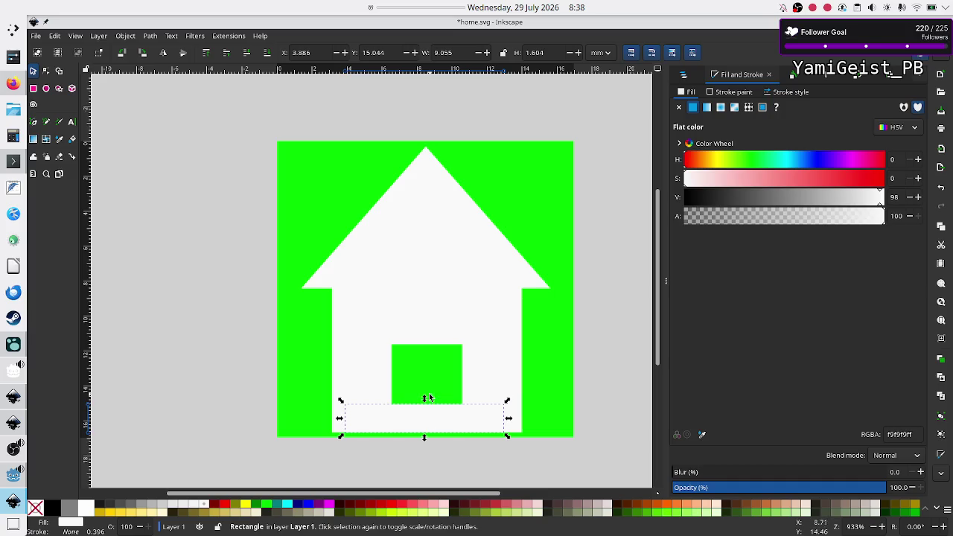
left_click_drag(422, 401, 421, 417)
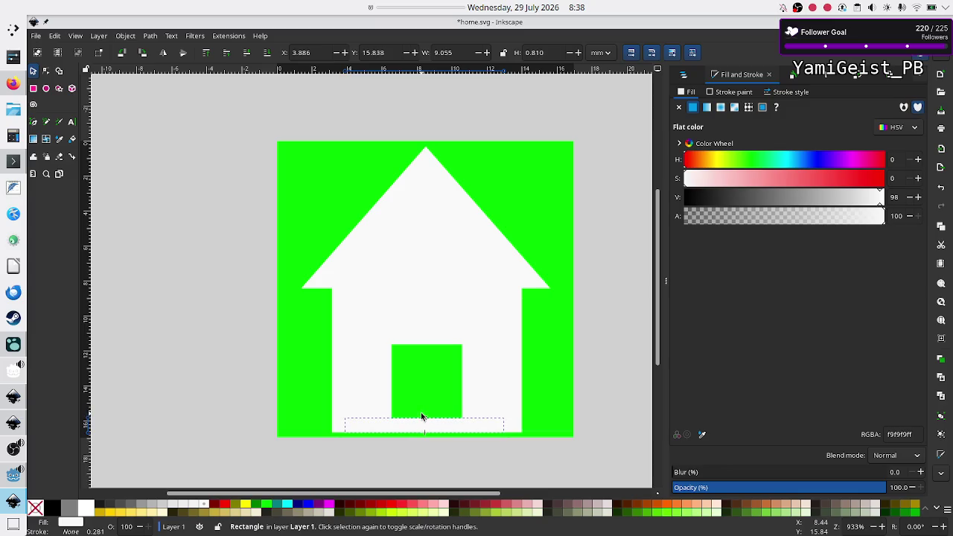
left_click(228, 370)
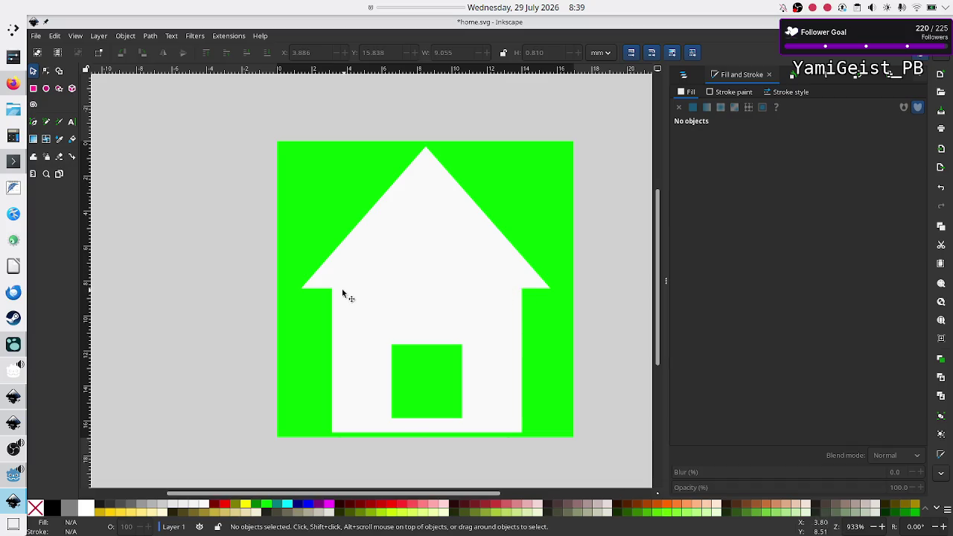
left_click(360, 268)
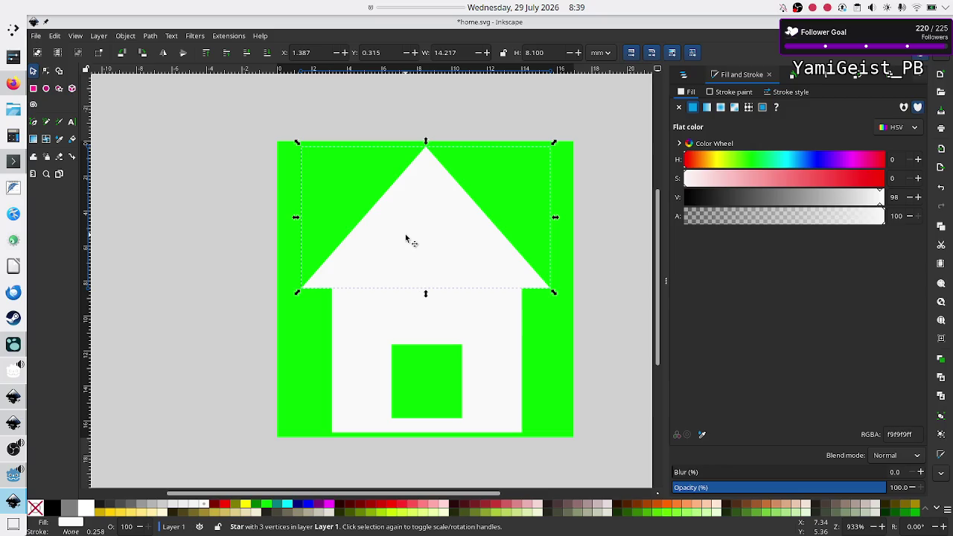
Step: Raise the roof and lower the tops of the crossbar and both white walls
key("Up")
key("Down")
key("Up")
key("Up")
key("Up")
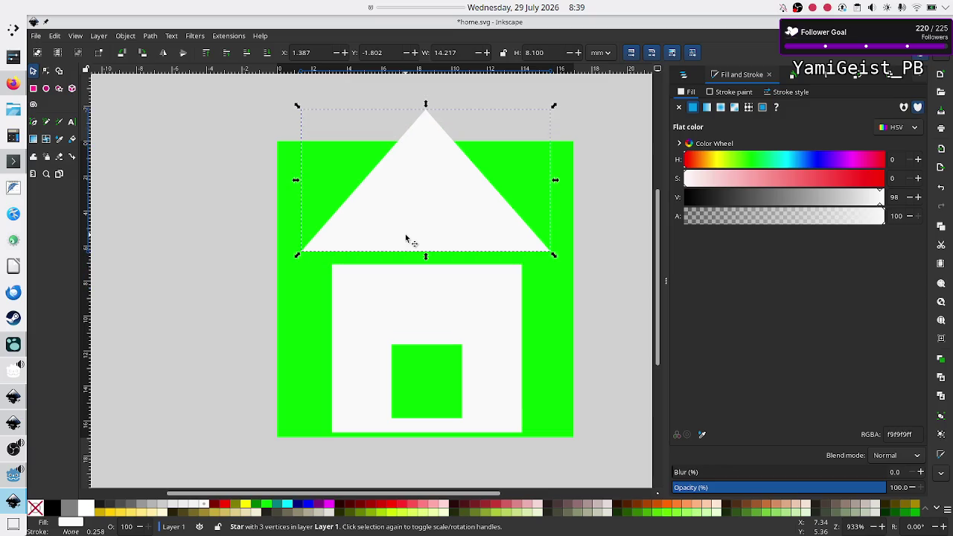
left_click(421, 306)
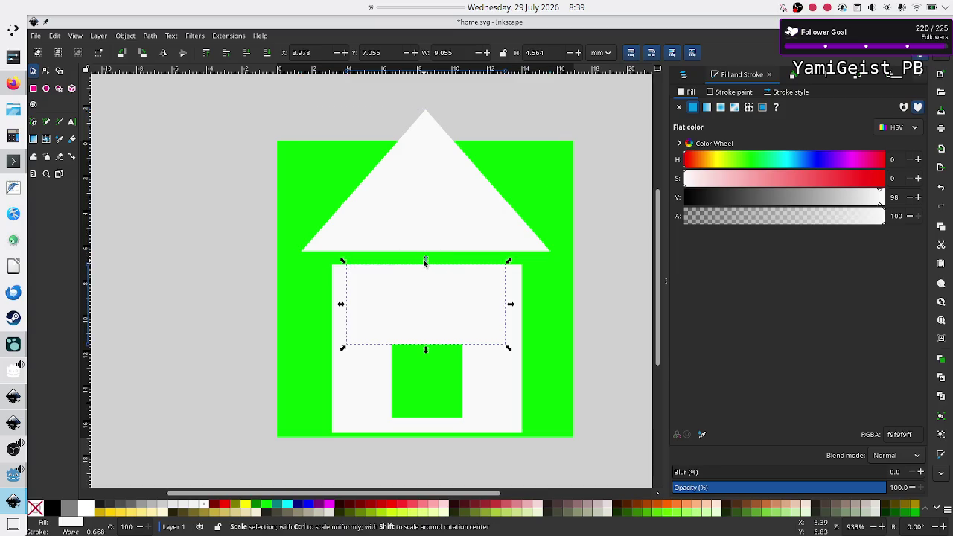
left_click_drag(425, 262, 418, 303)
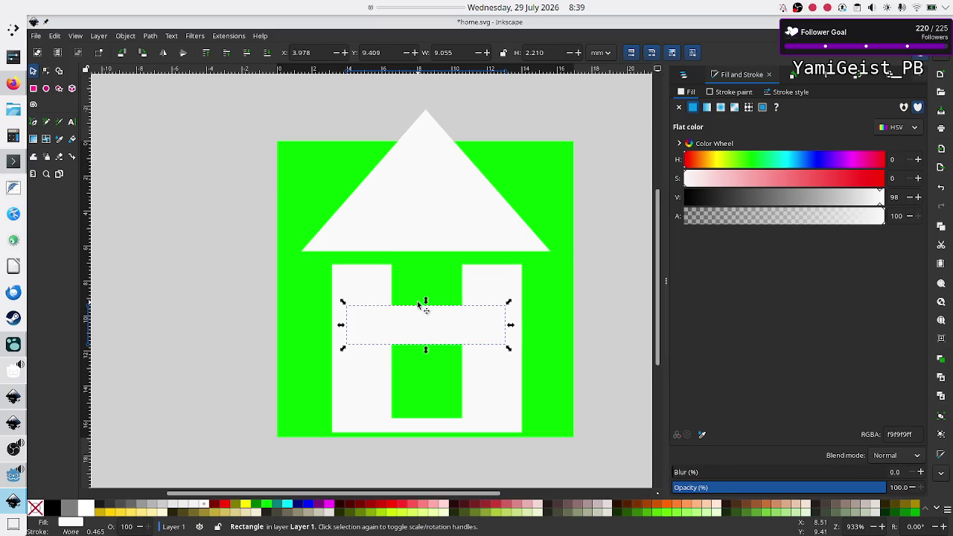
left_click(367, 280)
left_click_drag(359, 259, 361, 302)
left_click(509, 292)
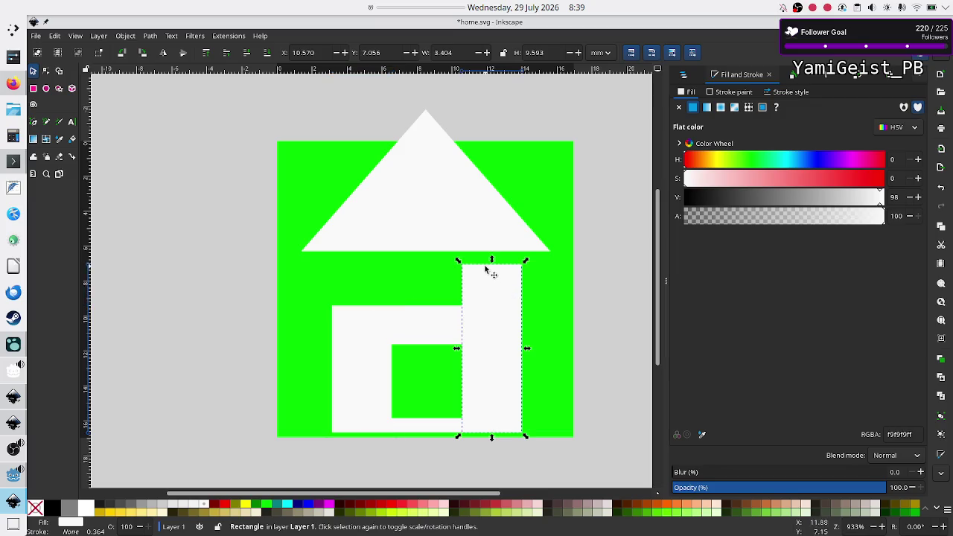
left_click_drag(491, 264, 478, 313)
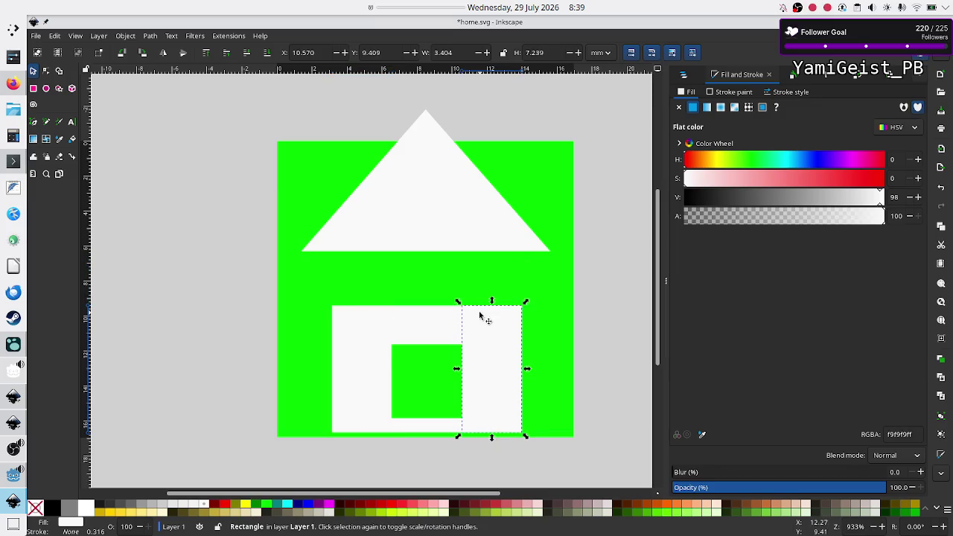
Step: Lower the roof triangle back down so it rests on the shortened walls
left_click(433, 188)
key("Down")
key("Down")
key("Down")
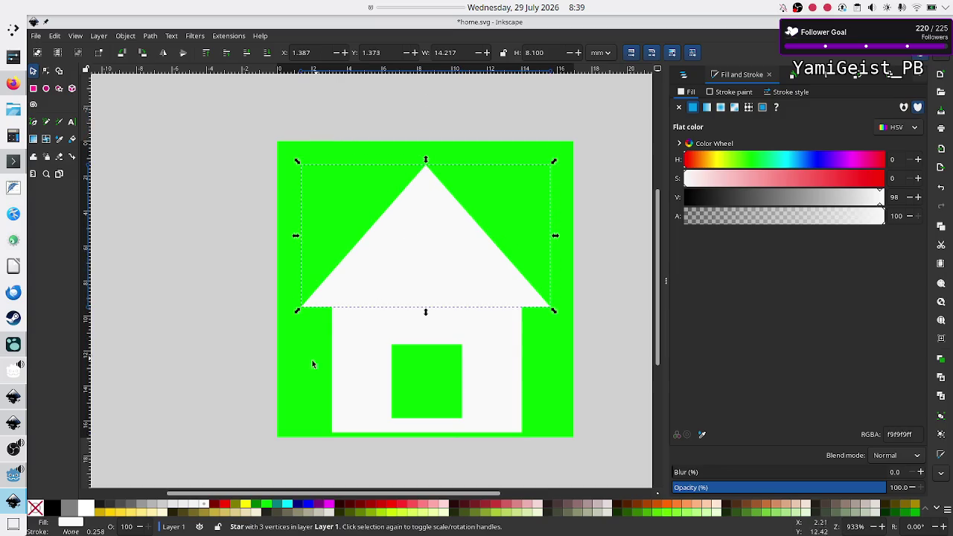
left_click(288, 375)
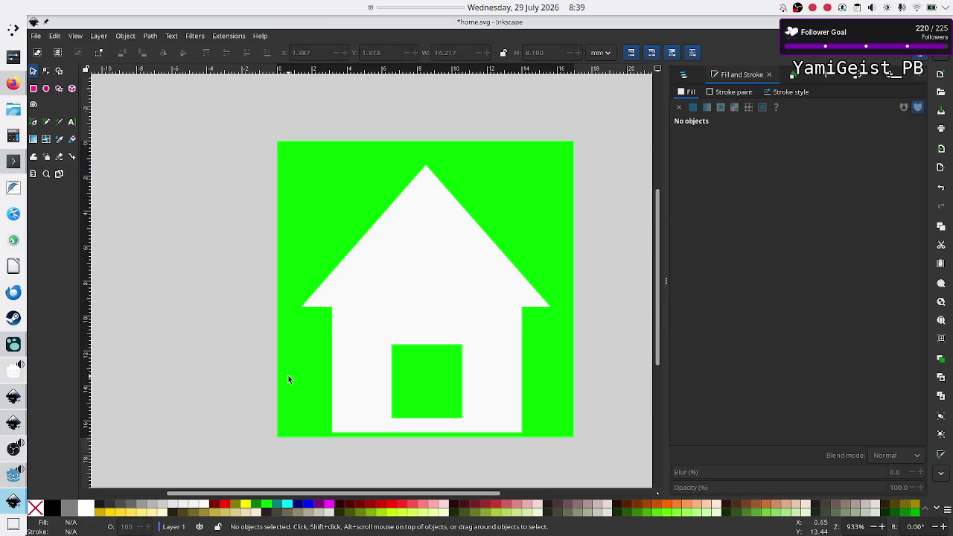
left_click(416, 266)
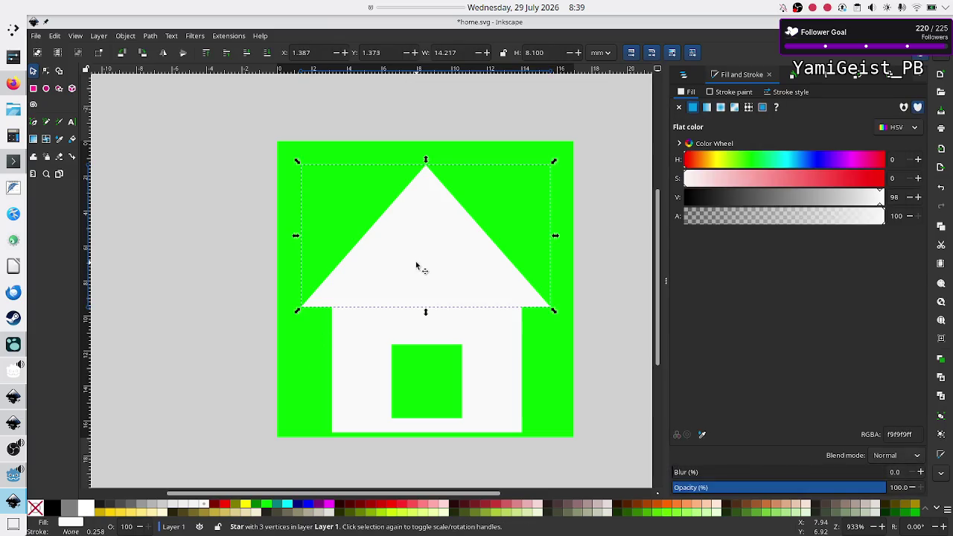
mouse_move(417, 264)
left_mouse_down()
mouse_move(417, 246)
mouse_move(419, 261)
left_mouse_up()
scroll(399, 326, "up", 3)
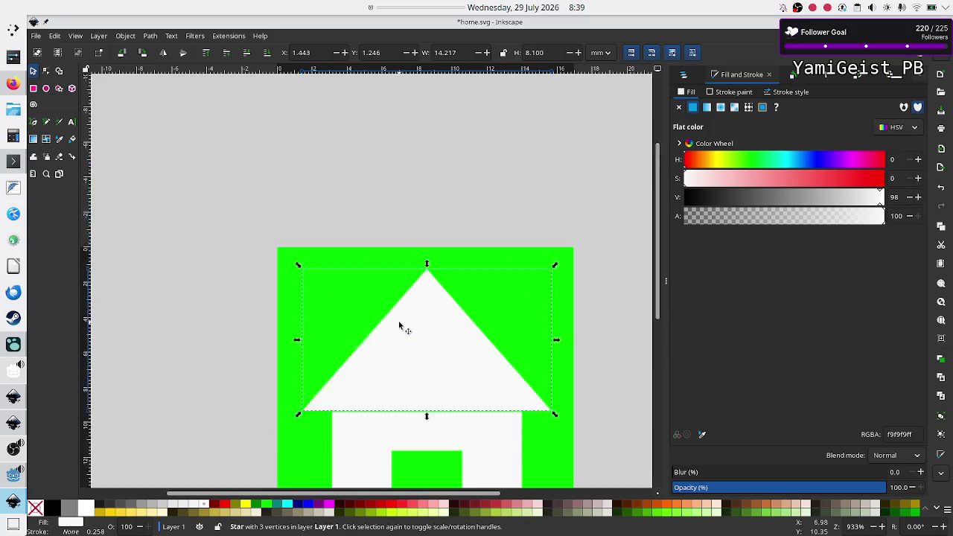
scroll(400, 326, "down", 5)
scroll(399, 325, "up", 10)
scroll(398, 325, "down", 9)
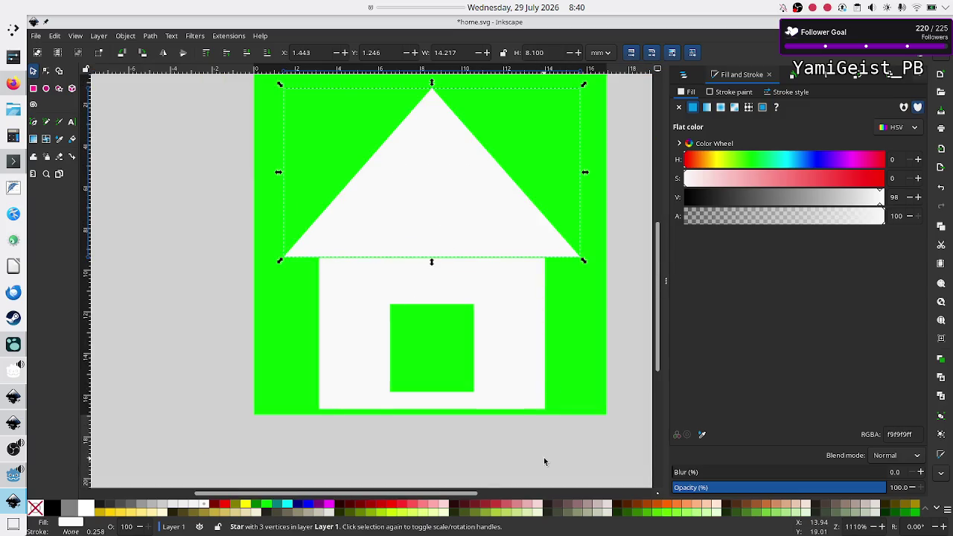
left_click(543, 457)
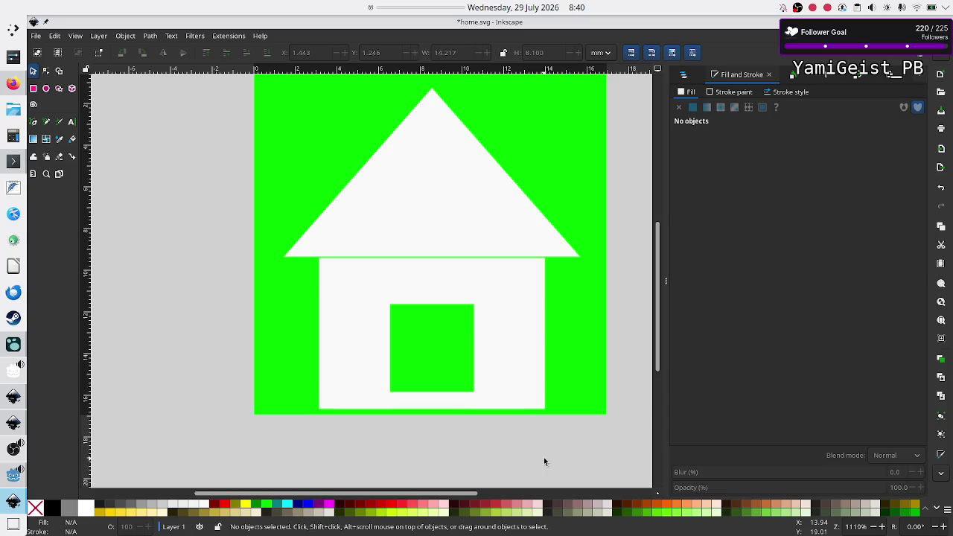
Step: Thin the base strip further and extend the bar above the door slightly downward
left_click(425, 402)
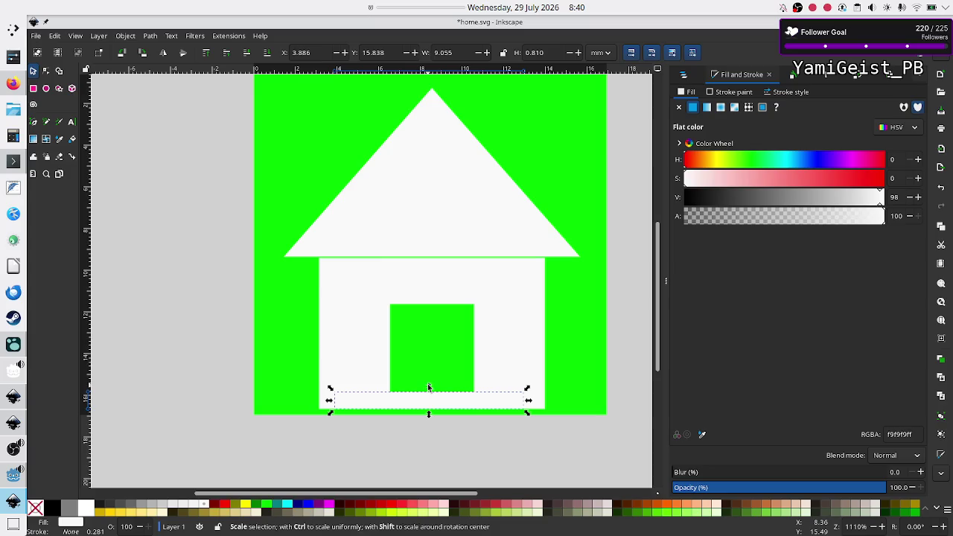
left_click_drag(428, 387, 428, 400)
left_click(424, 442)
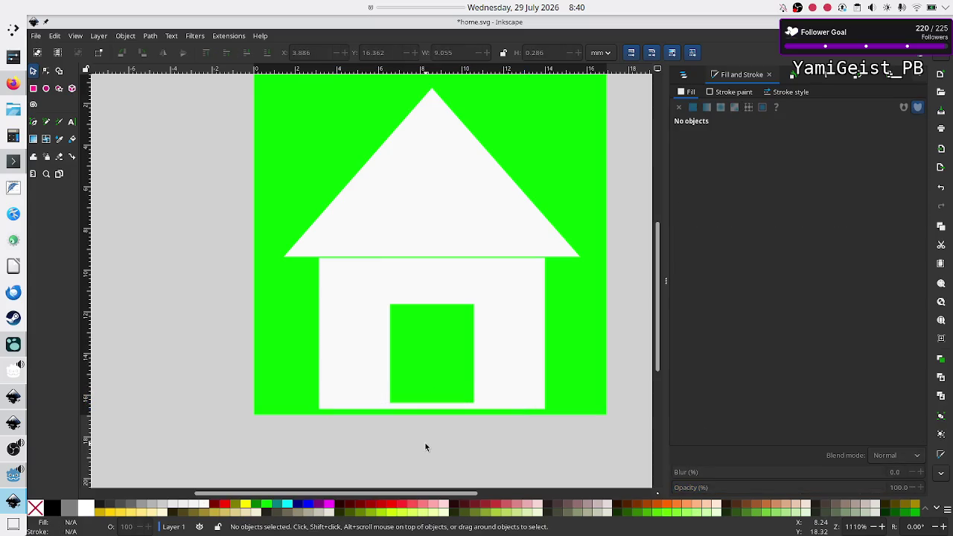
left_click(439, 301)
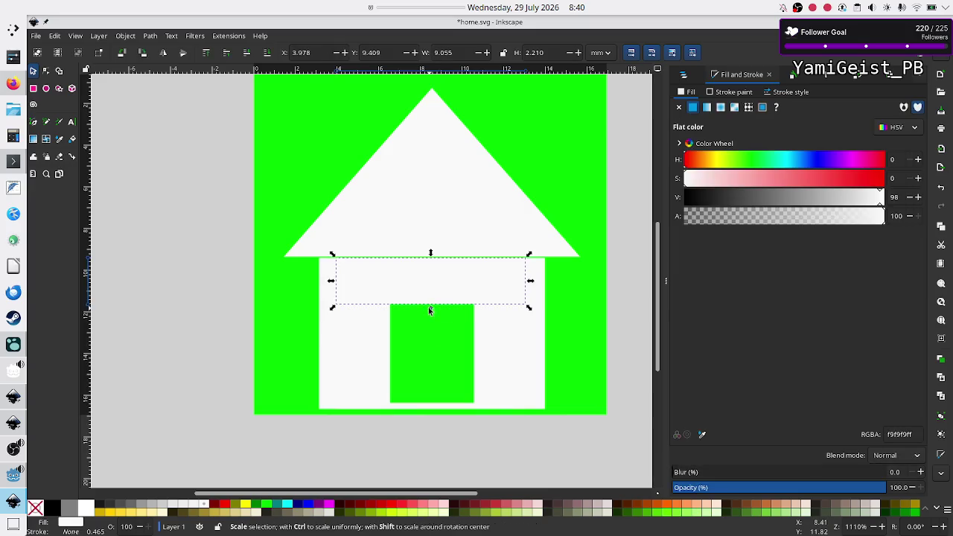
left_click_drag(428, 307, 429, 311)
Step: Widen the left and right wall rectangles inward until they meet the door
left_click(376, 348)
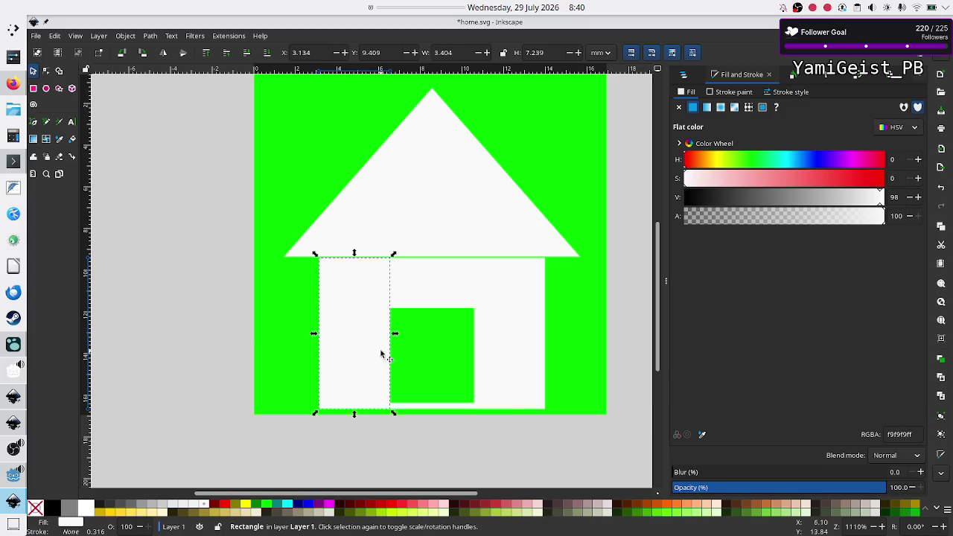
left_click_drag(395, 334, 403, 332)
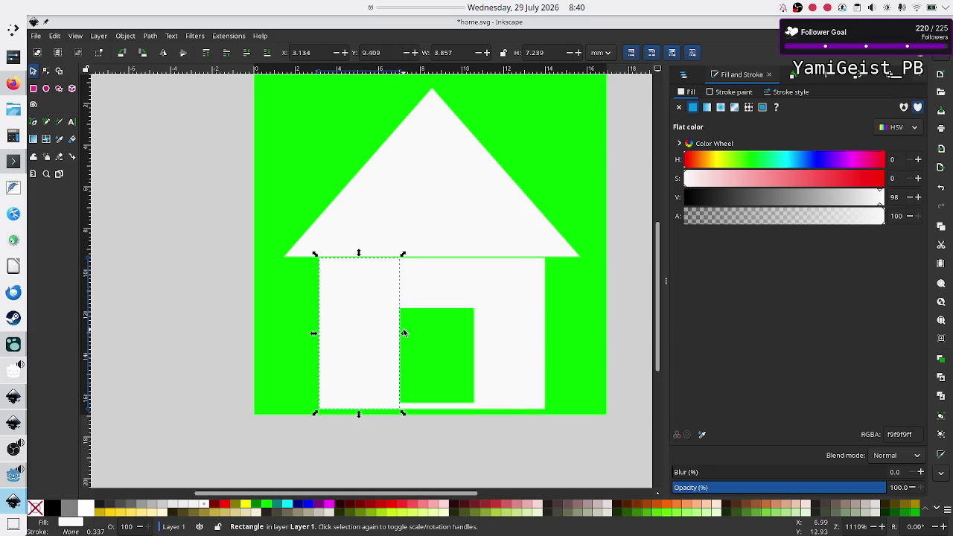
left_click(493, 339)
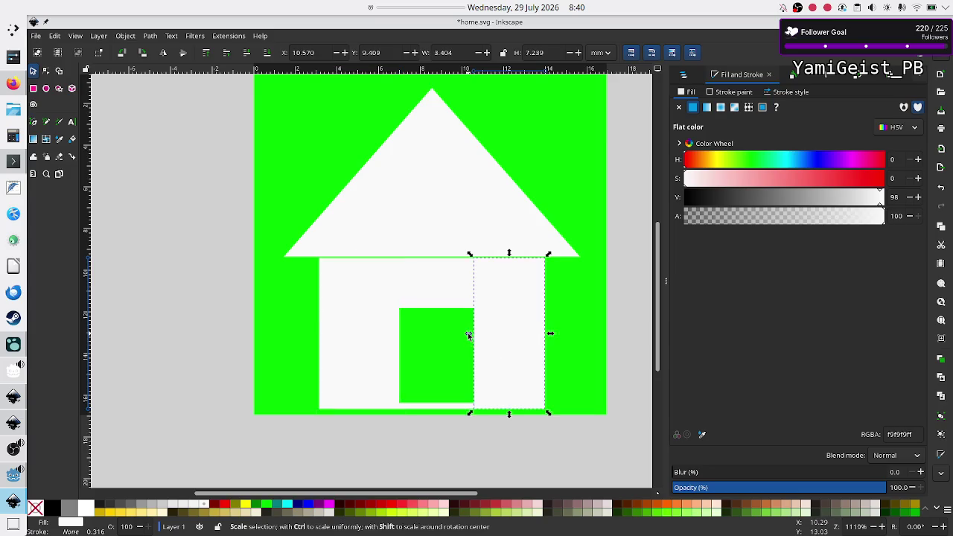
left_click_drag(468, 336, 458, 335)
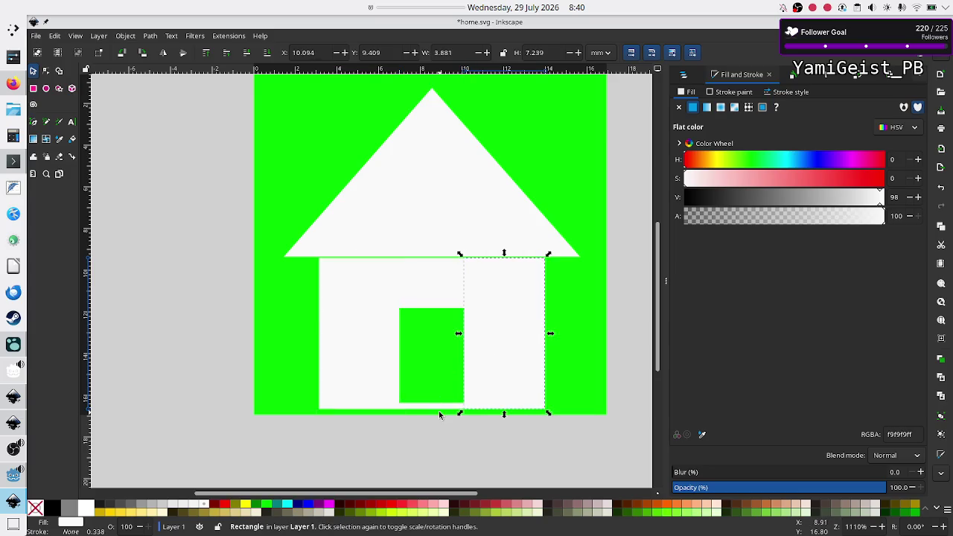
left_click(439, 447)
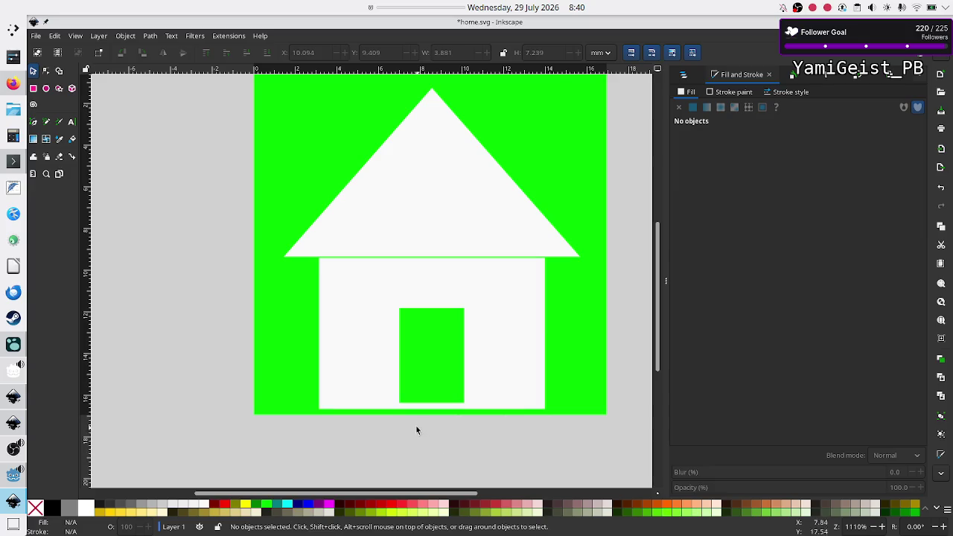
left_click(373, 363)
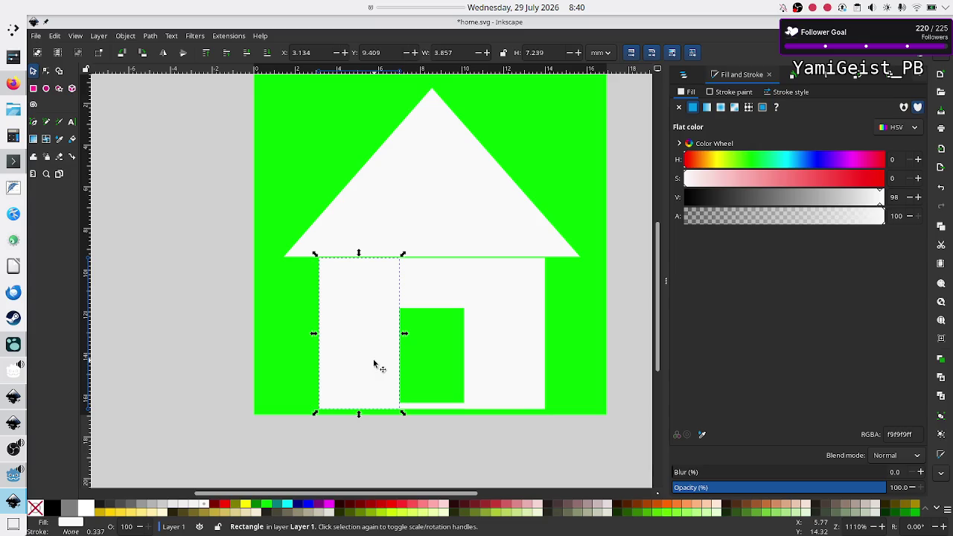
Step: Switch toolbar units to px and set the left wall's width to 15
left_click(600, 52)
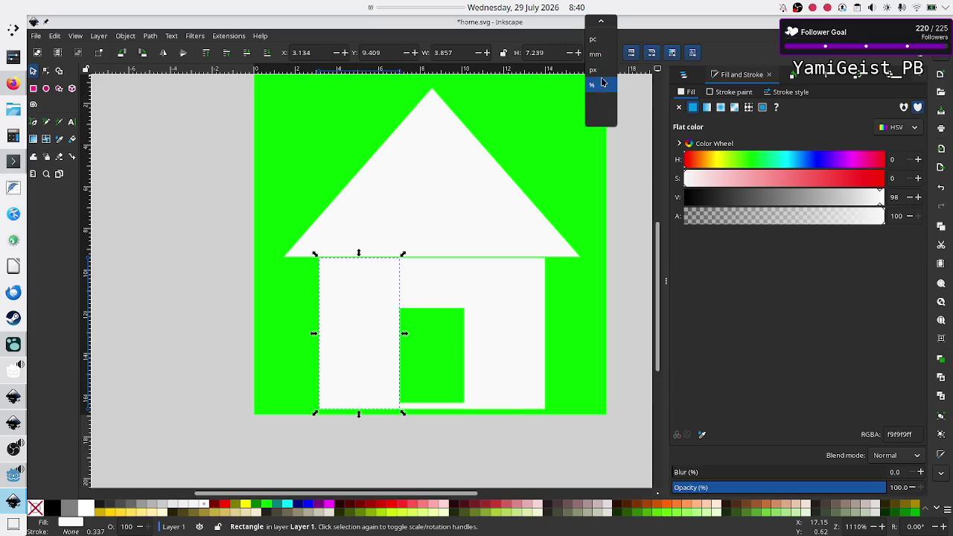
left_click(595, 69)
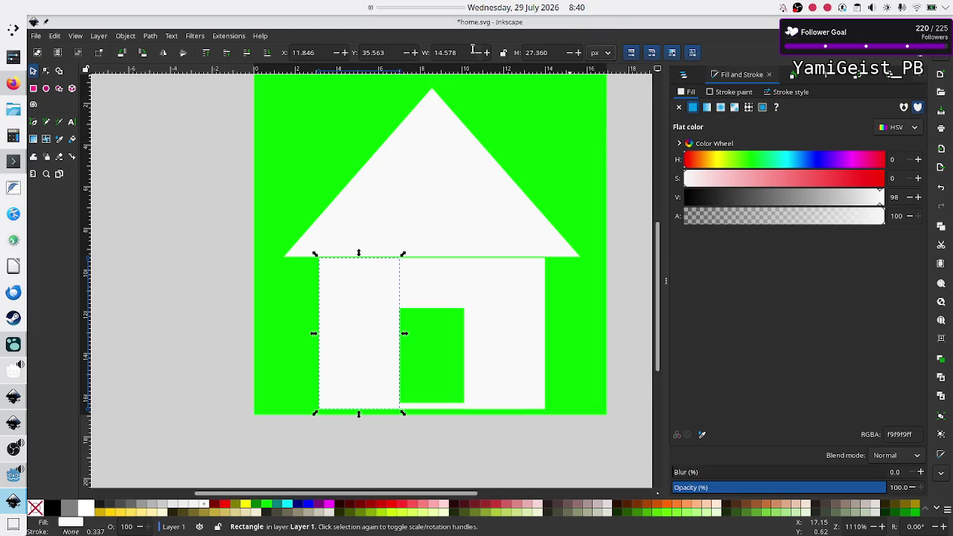
double_click(467, 49)
type("15")
key("Return")
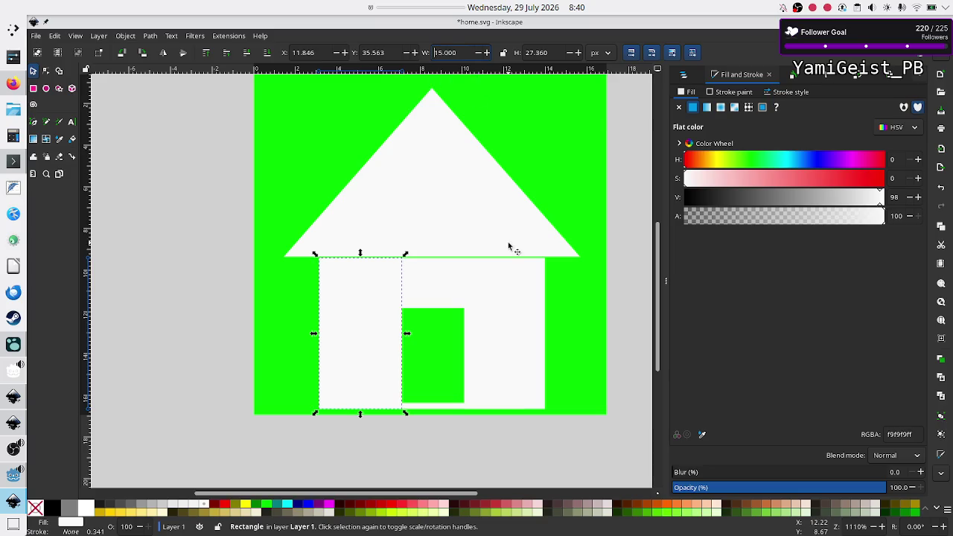
Step: Set the right wall's width to 15 px as well
left_click(488, 331)
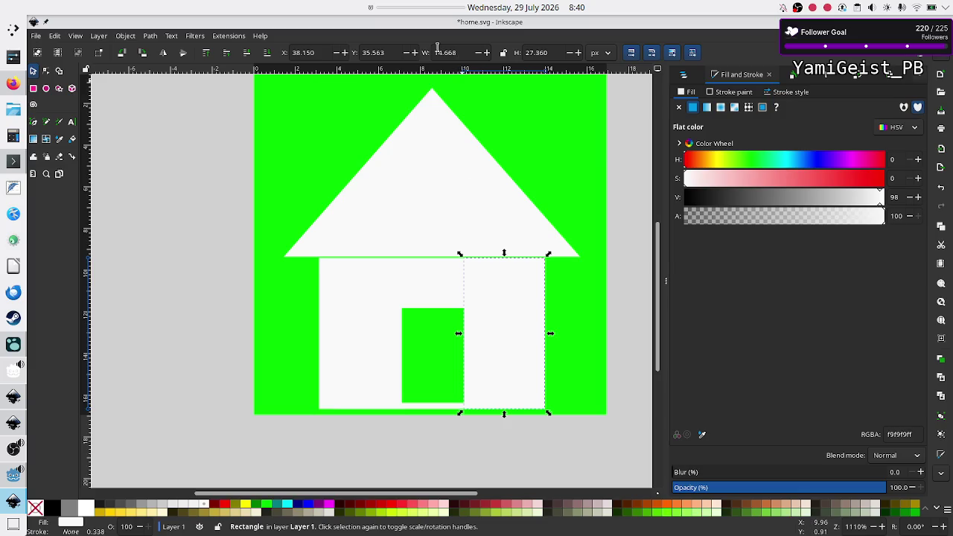
double_click(465, 53)
type("15")
key("Return")
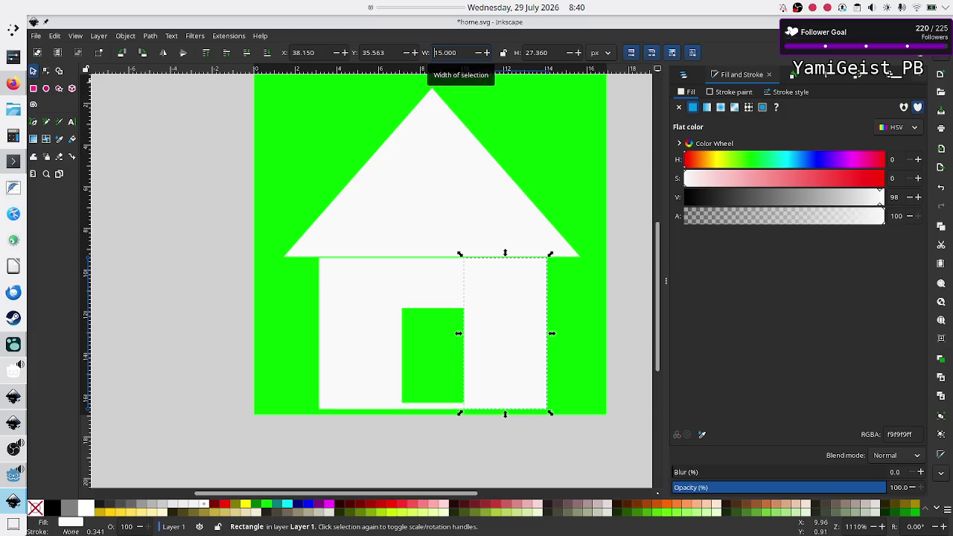
left_click(516, 453)
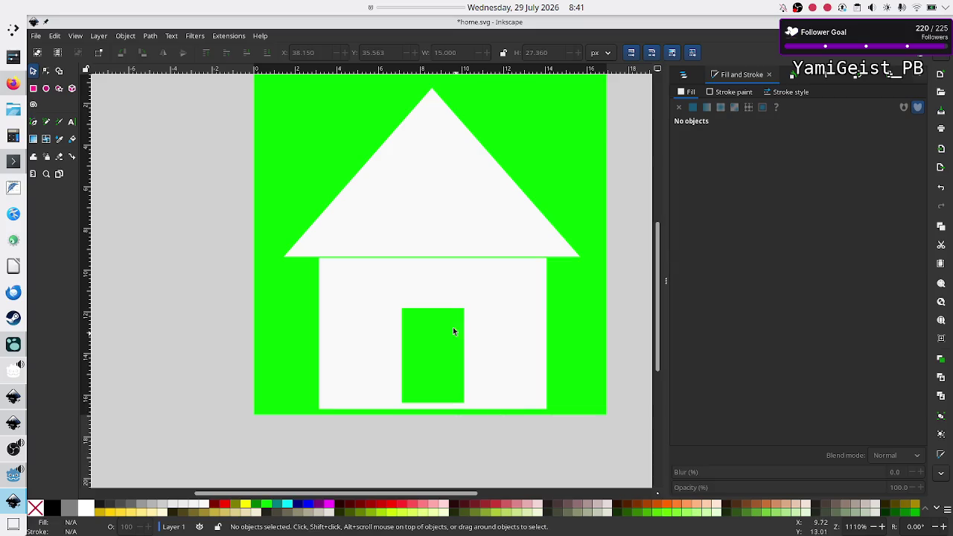
left_click(436, 298)
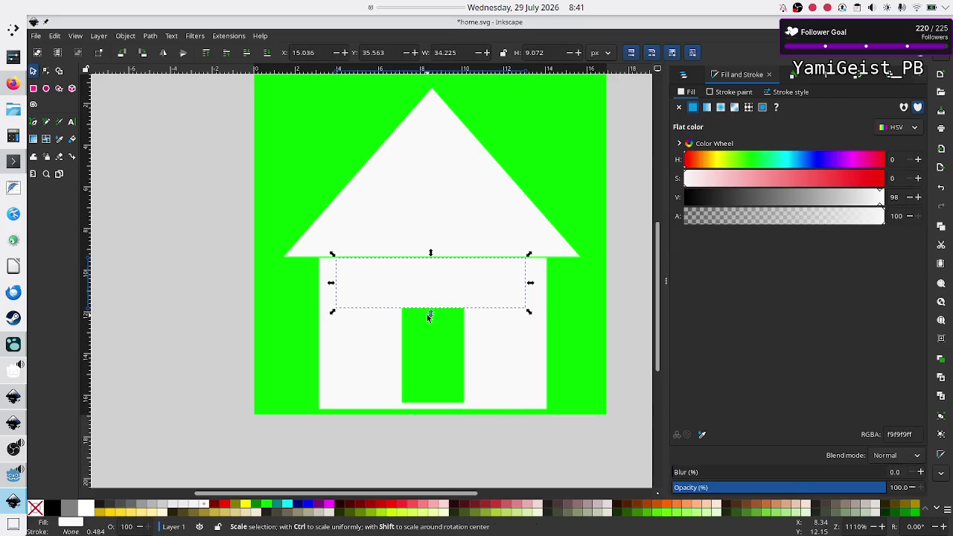
Step: Stretch the piece above the door downward and thin the strip under the door
left_click_drag(428, 311, 430, 325)
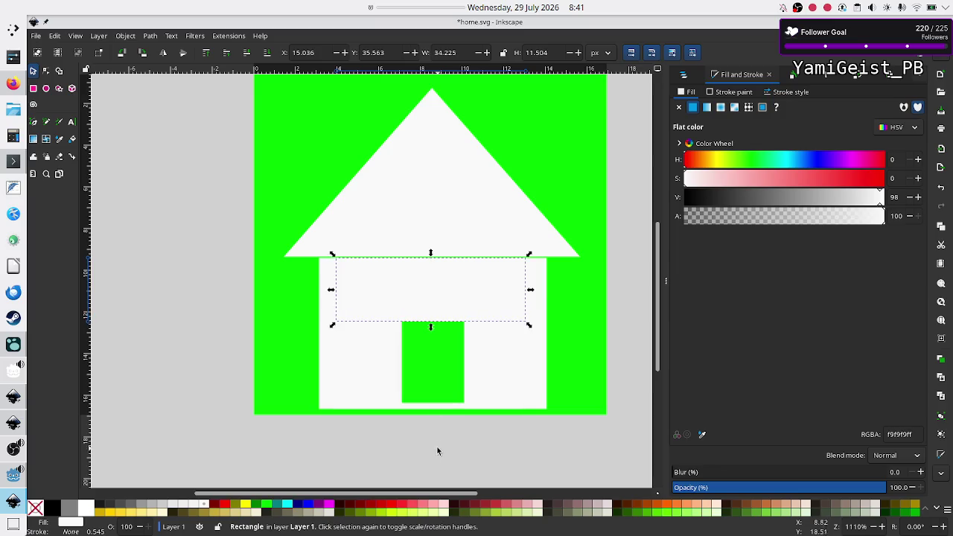
left_click(451, 425)
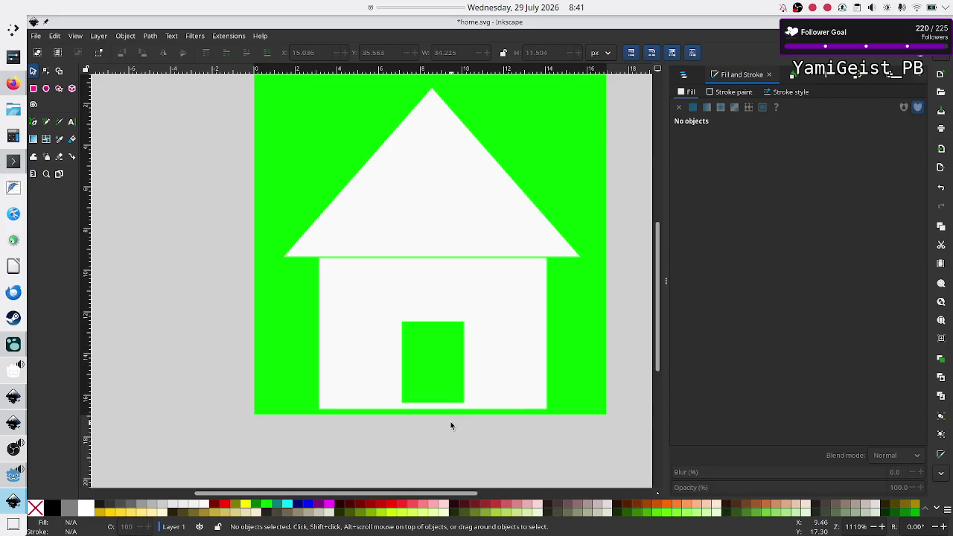
left_click(432, 406)
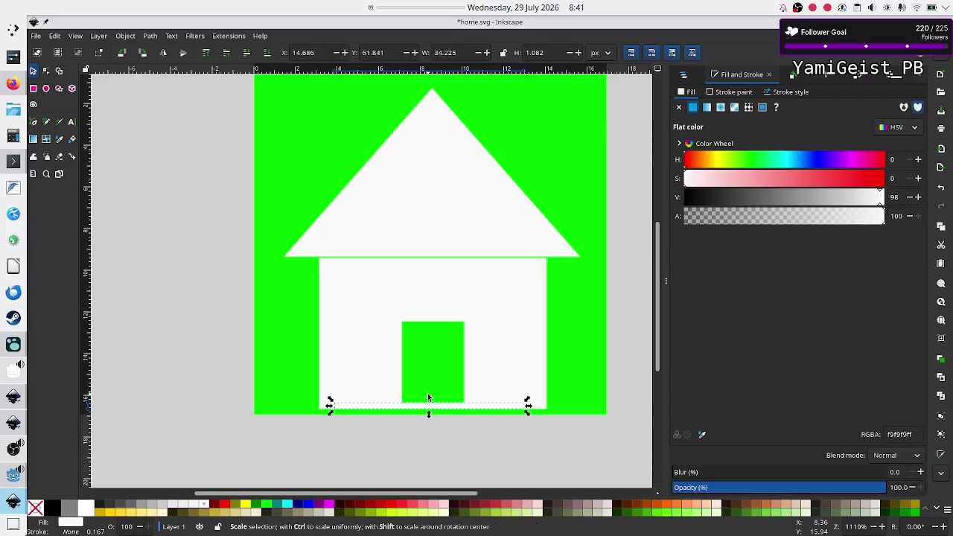
left_click_drag(428, 396, 428, 400)
left_click(432, 447)
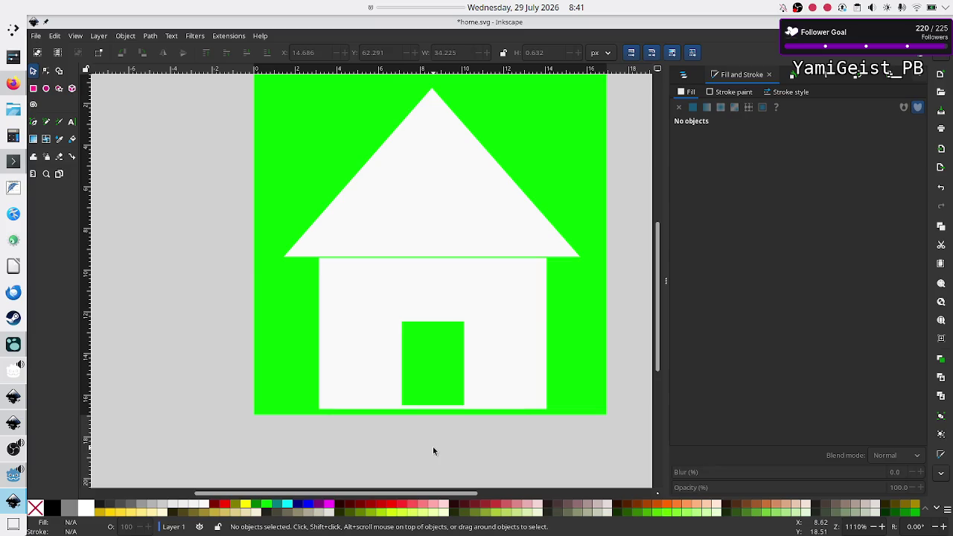
Step: Check each wall piece by selecting it in turn, then bring up the file-open dialog
left_click(500, 385)
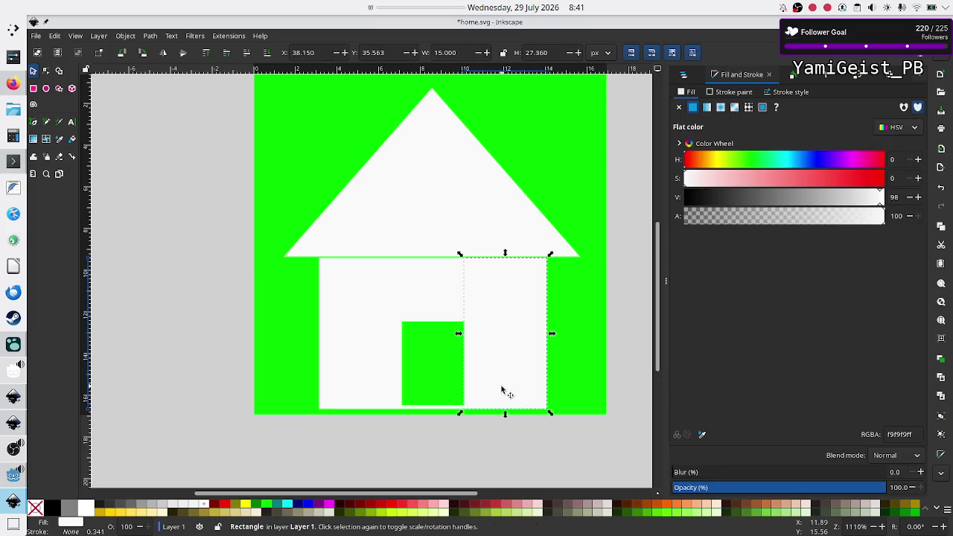
left_click(350, 373)
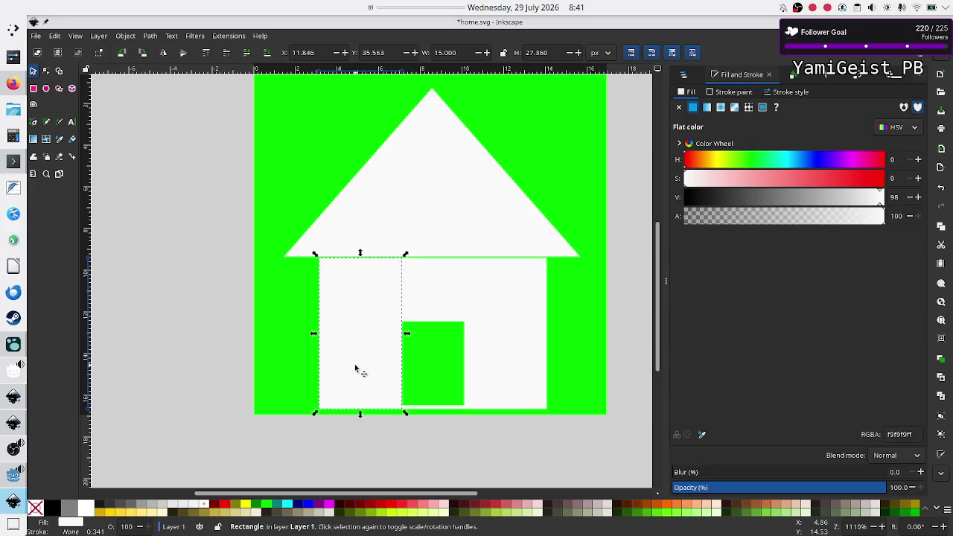
left_click(378, 441)
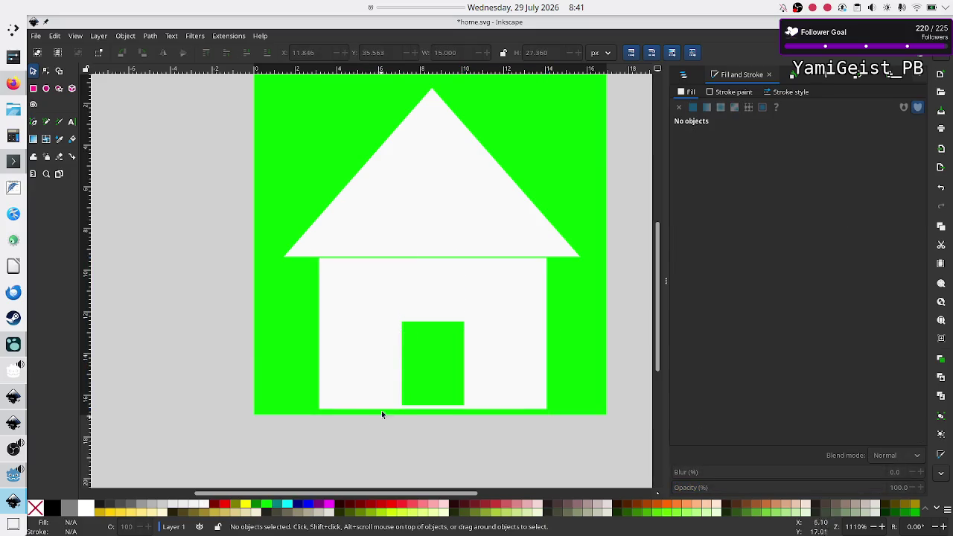
left_click(366, 274)
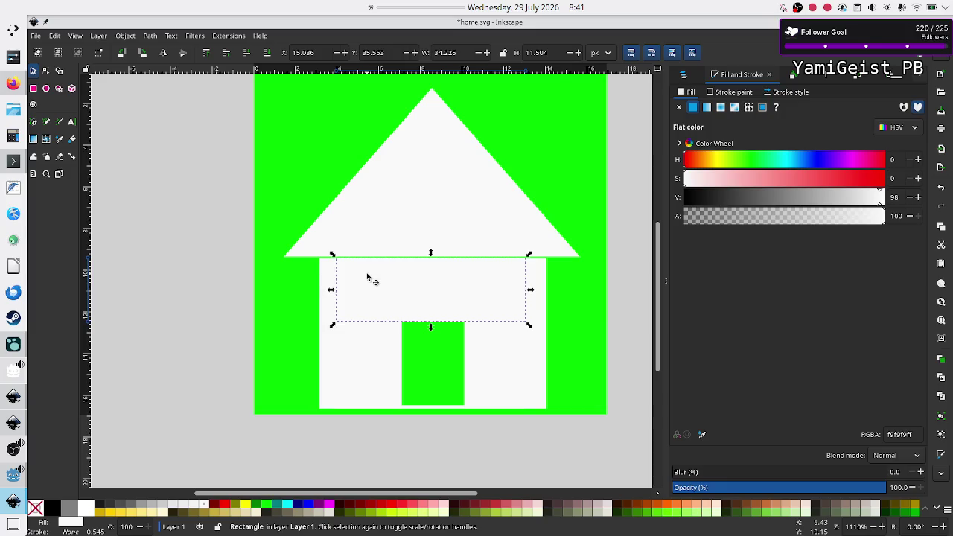
left_click(428, 451)
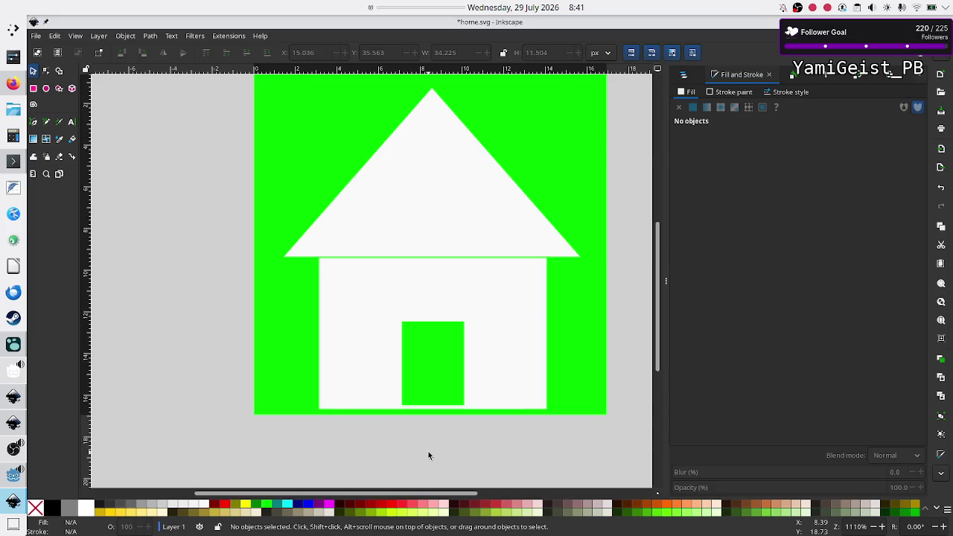
key("ctrl+o")
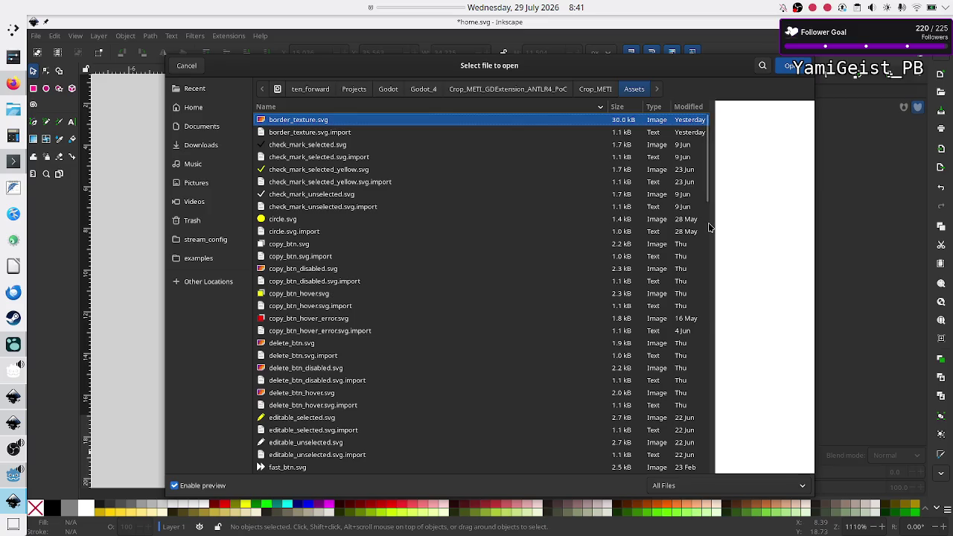
Step: Search the Assets folder for 'home' and open home_disabled.svg
left_click(761, 67)
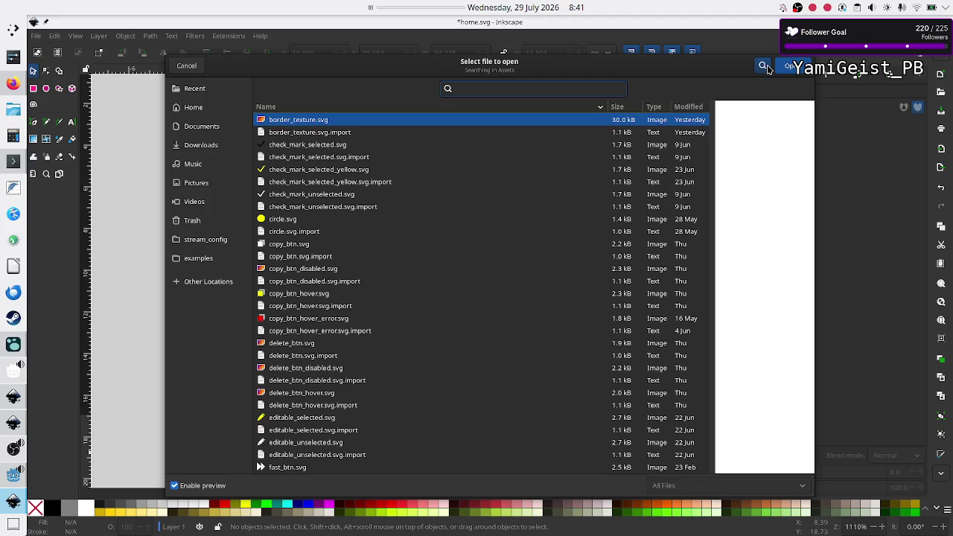
type("hou")
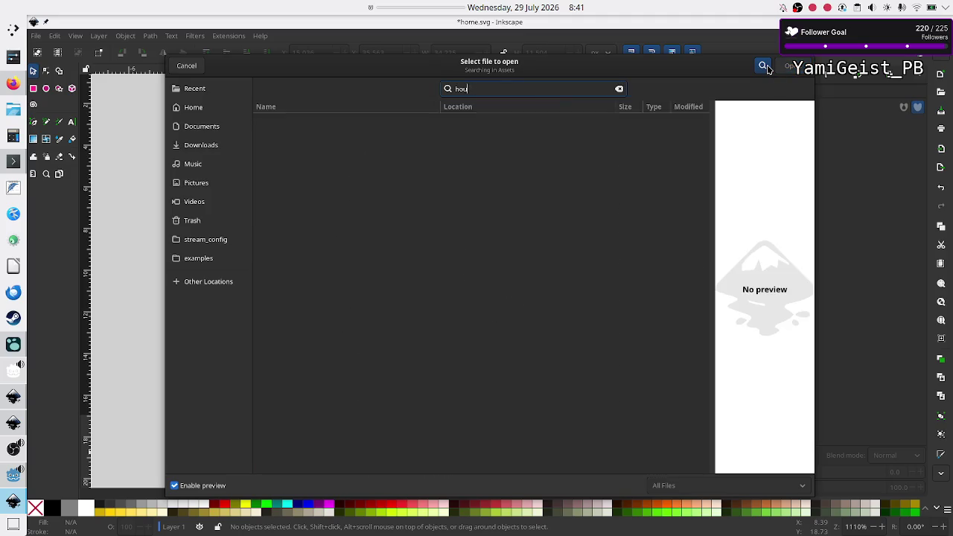
key("BackSpace")
key("BackSpace")
key("BackSpace")
type("home")
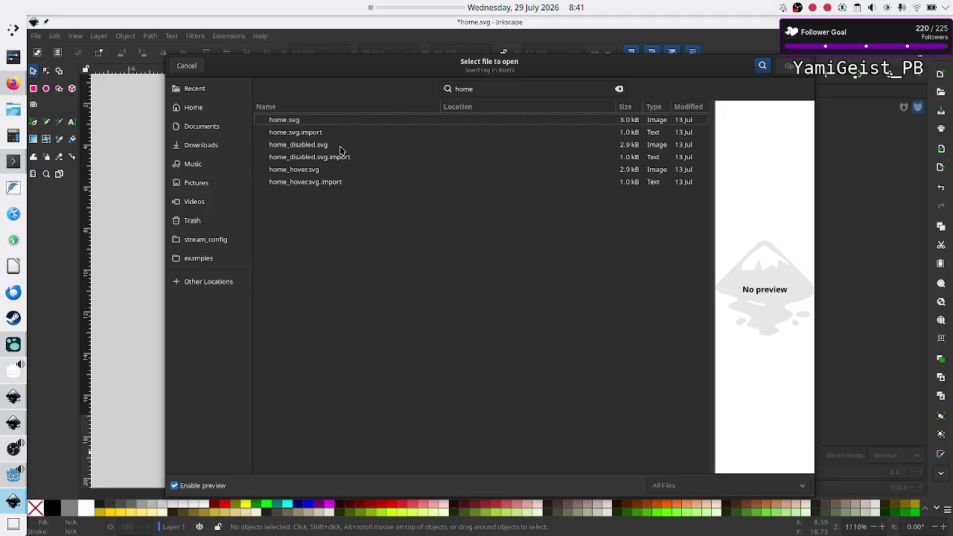
left_click(340, 146)
left_click(791, 67)
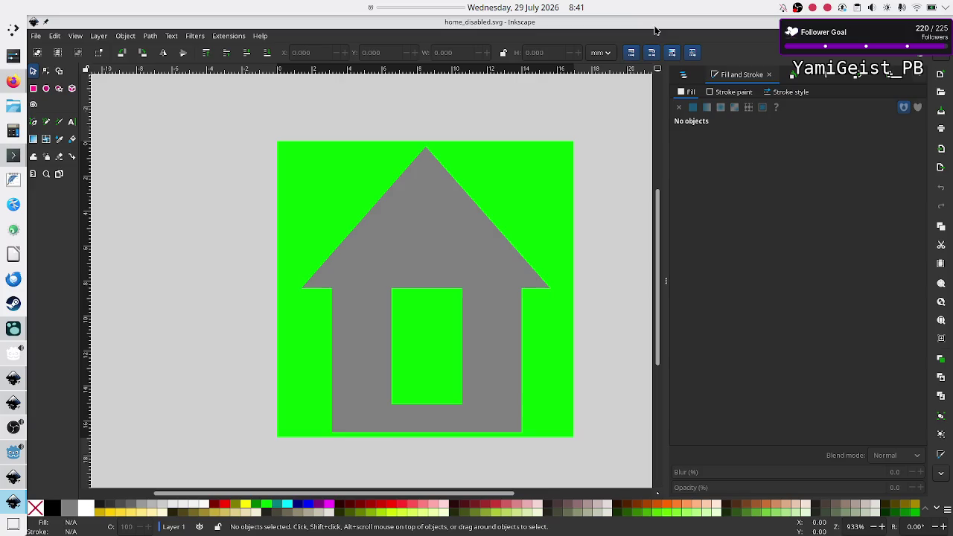
left_click(666, 281)
mouse_move(599, 27)
left_mouse_down()
mouse_move(673, 69)
mouse_move(934, 72)
mouse_move(949, 89)
mouse_move(950, 190)
left_mouse_up()
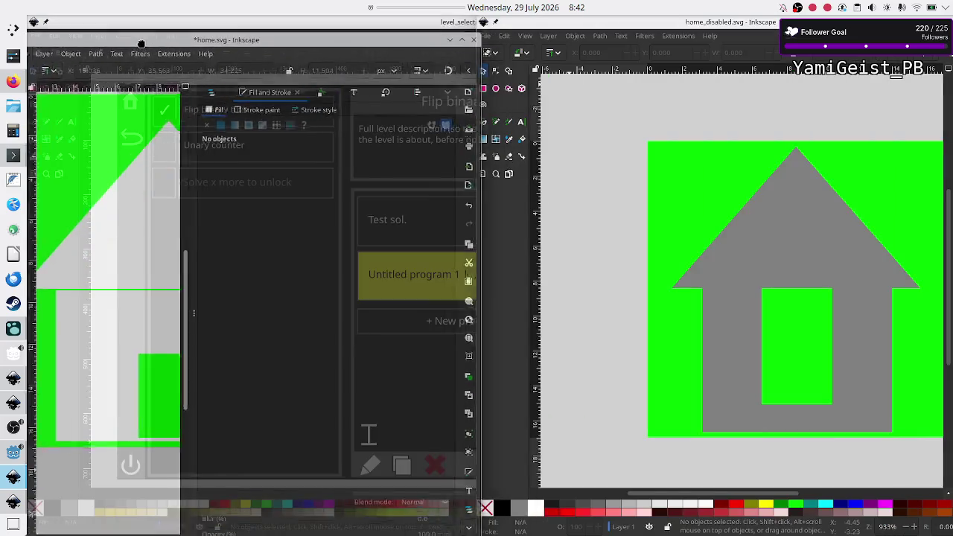
left_click_drag(308, 34, 30, 104)
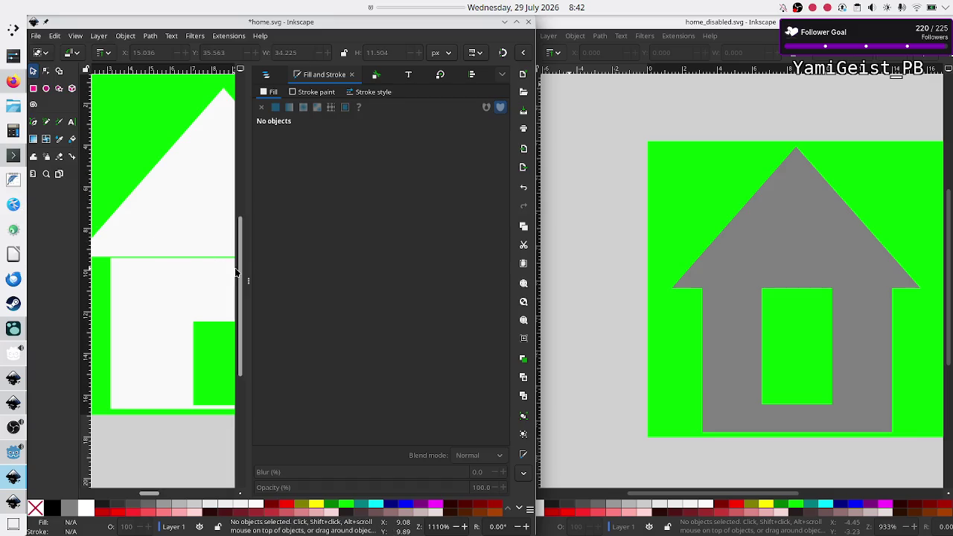
left_click(251, 274)
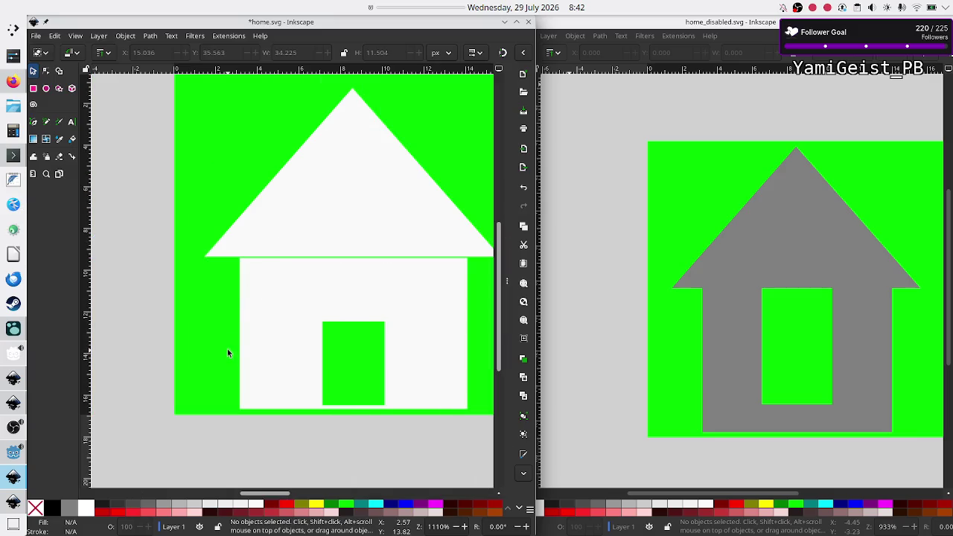
scroll(229, 350, "right", 2)
scroll(229, 350, "up", 2)
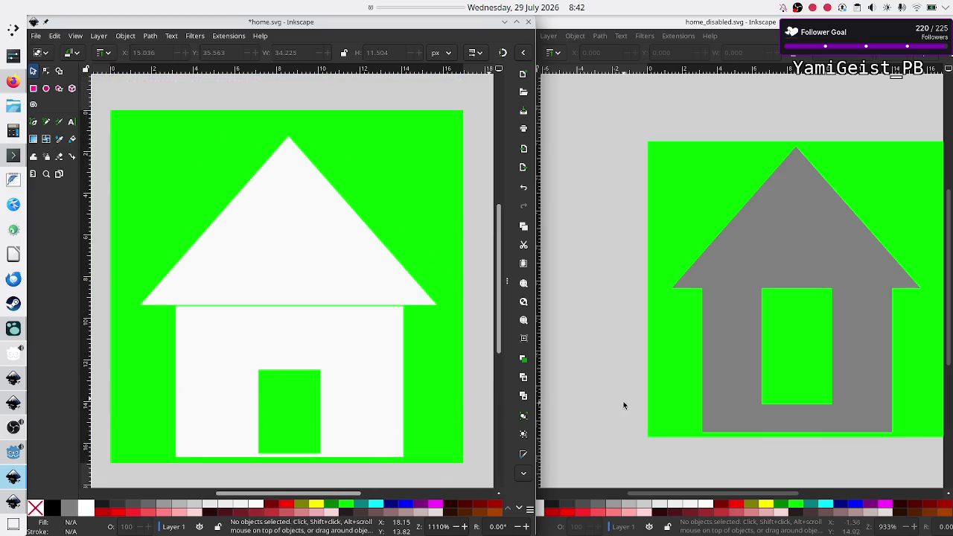
scroll(689, 407, "right", 3)
scroll(688, 404, "left", 3)
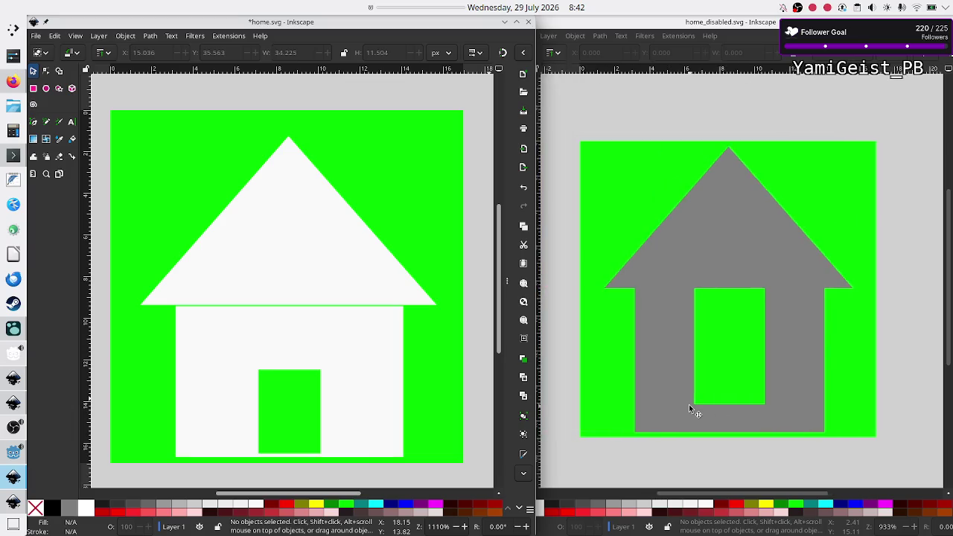
left_click(600, 366)
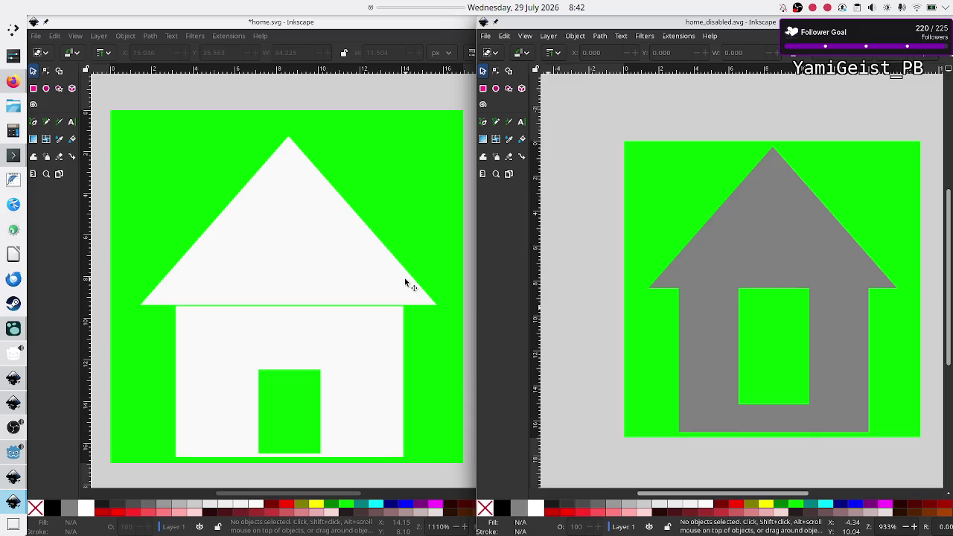
left_click(380, 94)
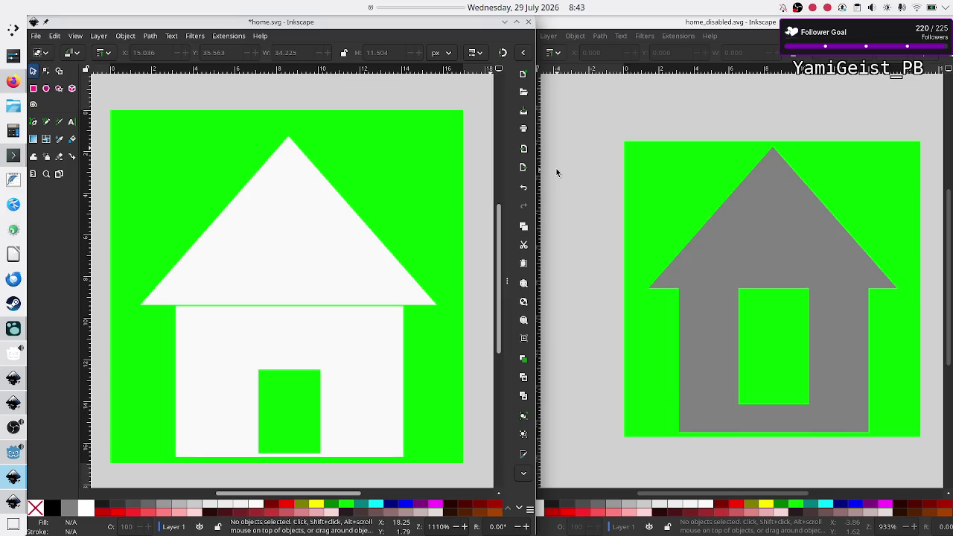
left_click(281, 266)
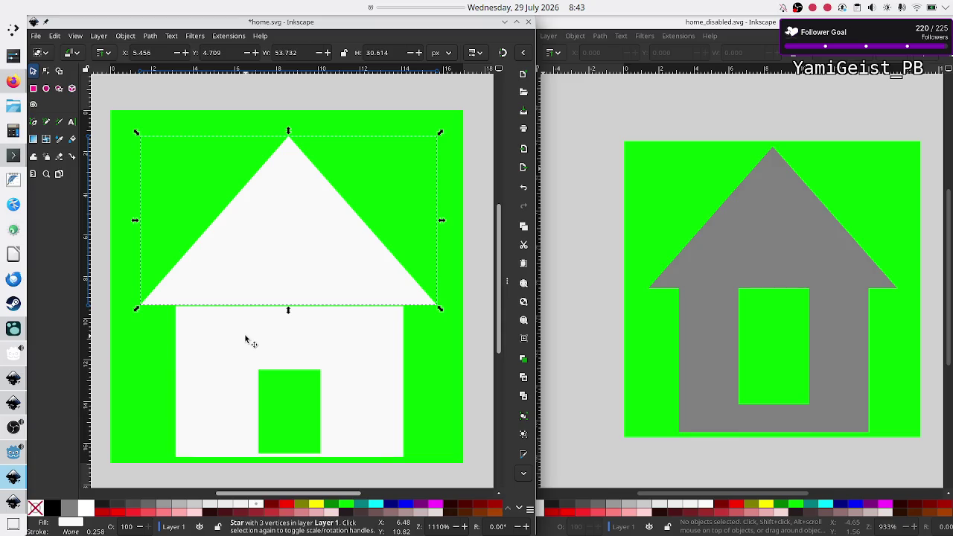
Step: Stretch the bar above the door to both walls (41.304 px wide) and nudge the roof
left_click(278, 329)
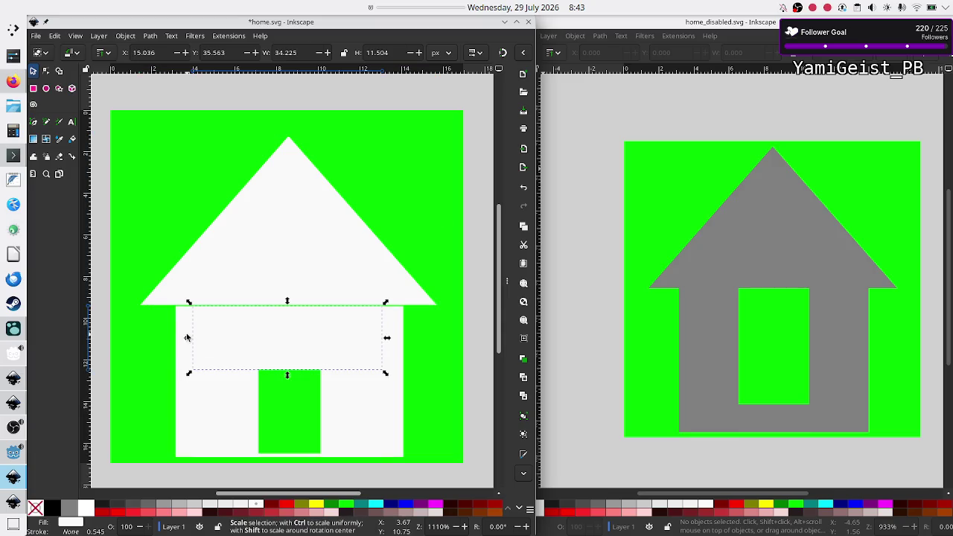
mouse_move(186, 338)
left_mouse_down()
mouse_move(171, 337)
mouse_move(191, 338)
left_mouse_up()
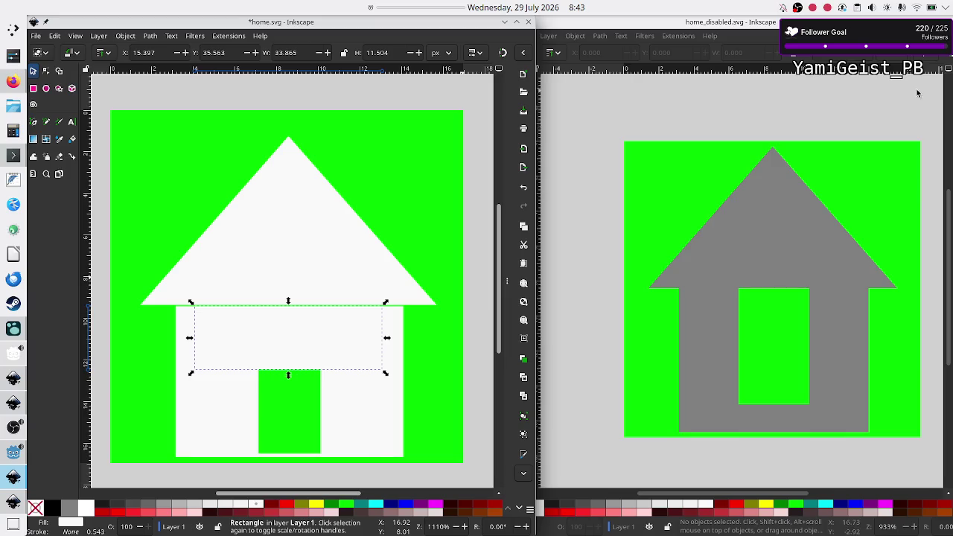
left_click(501, 52)
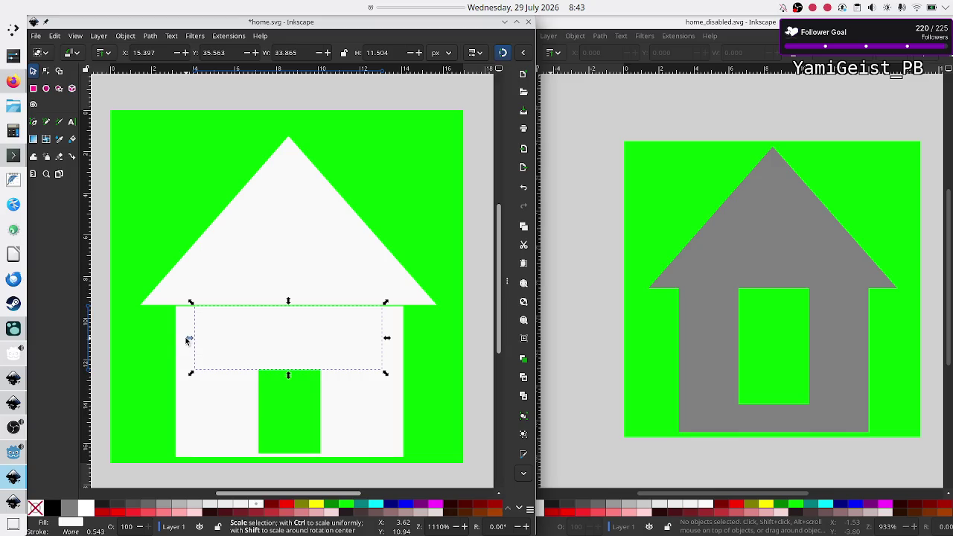
left_click_drag(188, 340, 171, 338)
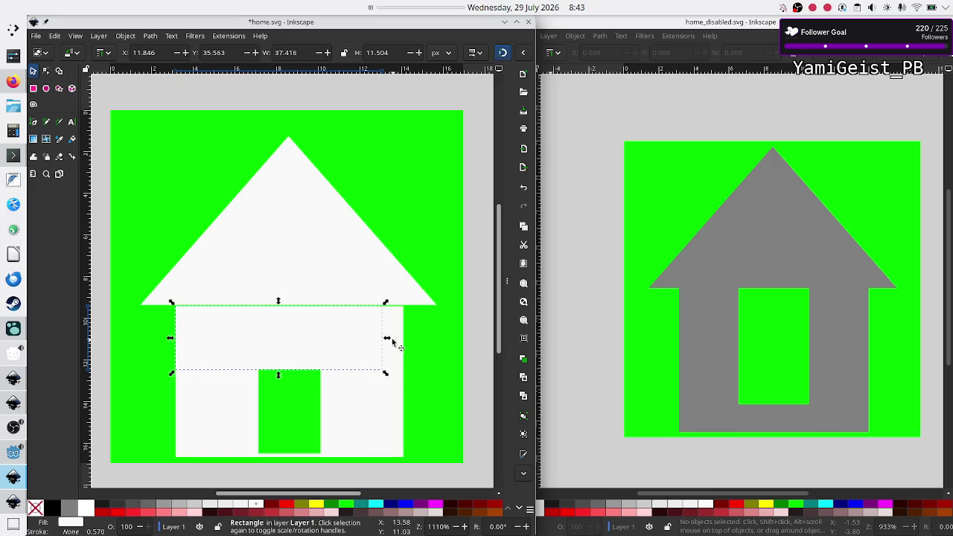
left_click_drag(392, 339, 401, 339)
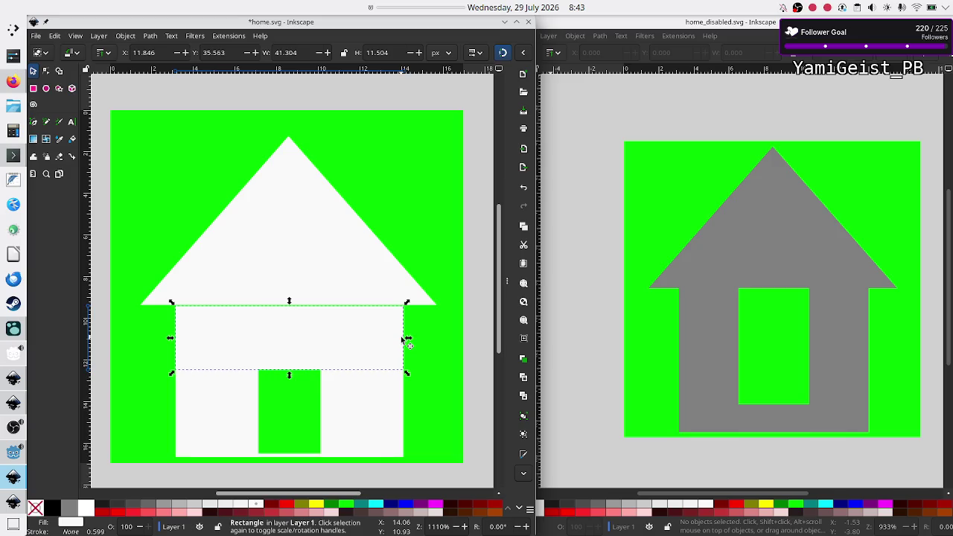
left_click(352, 273)
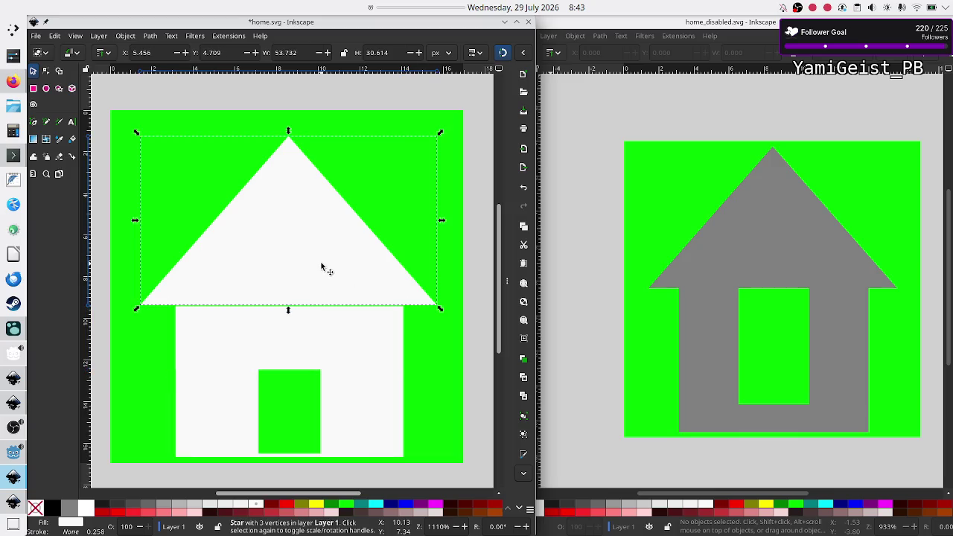
mouse_move(322, 265)
left_mouse_down()
mouse_move(312, 246)
mouse_move(292, 253)
mouse_move(314, 247)
mouse_move(315, 255)
mouse_move(290, 264)
mouse_move(318, 264)
left_mouse_up()
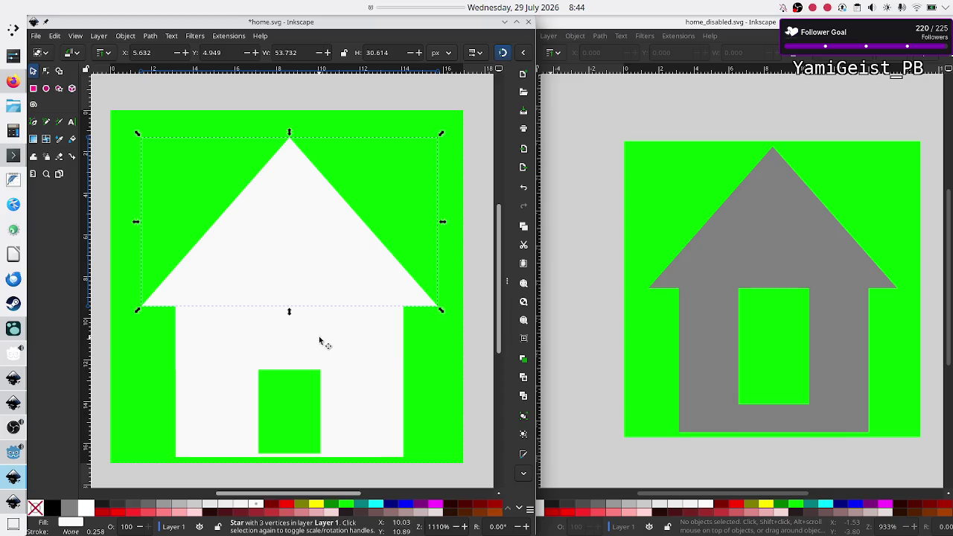
Step: Select the roof and the four body pieces of the white house and group them
left_click(258, 326, "shift")
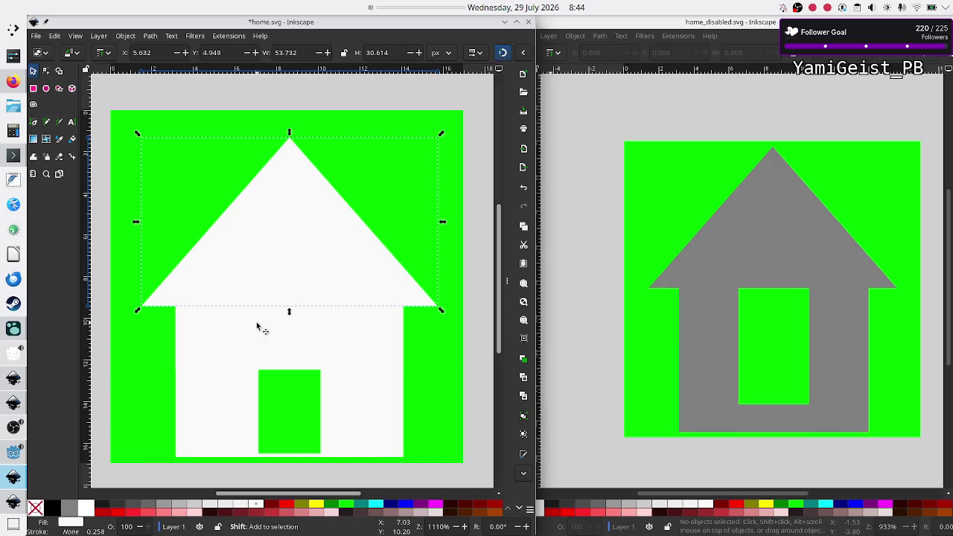
left_click(227, 394, "shift")
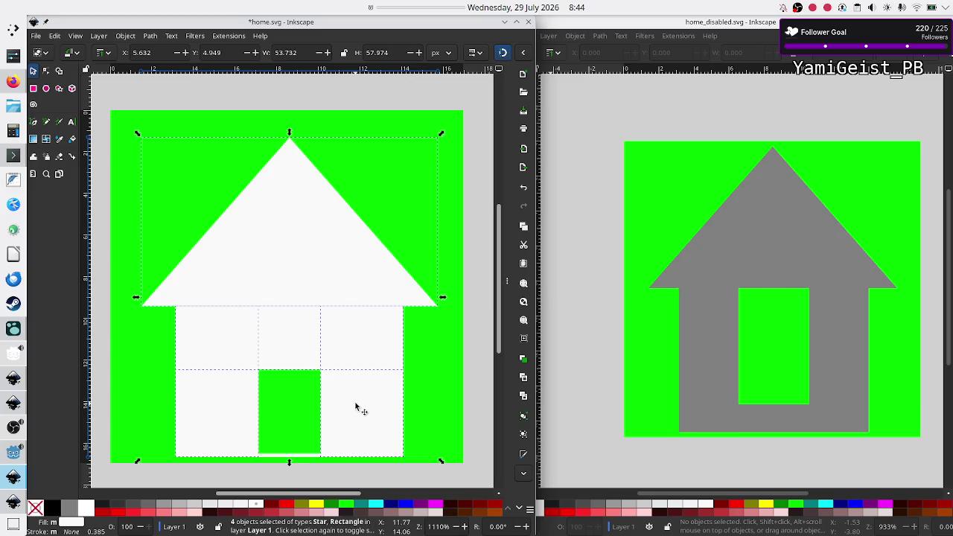
left_click(307, 455, "shift")
left_click(308, 458, "shift")
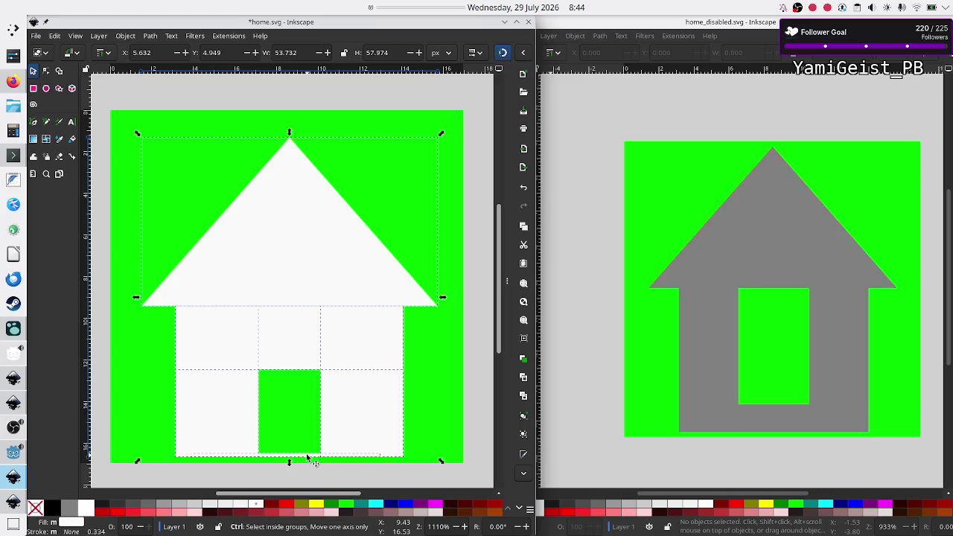
key("ctrl+g")
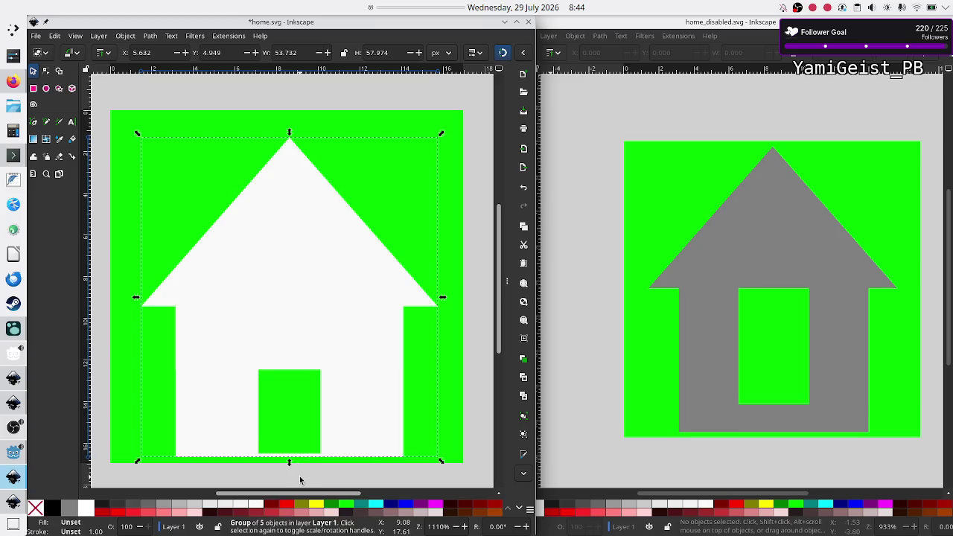
Step: Undo the accidental move and cut so the house group returns to its original place
left_click(298, 474)
left_click(345, 331)
left_click_drag(345, 331, 341, 247)
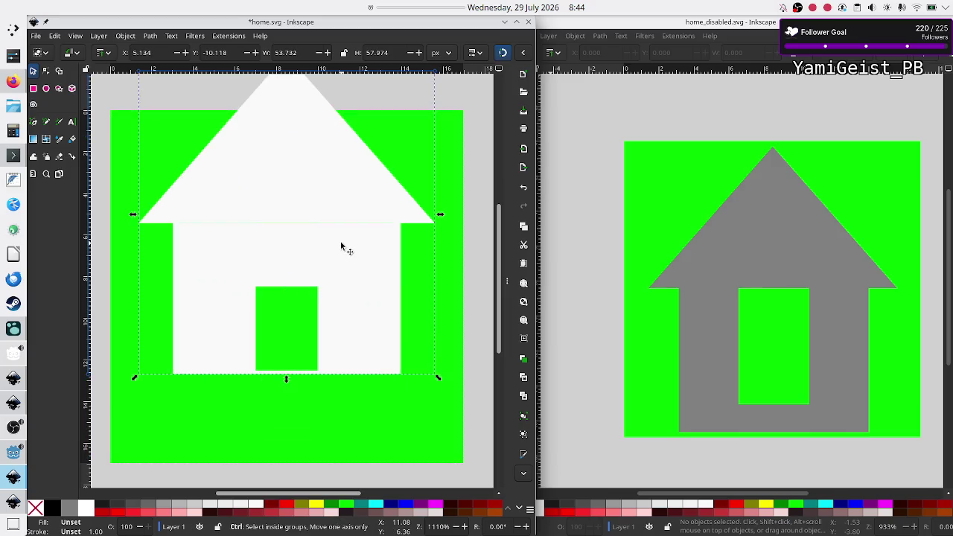
key("ctrl+x")
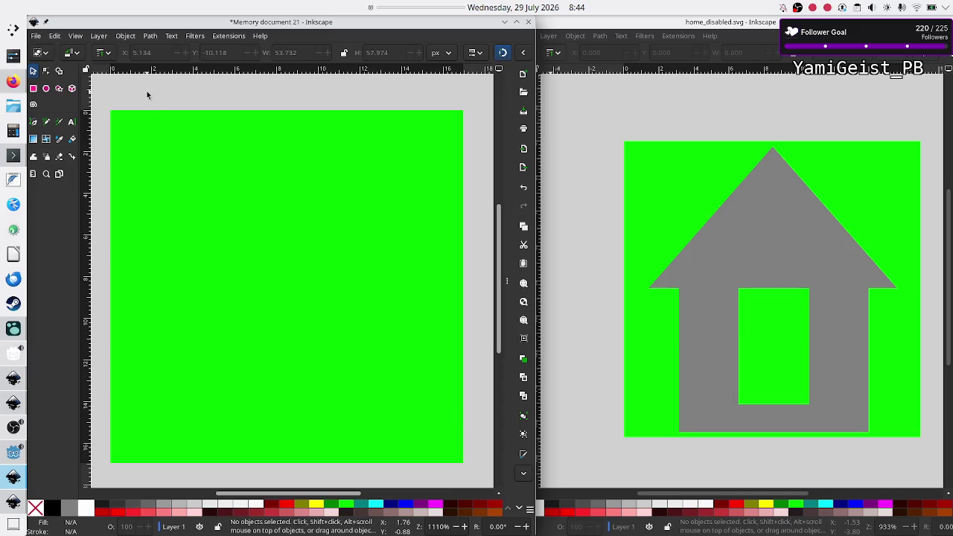
key("ctrl+z")
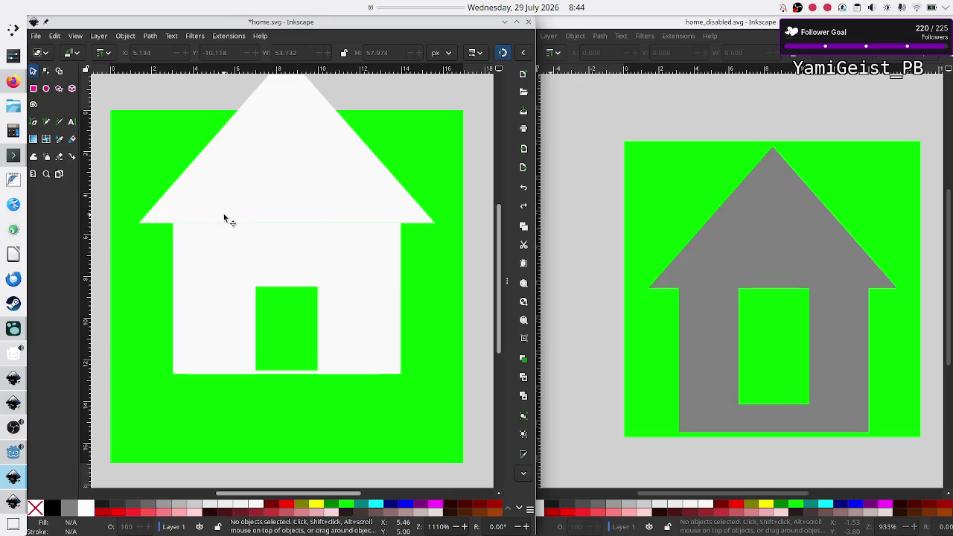
key("ctrl+z")
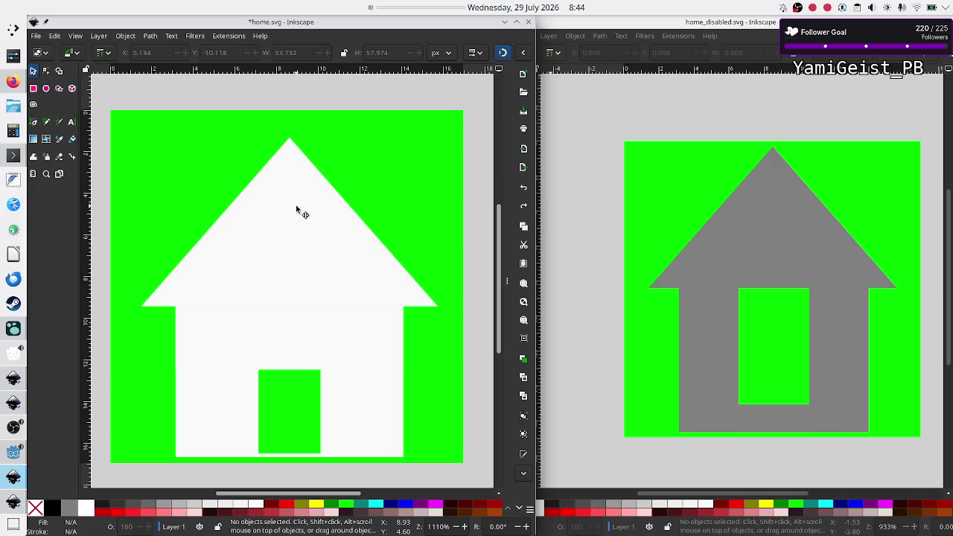
left_click(296, 210)
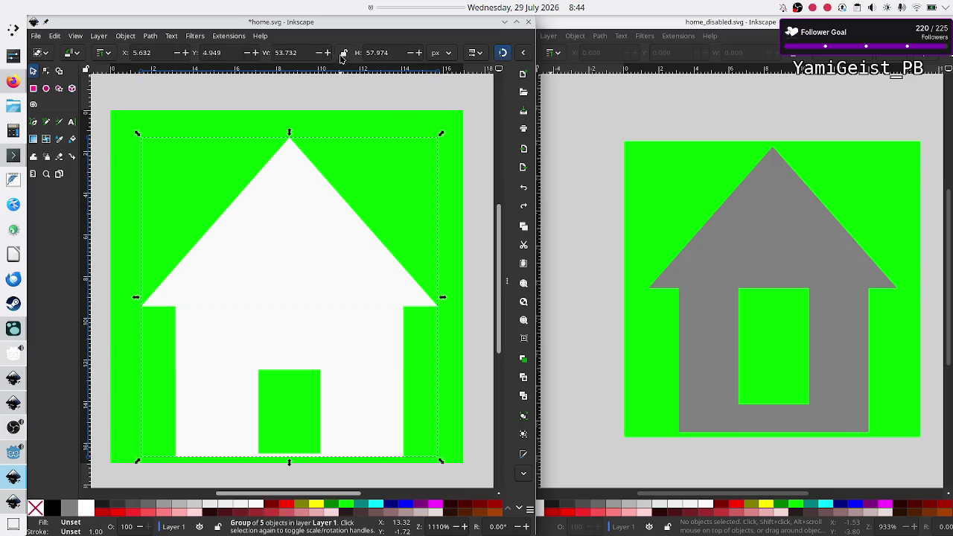
Step: Lock proportions and scale the house to fill the 64 px page height at the page corner
left_click(343, 53)
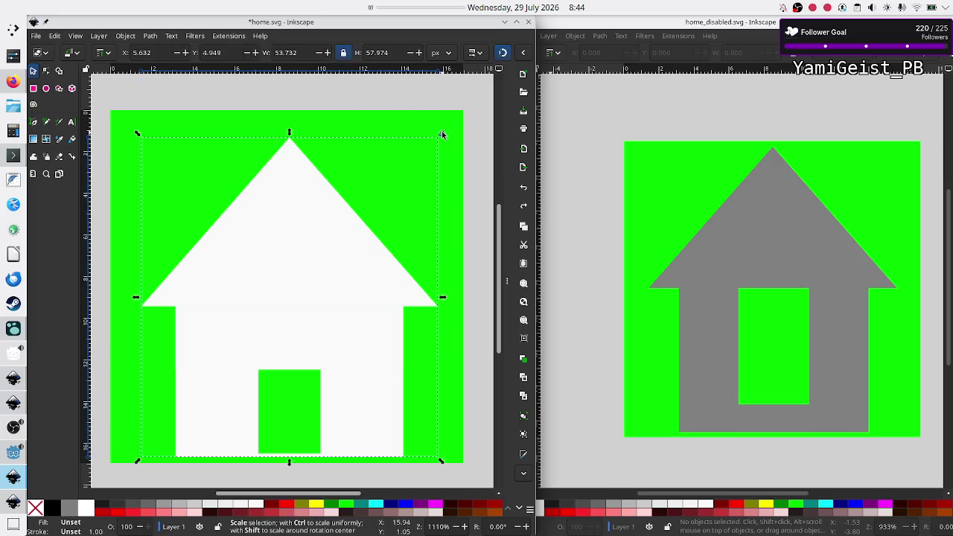
left_click_drag(441, 135, 452, 119)
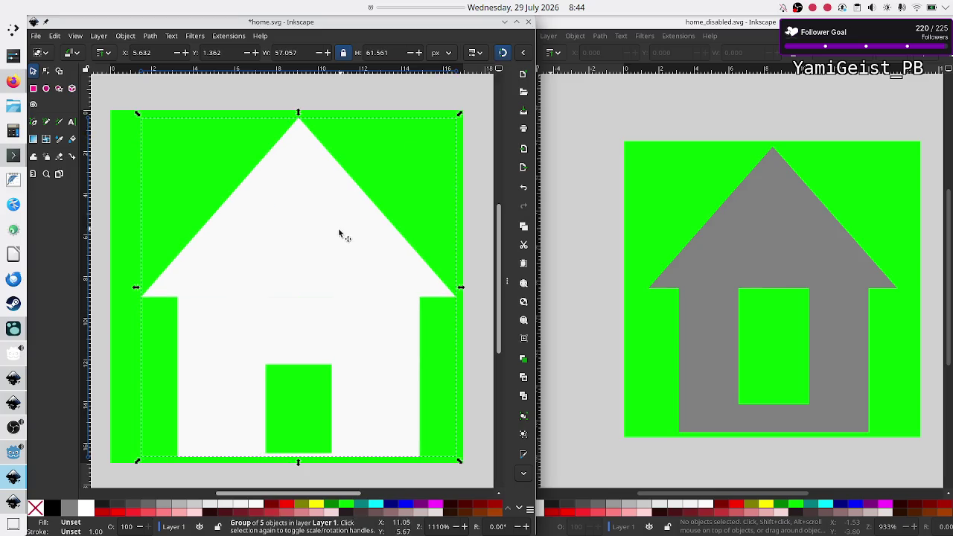
left_click_drag(342, 234, 306, 248)
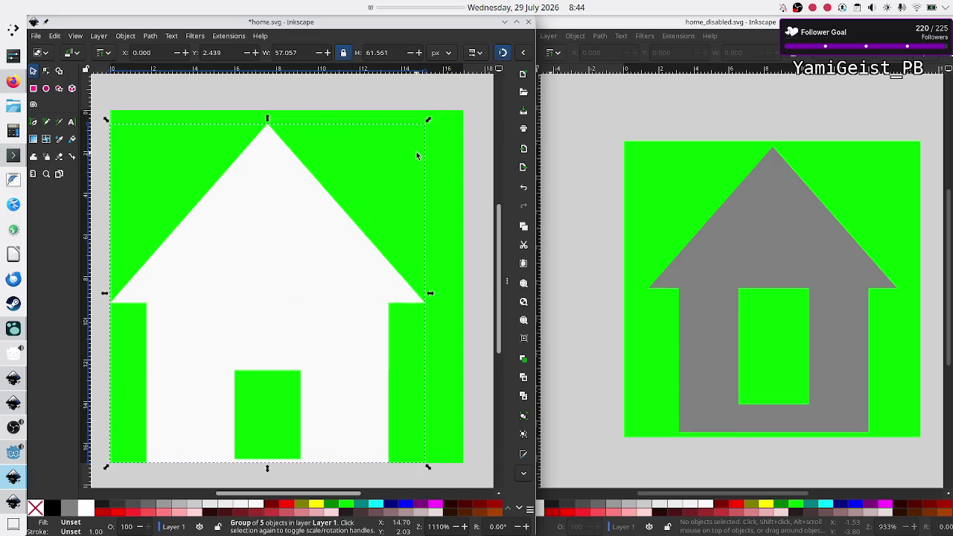
left_click_drag(429, 121, 439, 106)
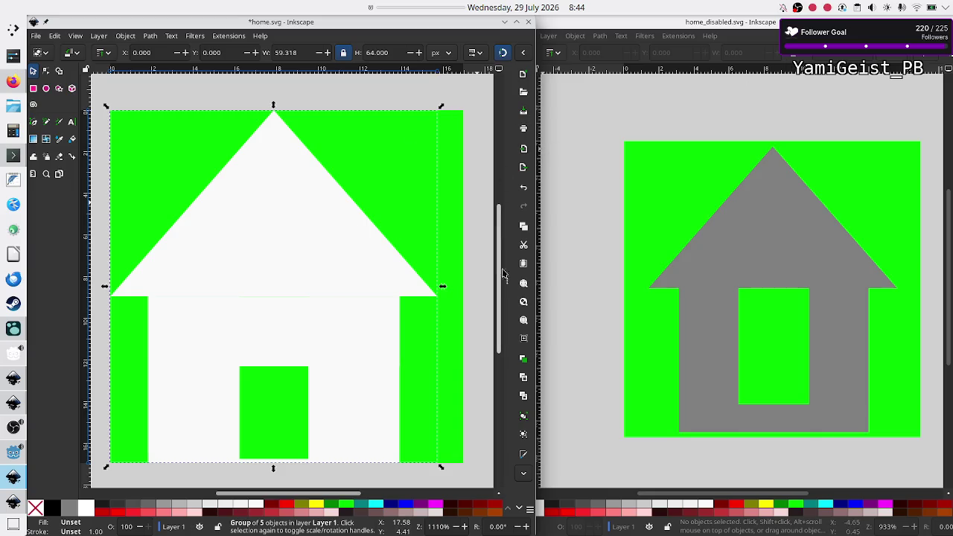
Step: Center the house horizontally and vertically relative to the page using Align and Distribute
key("ctrl+shift+f")
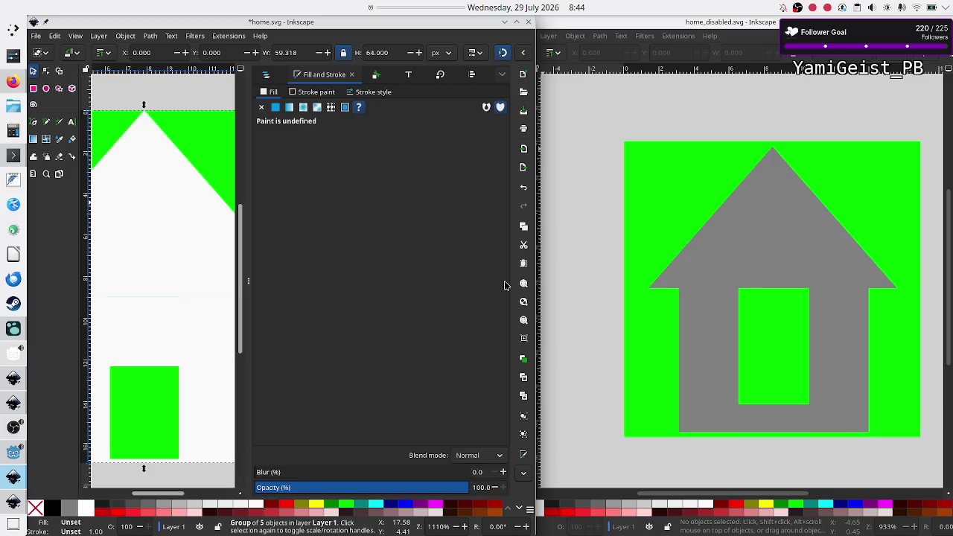
left_click(470, 83)
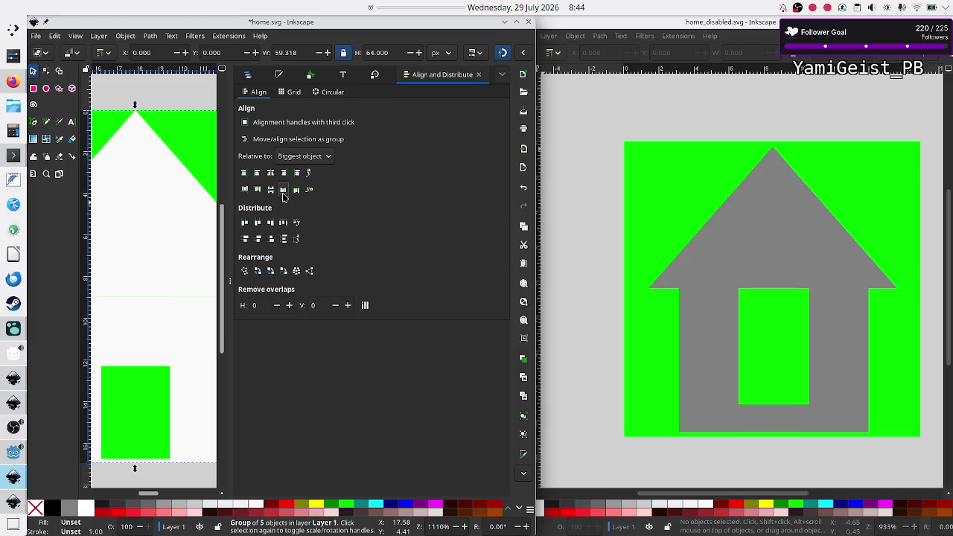
left_click(317, 156)
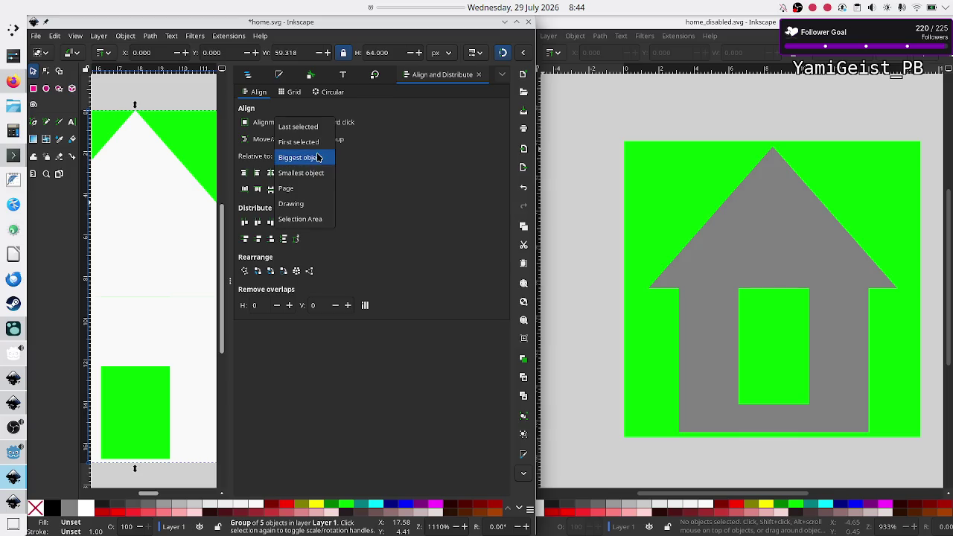
left_click(304, 193)
left_click(283, 177)
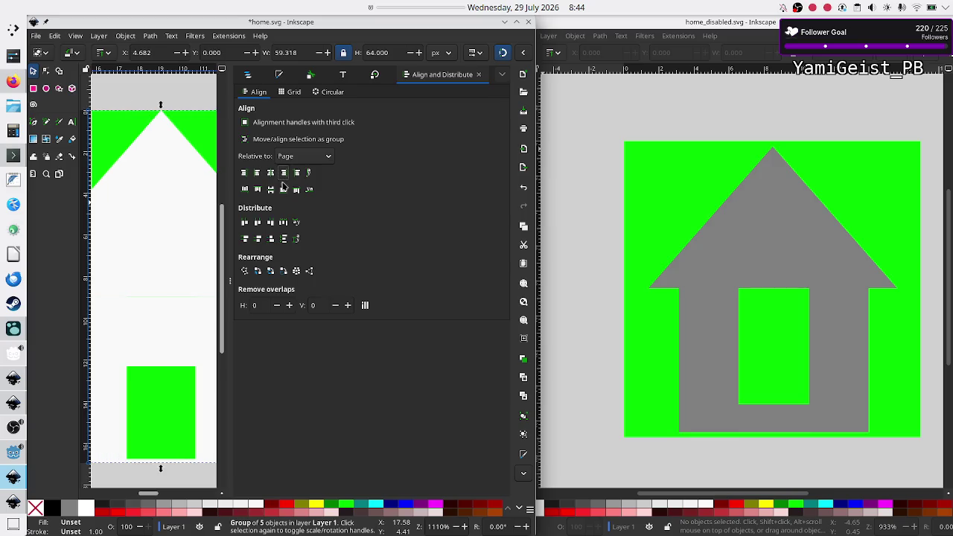
left_click(283, 191)
left_click(230, 282)
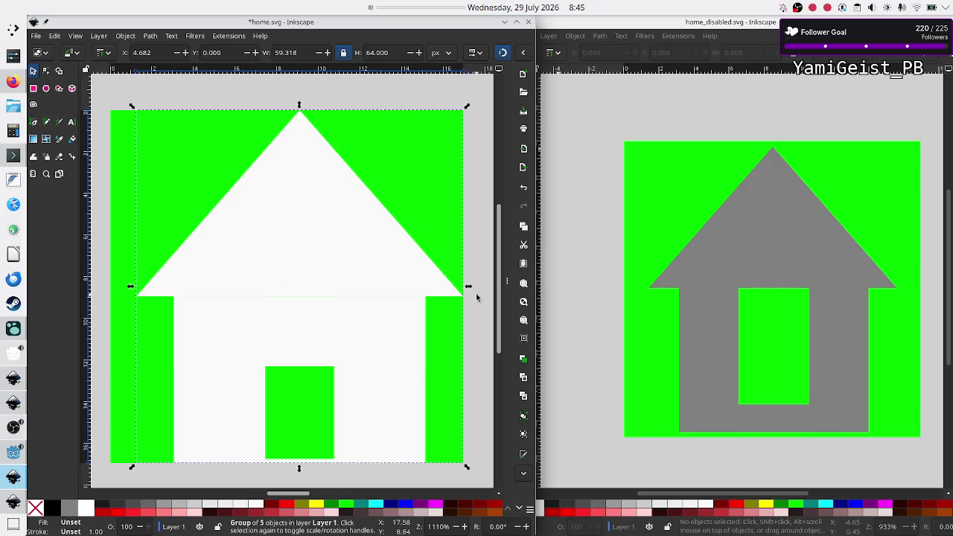
Step: Select the whole house drawing and maximize the home.svg window
left_click(483, 313)
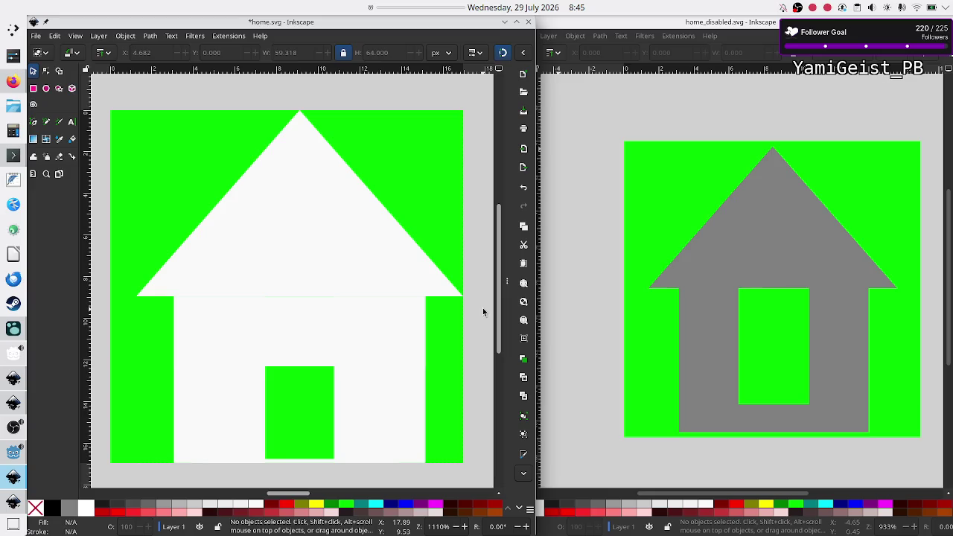
left_click(323, 273)
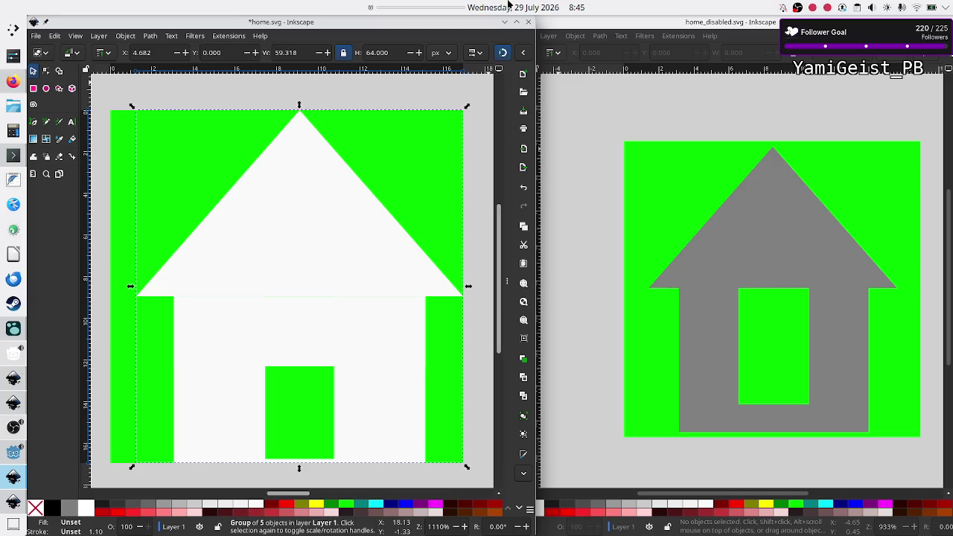
left_click(517, 22)
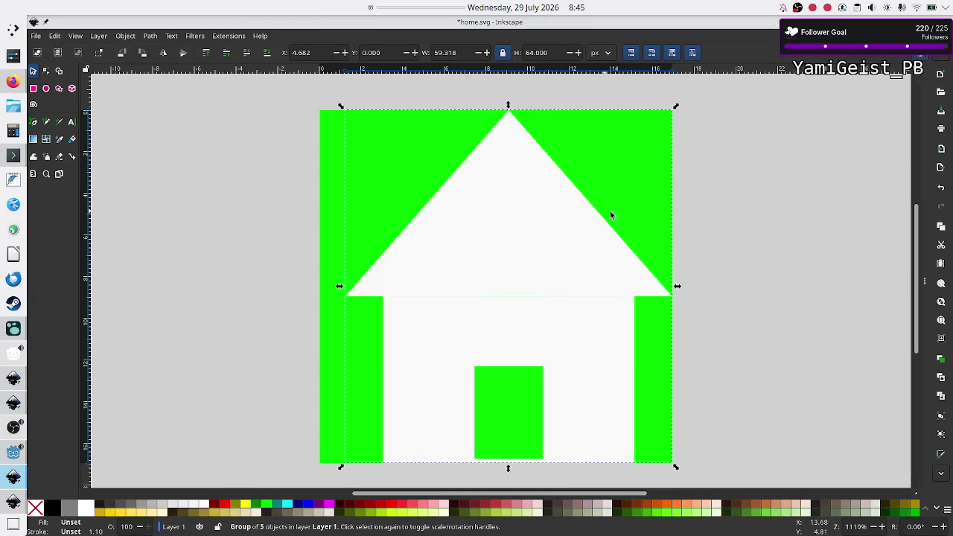
Step: Center the house on the page's vertical axis and save home.svg
left_click(923, 273)
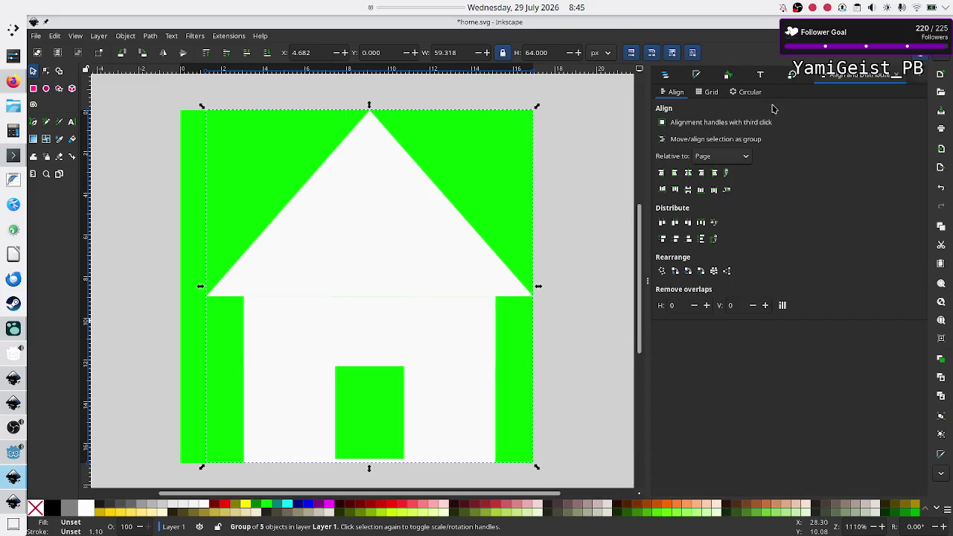
left_click(687, 191)
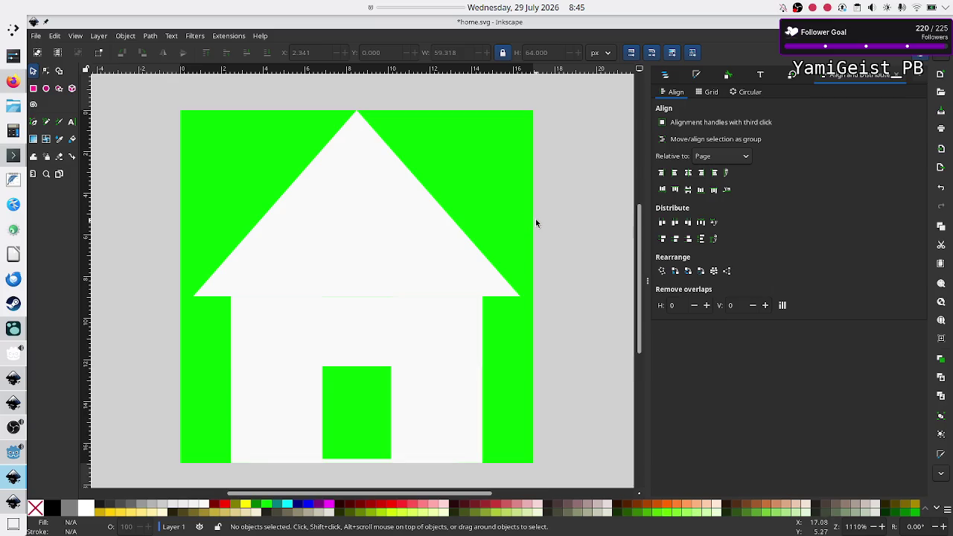
key("ctrl+s")
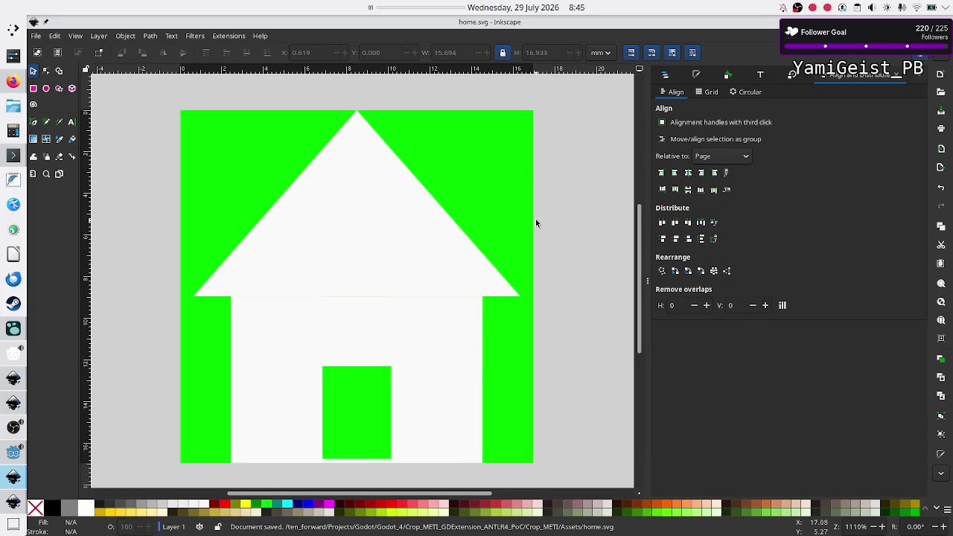
Step: Deselect the house and bring the home_disabled.svg window forward
left_click(327, 225)
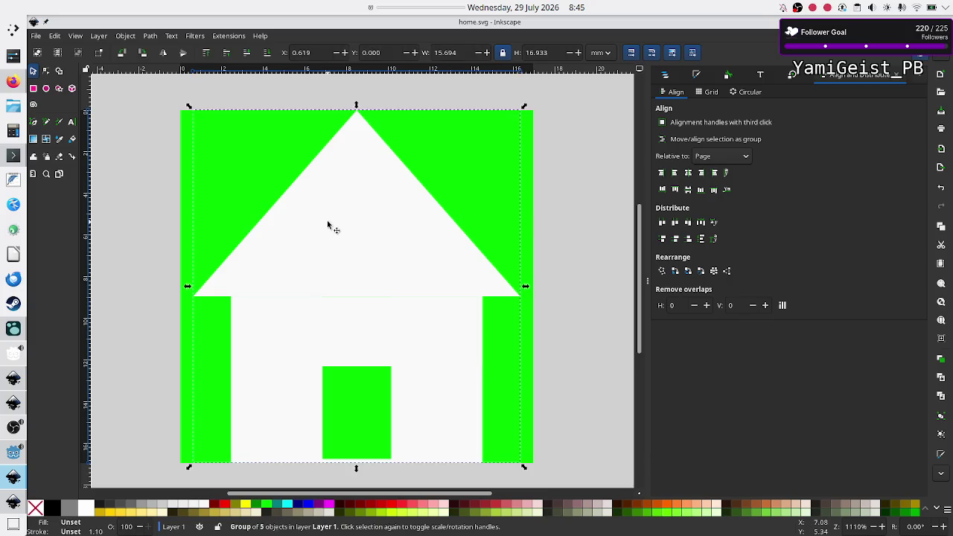
left_click(599, 220)
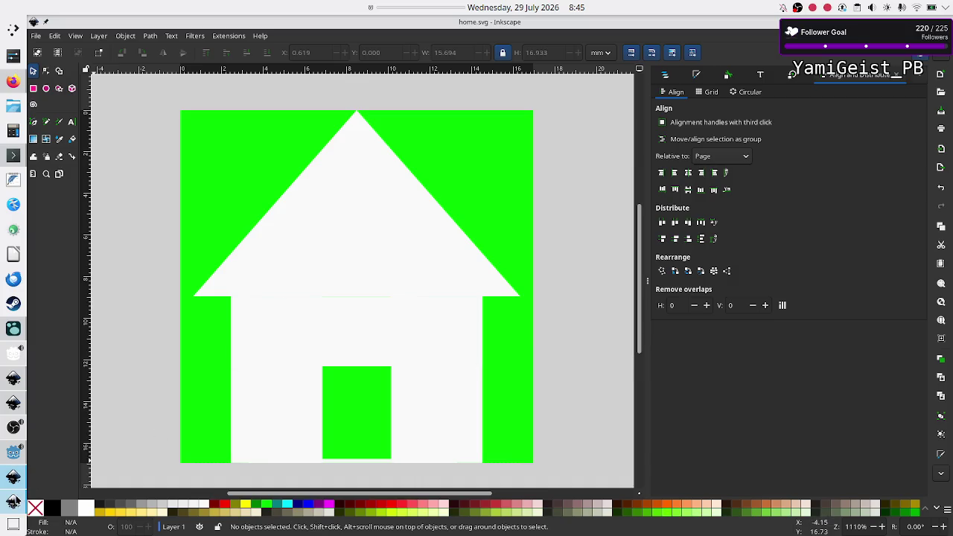
left_click(12, 501)
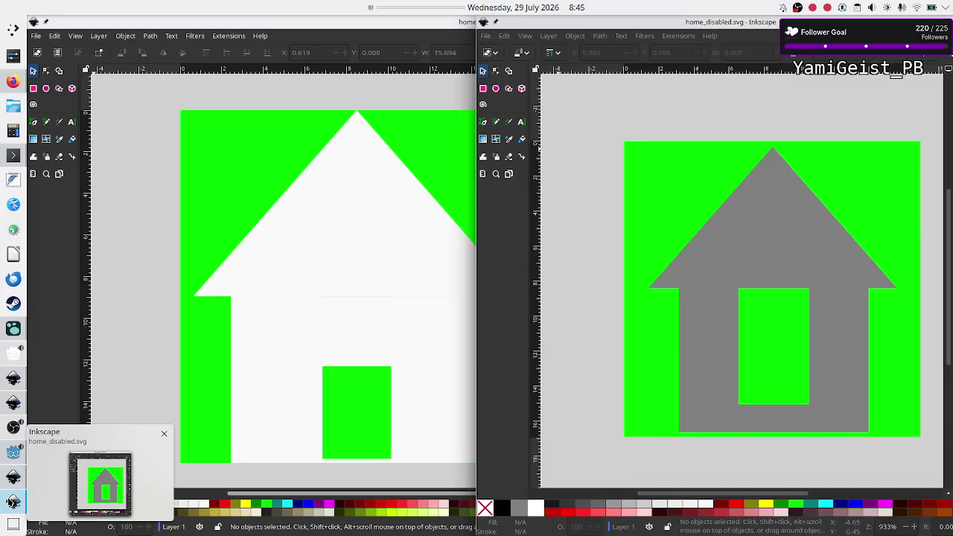
Step: Maximize home_disabled.svg, ungroup the grey house and copy its grey fill hex value
left_click(759, 245)
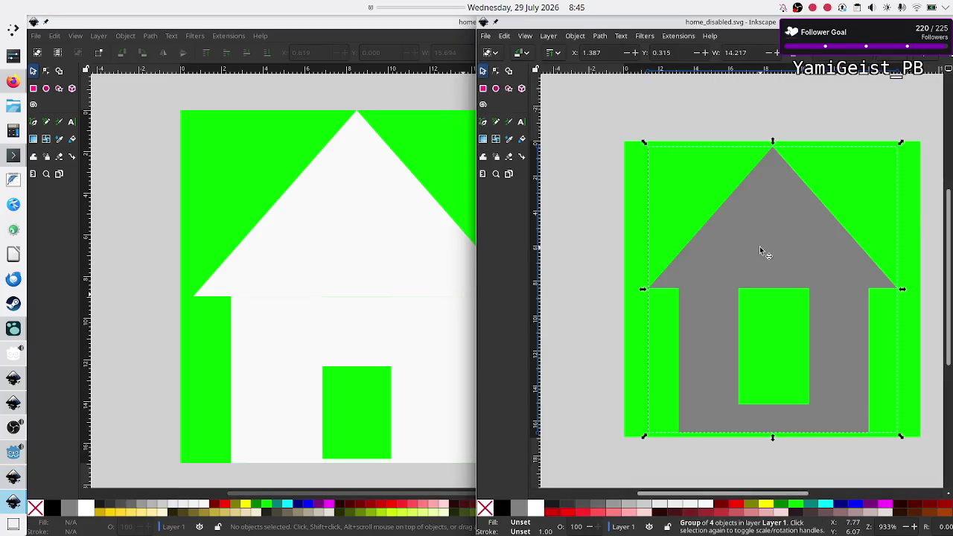
double_click(716, 25)
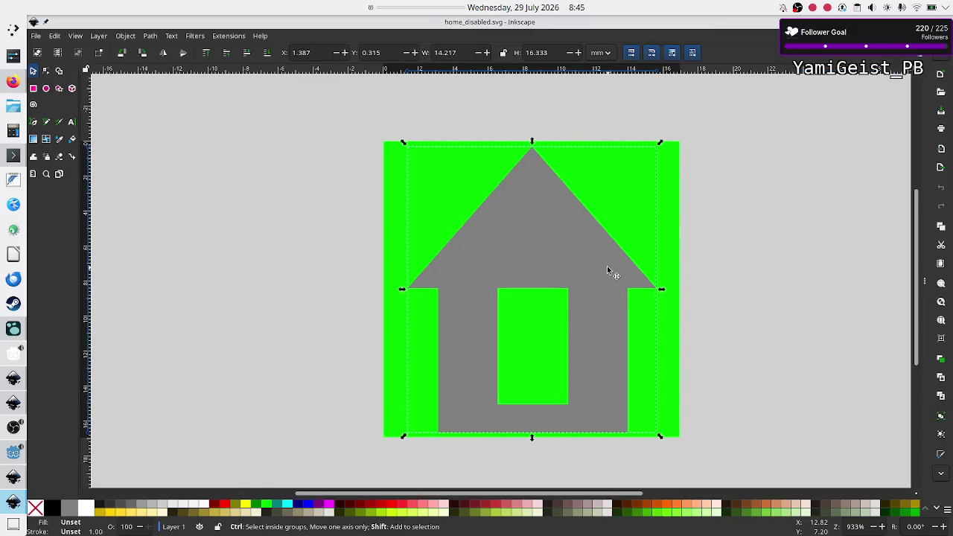
key("ctrl+shift+g")
left_click(318, 315)
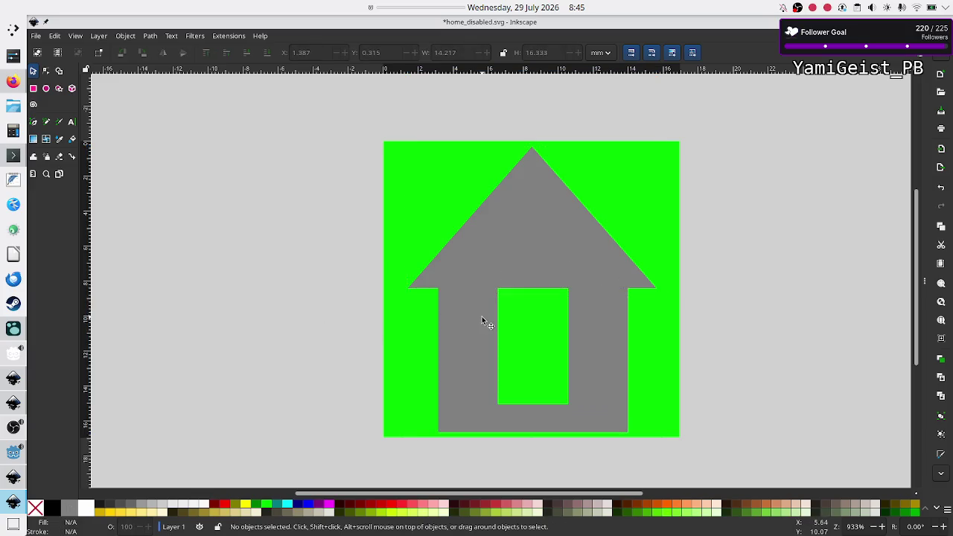
left_click(481, 316)
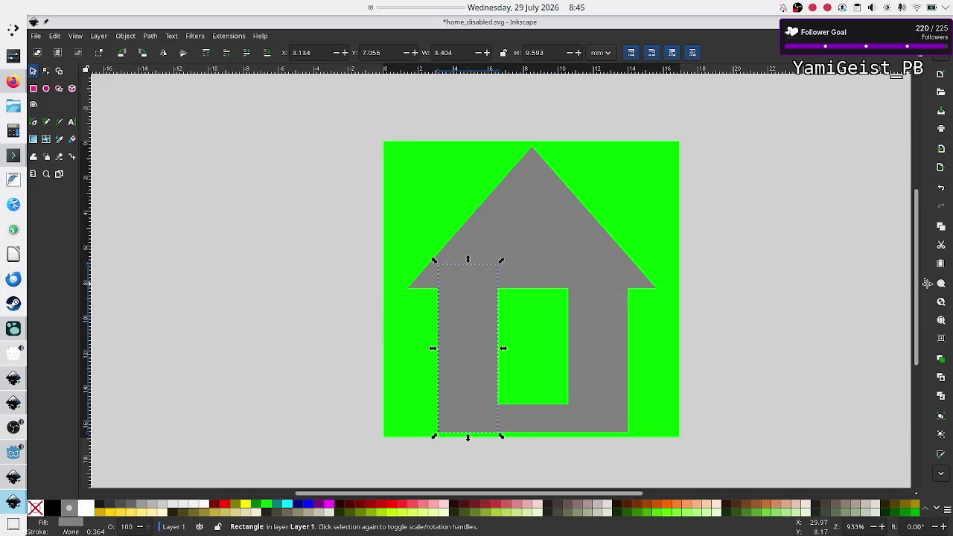
key("ctrl+shift+f")
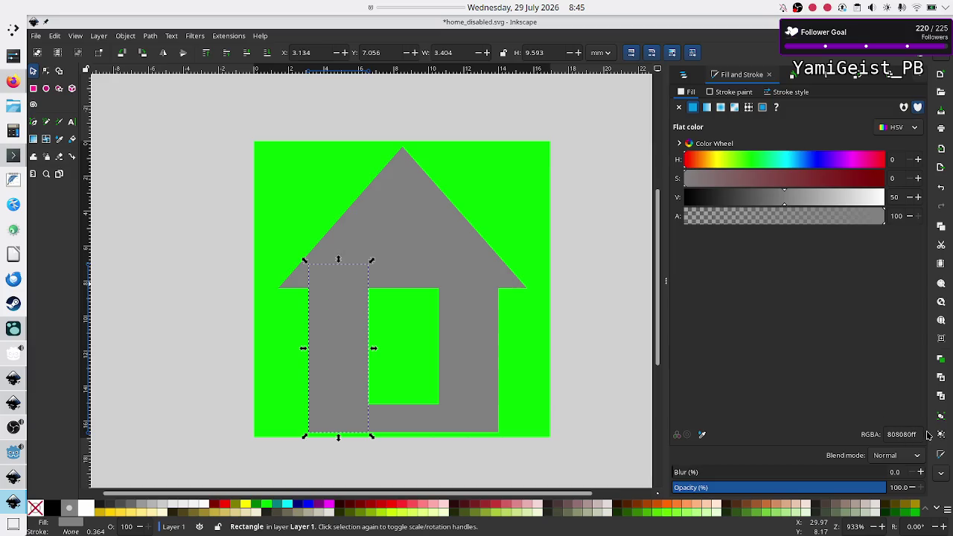
double_click(918, 433)
key("ctrl+c")
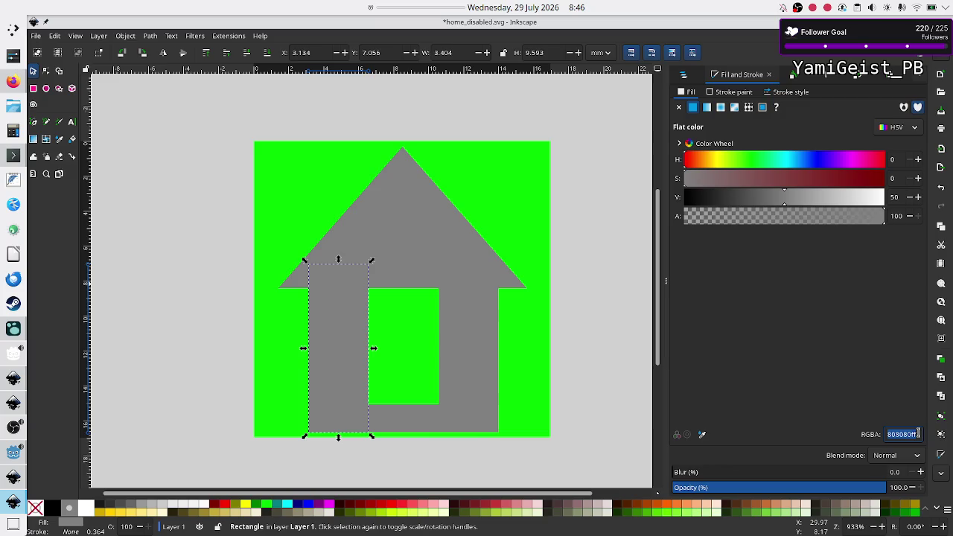
Step: Replace the five grey shapes in home_disabled.svg with the white house from home.svg
left_click(13, 476)
left_click(321, 314)
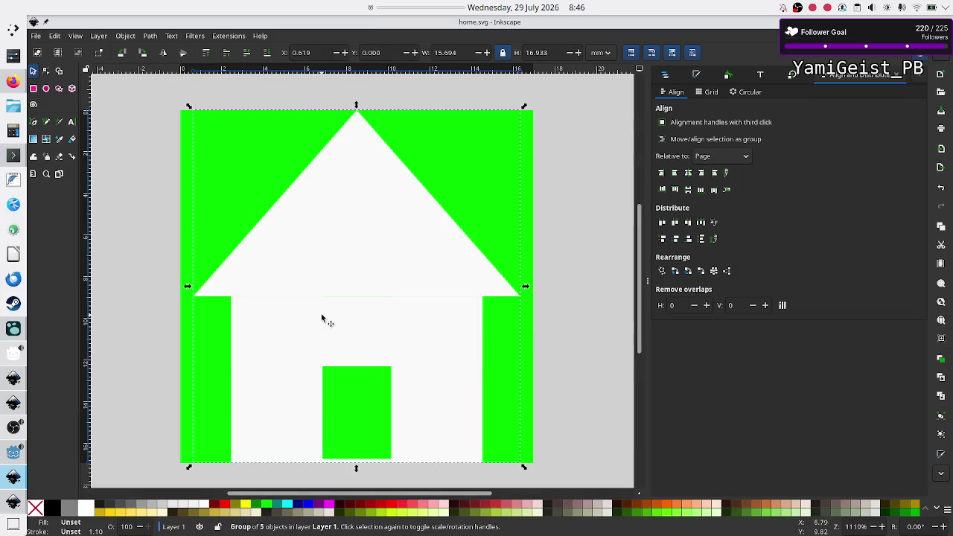
key("alt+Tab")
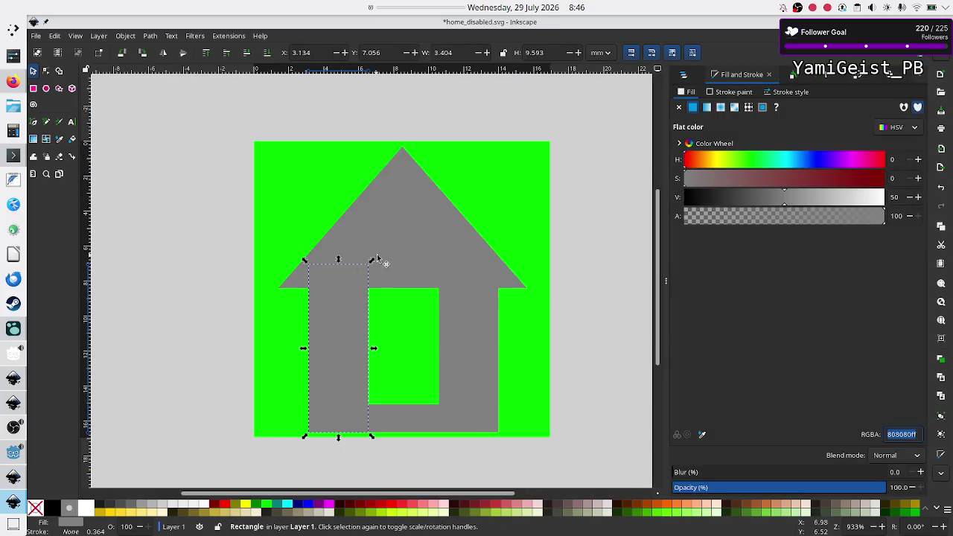
mouse_move(219, 121)
left_mouse_down()
mouse_move(409, 242)
mouse_move(483, 320)
mouse_move(566, 469)
left_mouse_up()
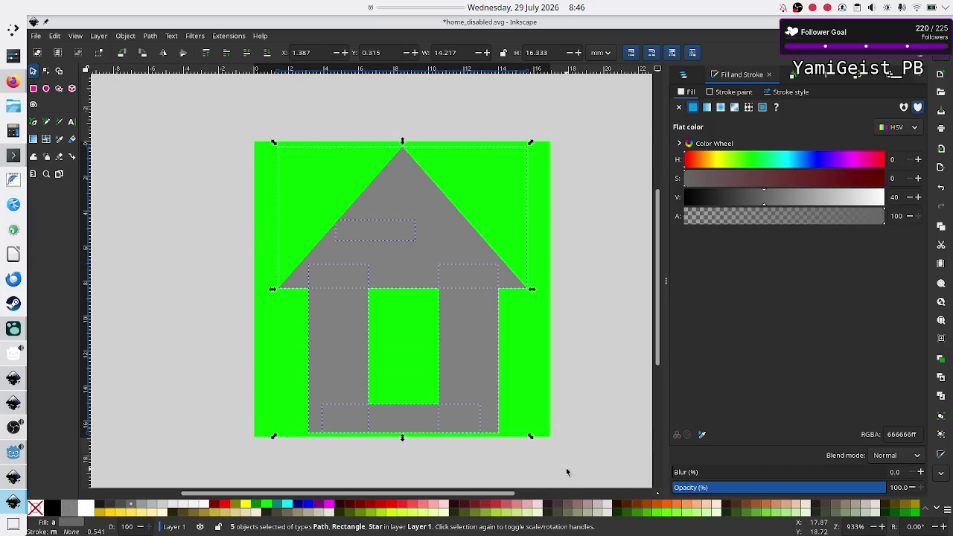
key("Delete")
key("ctrl+v")
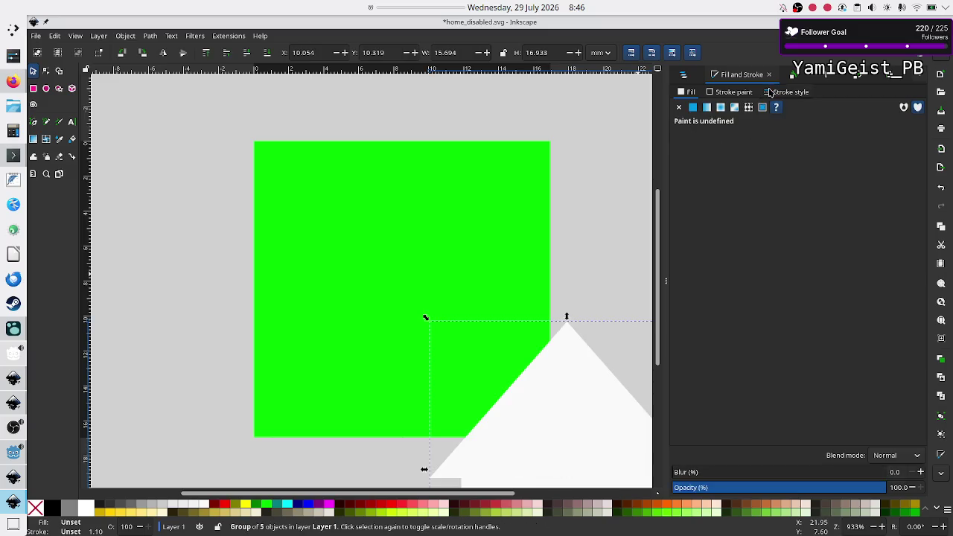
left_click(892, 77)
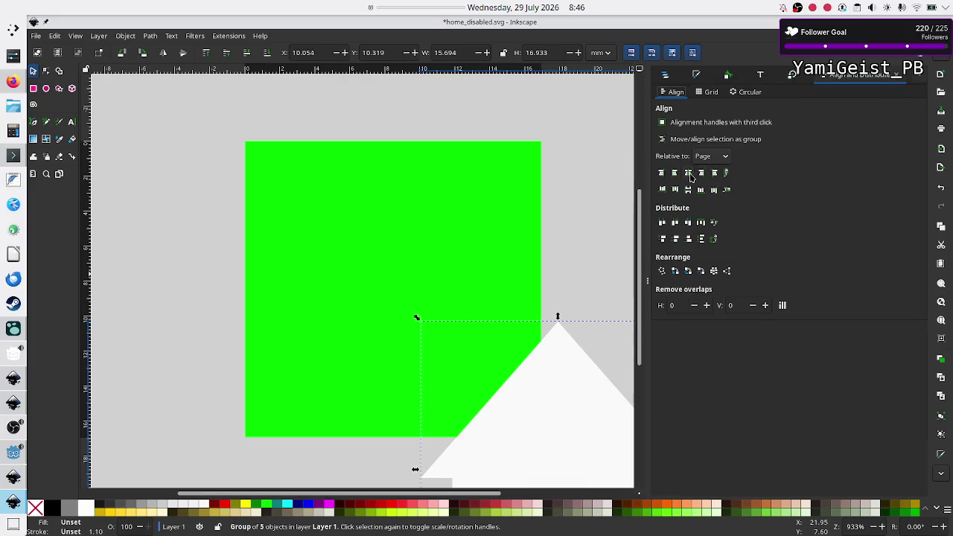
Step: Center the pasted white house on the page horizontally and vertically
left_click(689, 174)
left_click(688, 189)
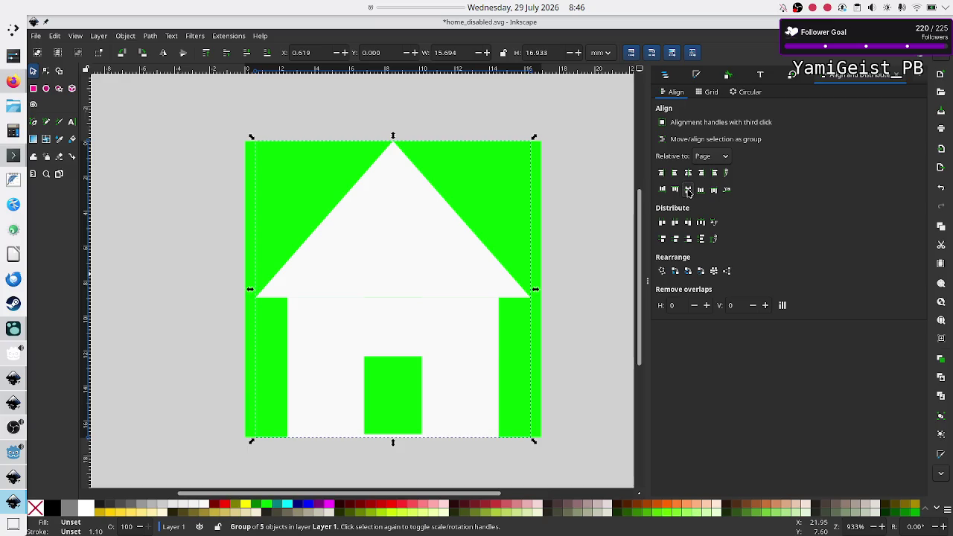
left_click(696, 75)
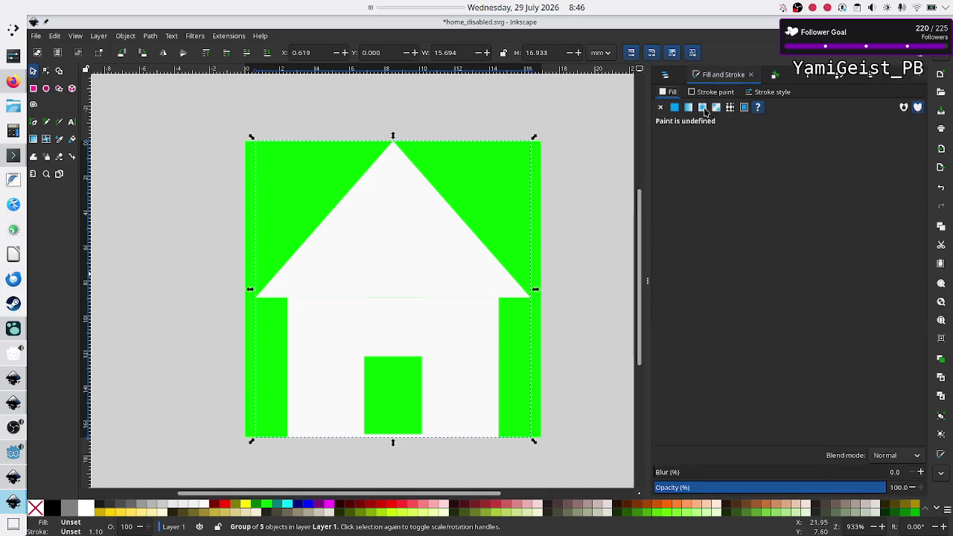
Step: Reselect the white house group and ungroup it into its five shapes
left_click(580, 259)
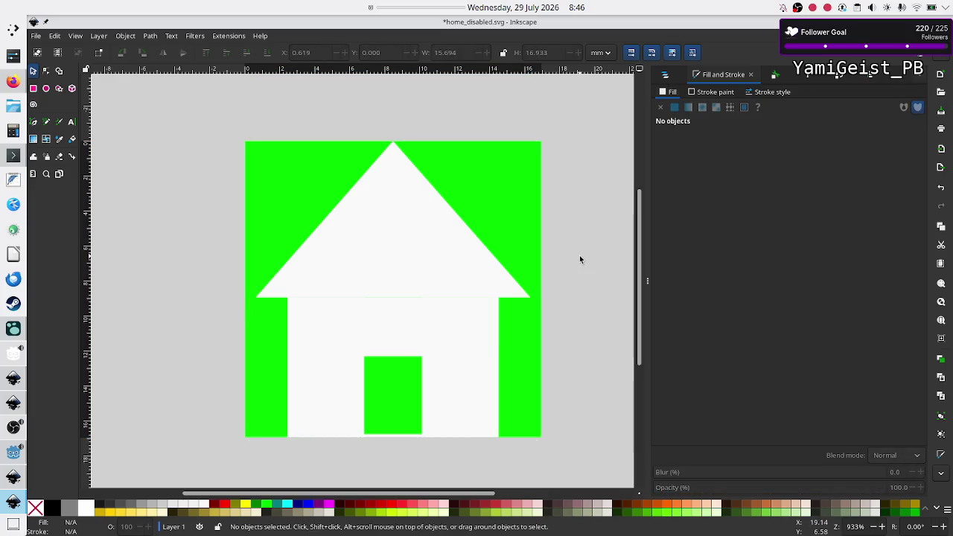
left_click(467, 253)
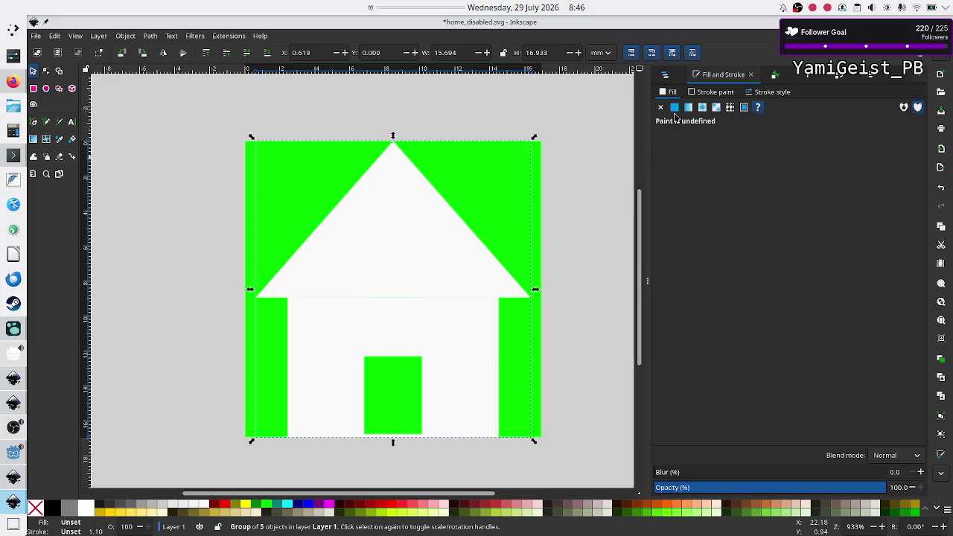
left_click(707, 92)
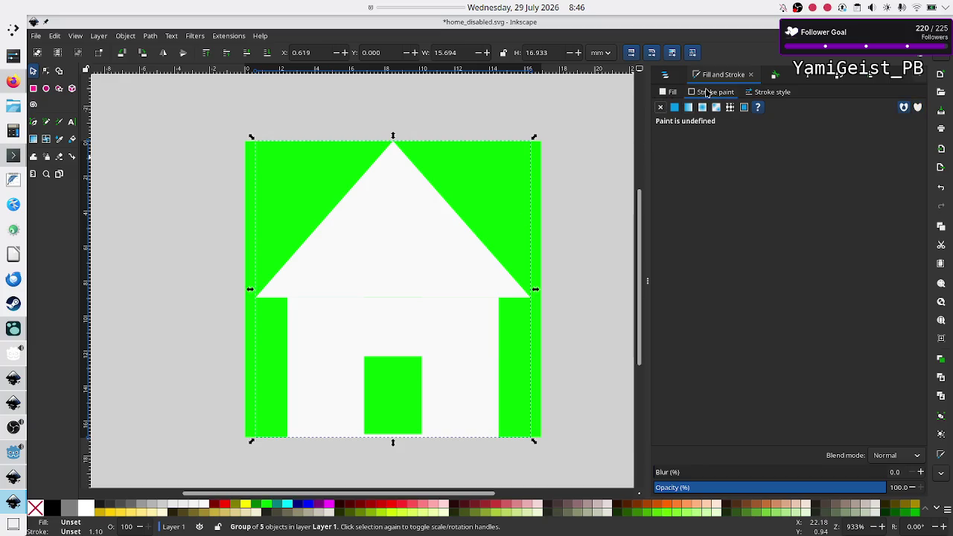
left_click(667, 92)
left_click(584, 229)
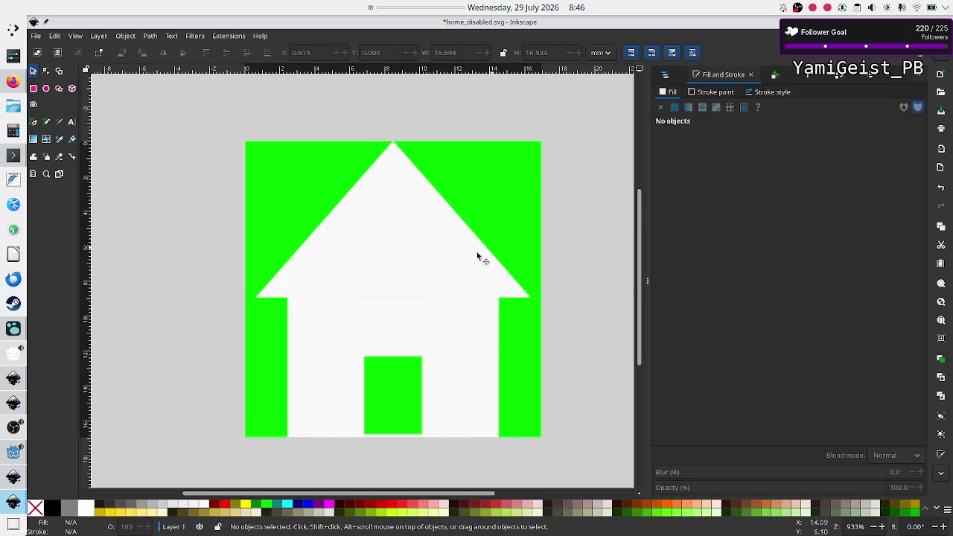
left_click(457, 263)
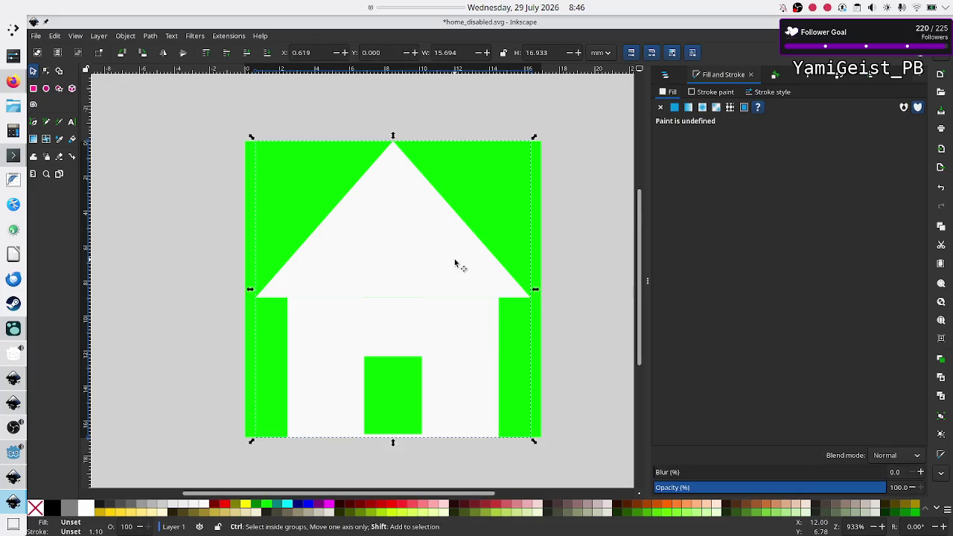
key("ctrl+shift+g")
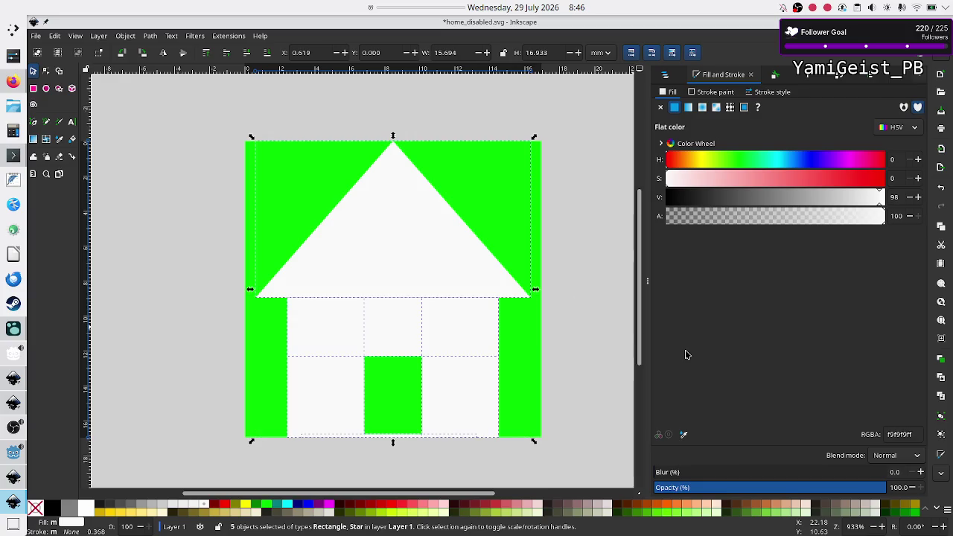
left_click(857, 9)
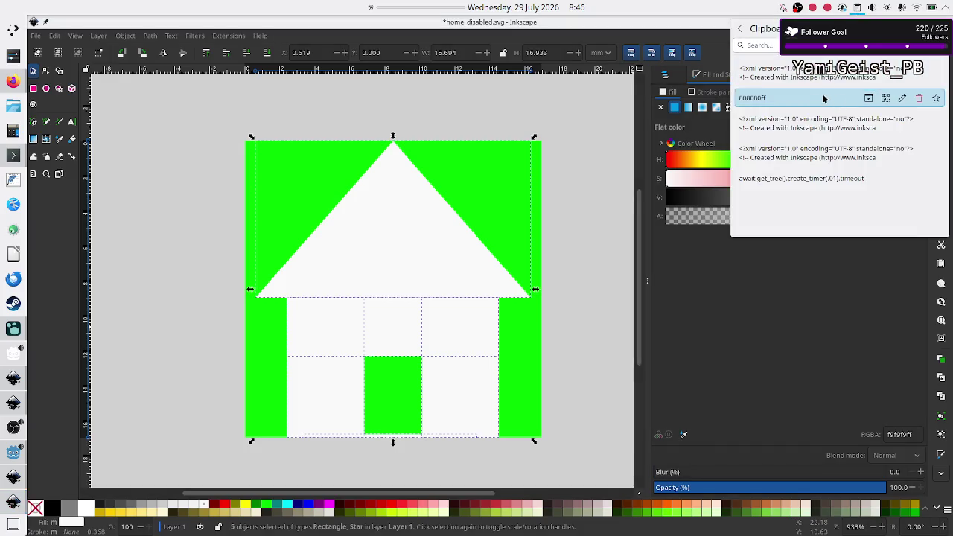
Step: Set the house shapes' fill to grey 808080ff
left_click(823, 98)
triple_click(906, 434)
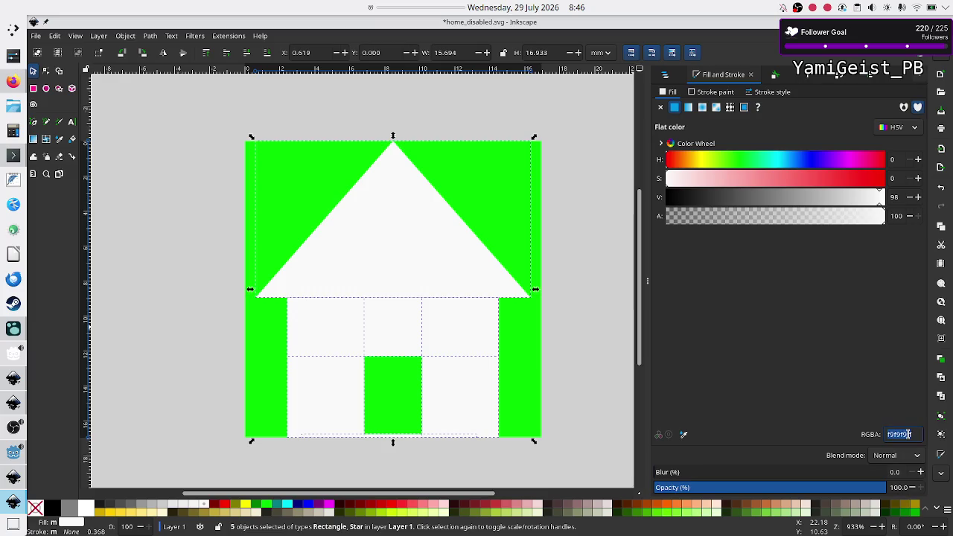
key("ctrl+v")
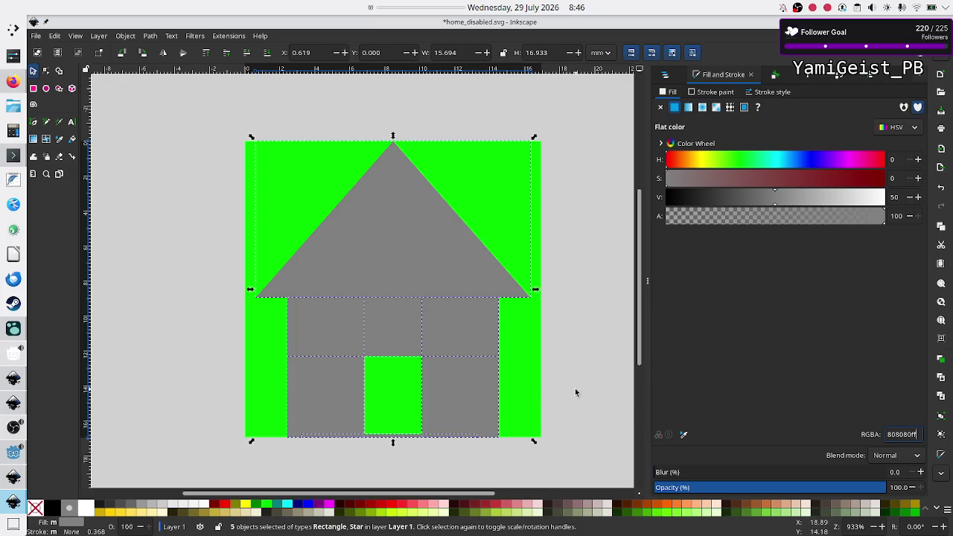
Step: Group the five grey house shapes and save home_disabled.svg
right_click(428, 246)
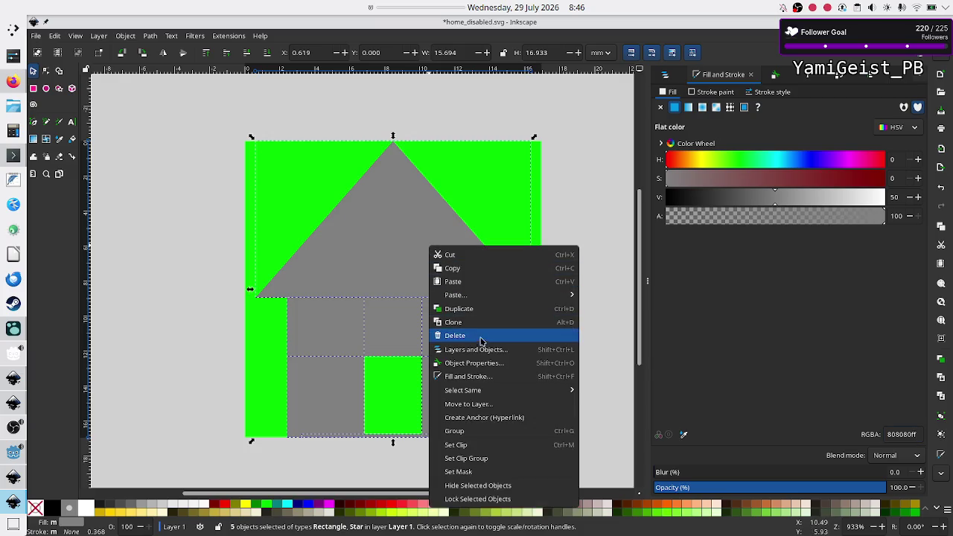
left_click(474, 432)
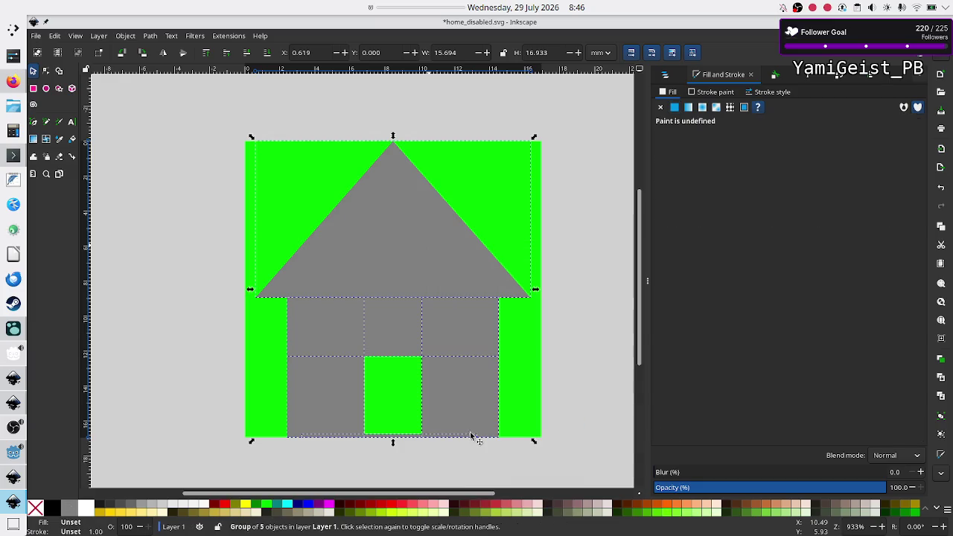
left_click(576, 384)
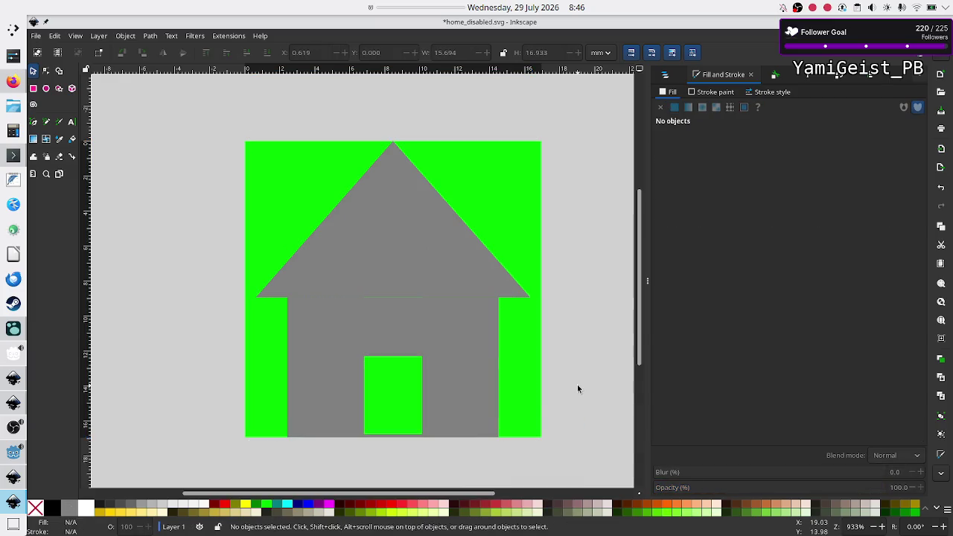
left_click(453, 322)
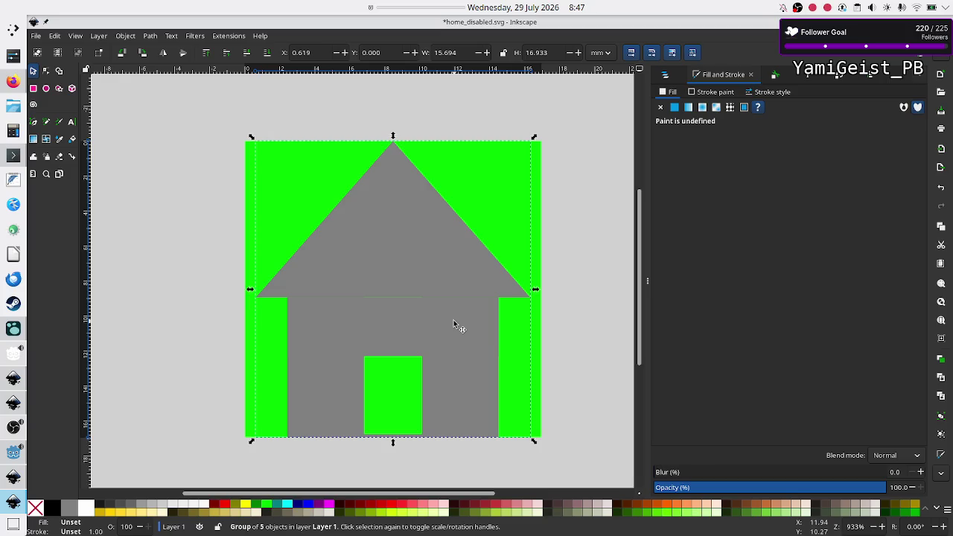
left_click(569, 302)
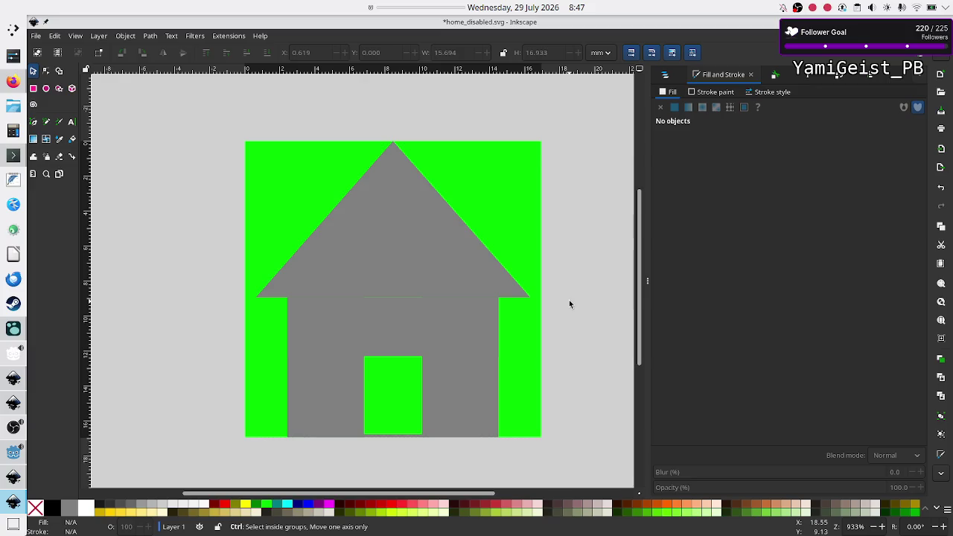
key("ctrl+s")
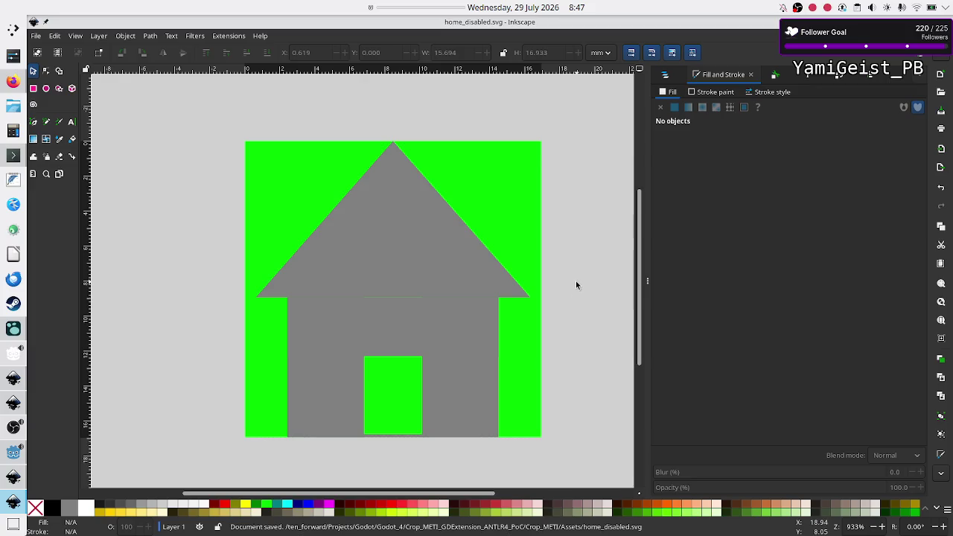
key("ctrl+o")
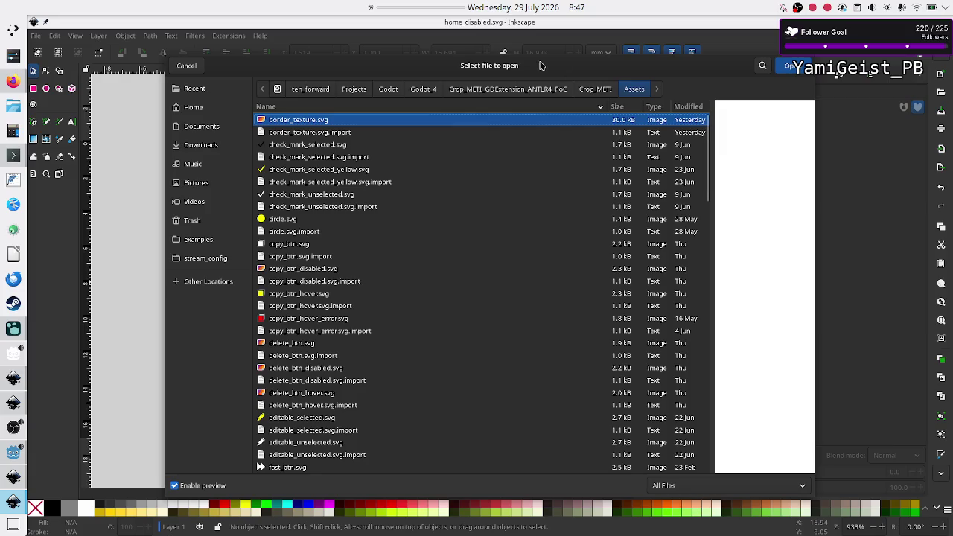
Step: Search the Assets folder for 'home_' and open home_hover.svg
left_click(761, 66)
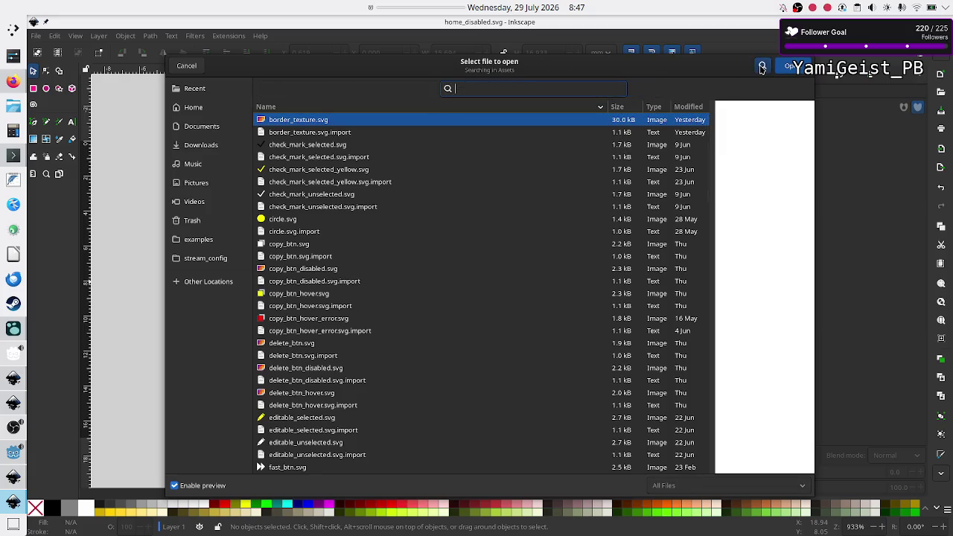
type("home_")
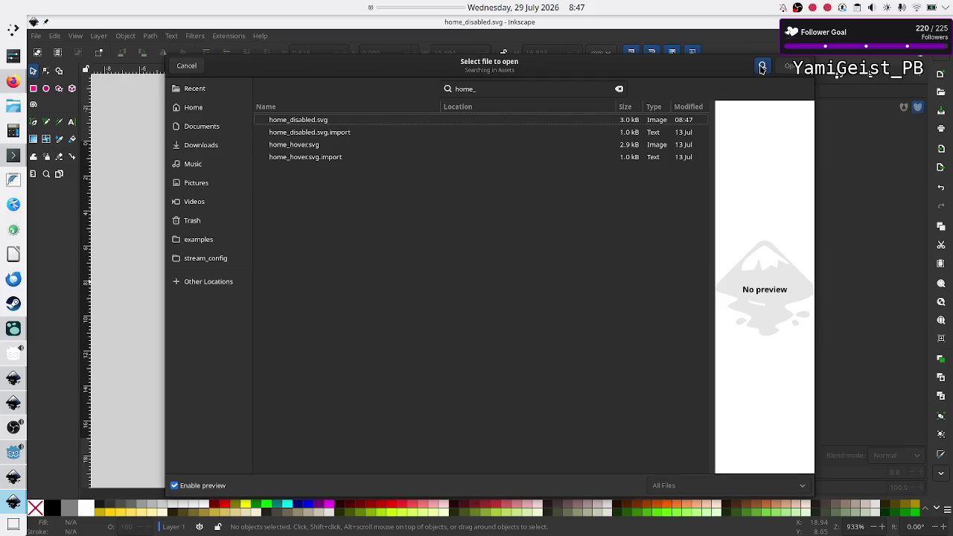
left_click(334, 148)
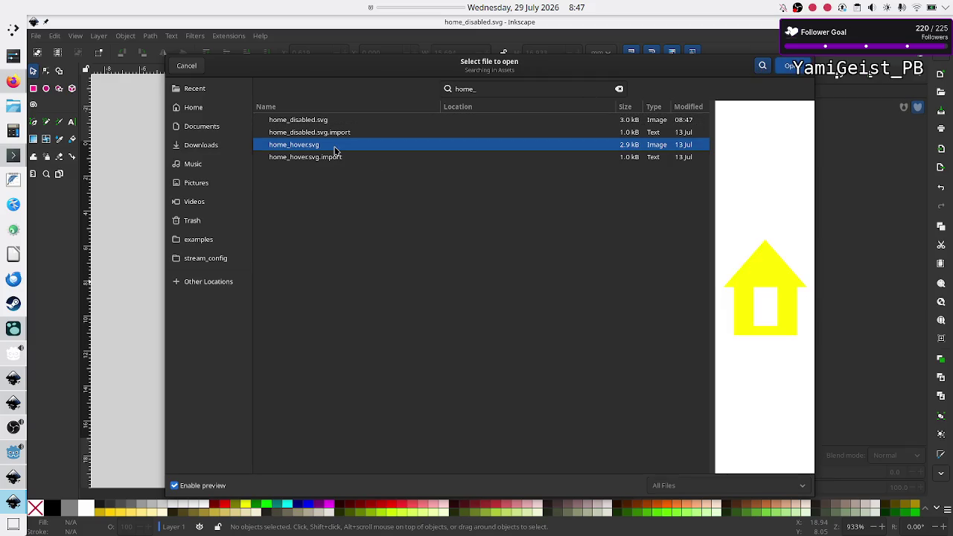
key("Return")
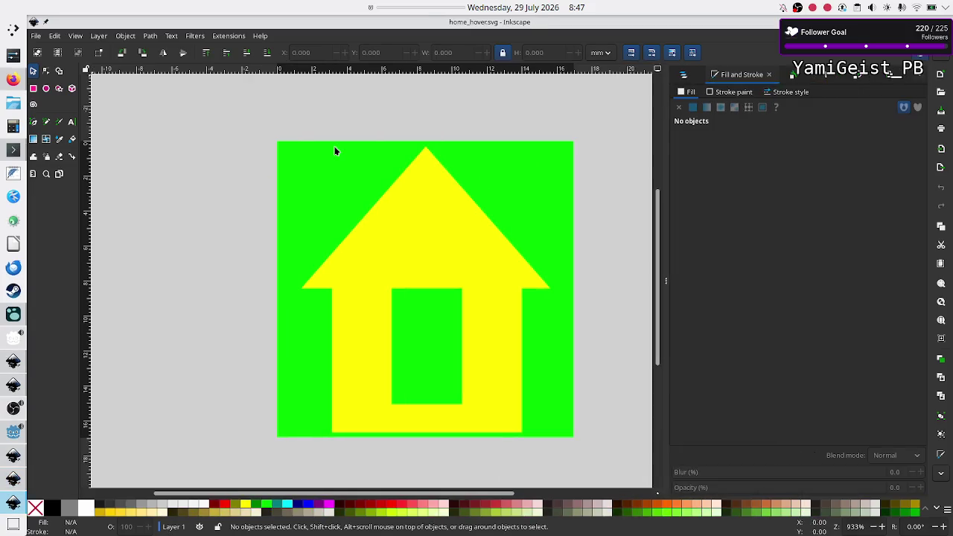
Step: Ungroup the yellow house and delete its walls, door pieces and roof triangle
left_click(389, 229)
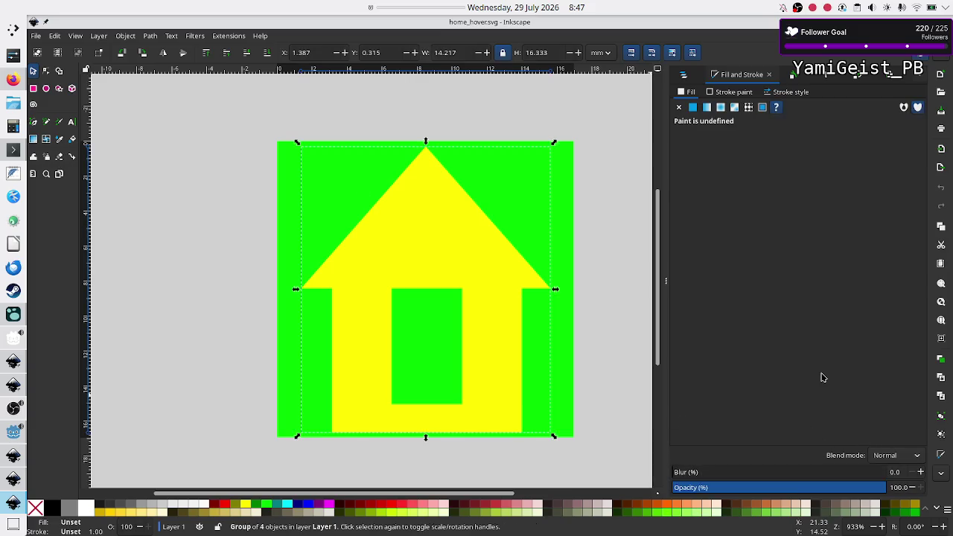
key("ctrl+shift+g")
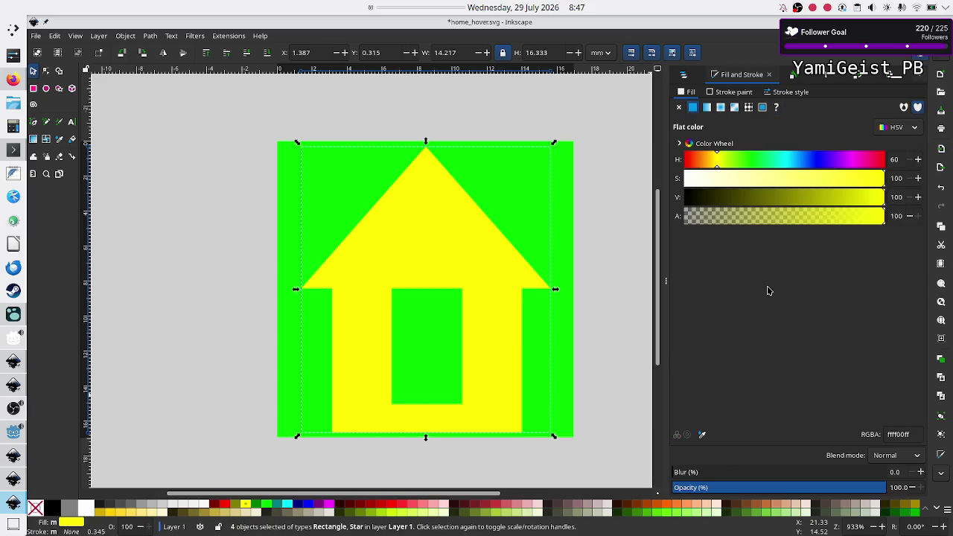
left_click(627, 214)
left_click_drag(261, 122, 547, 458)
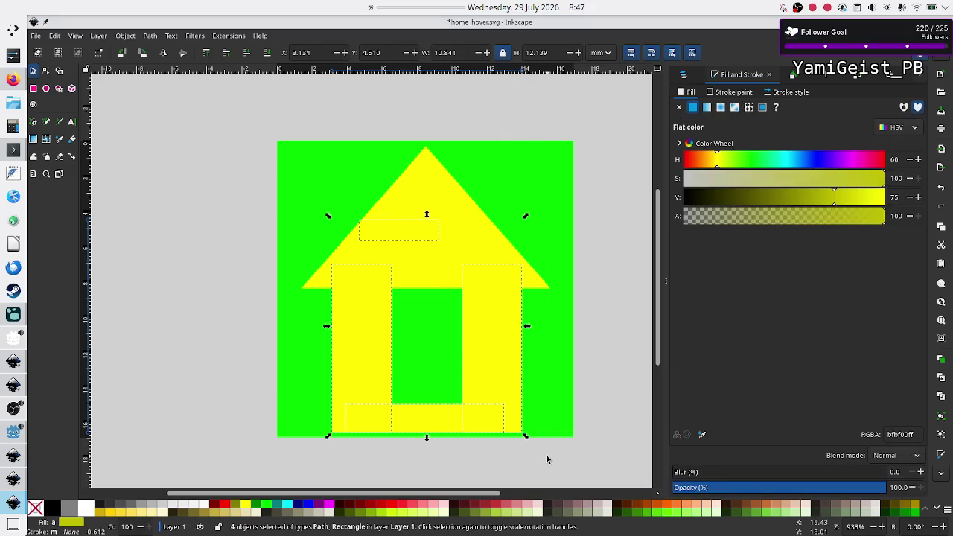
key("Delete")
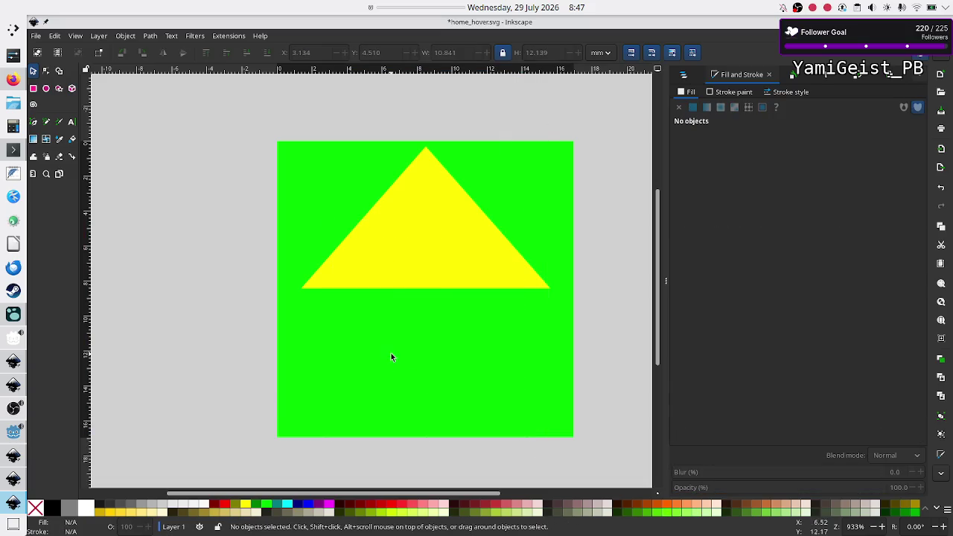
left_click(444, 248)
key("Delete")
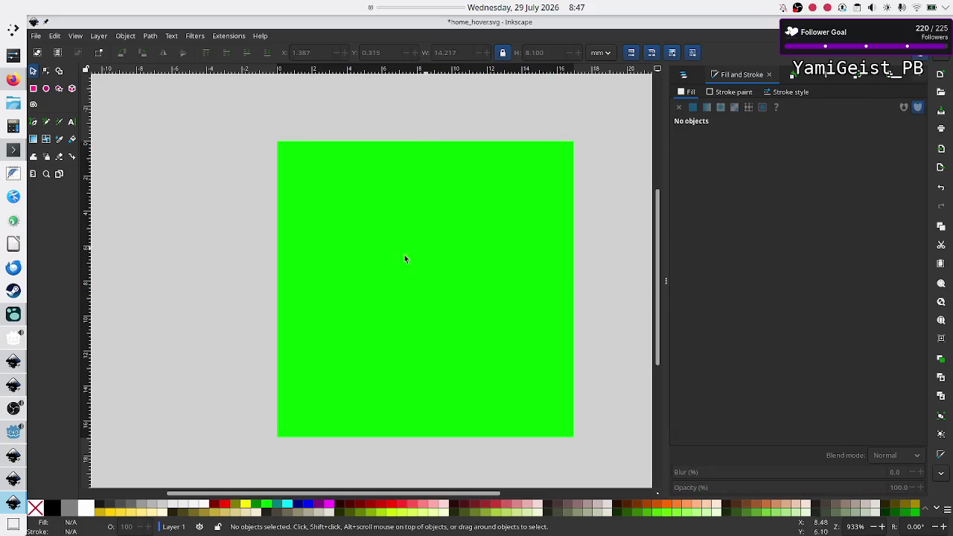
Step: Copy the white house group from home.svg and paste it into home_hover.svg
left_click(11, 457)
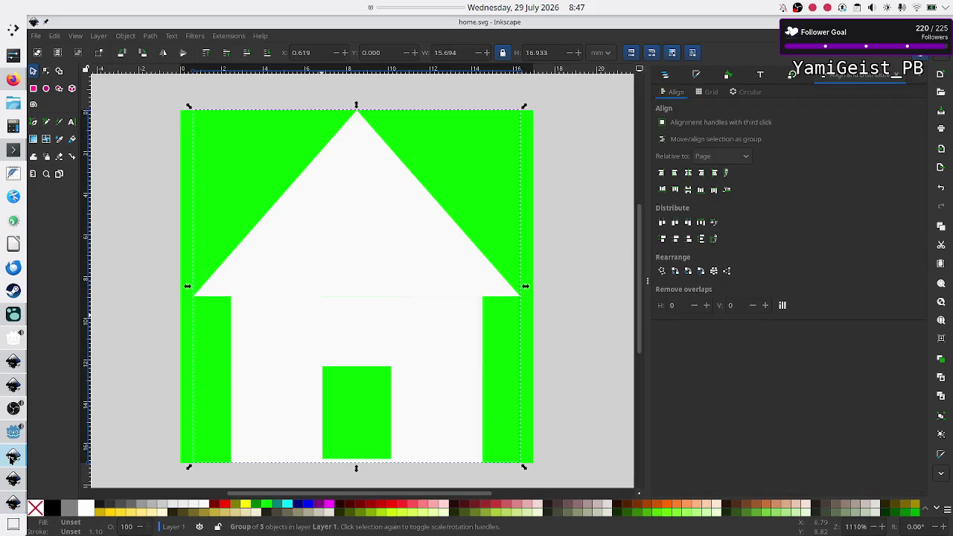
right_click(305, 324)
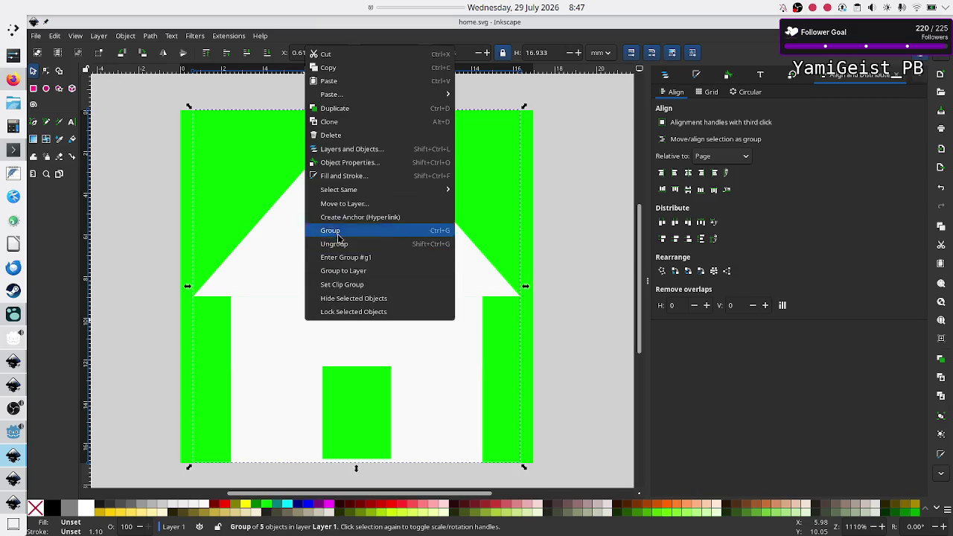
left_click(328, 67)
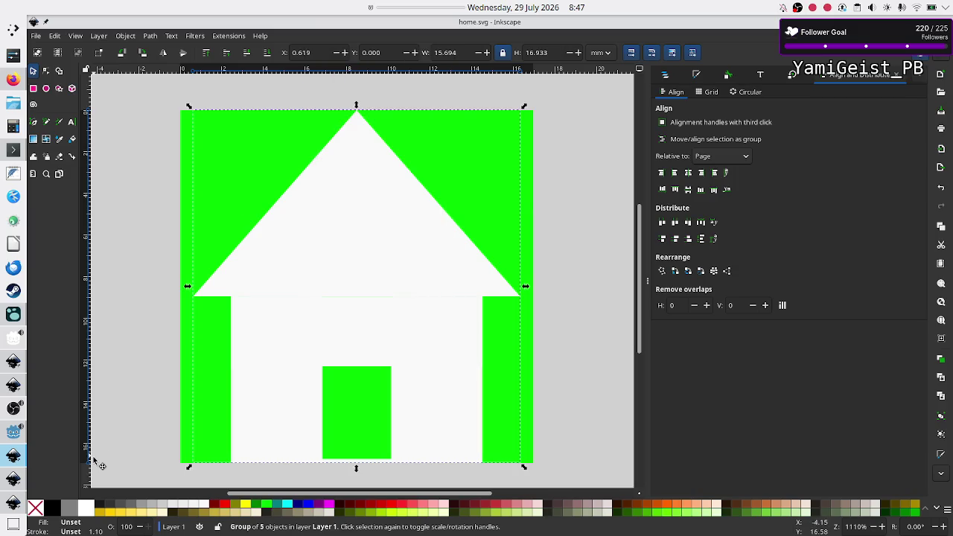
left_click(6, 508)
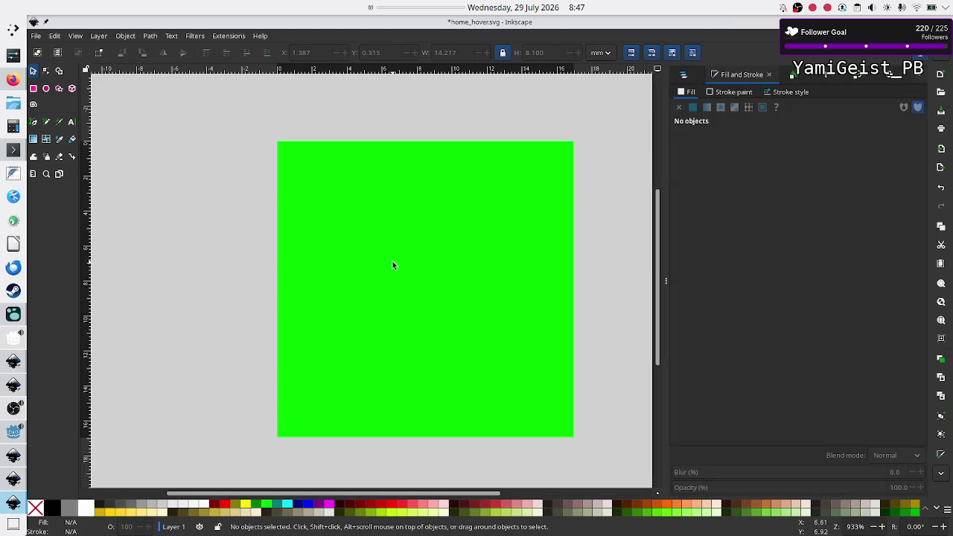
key("ctrl+v")
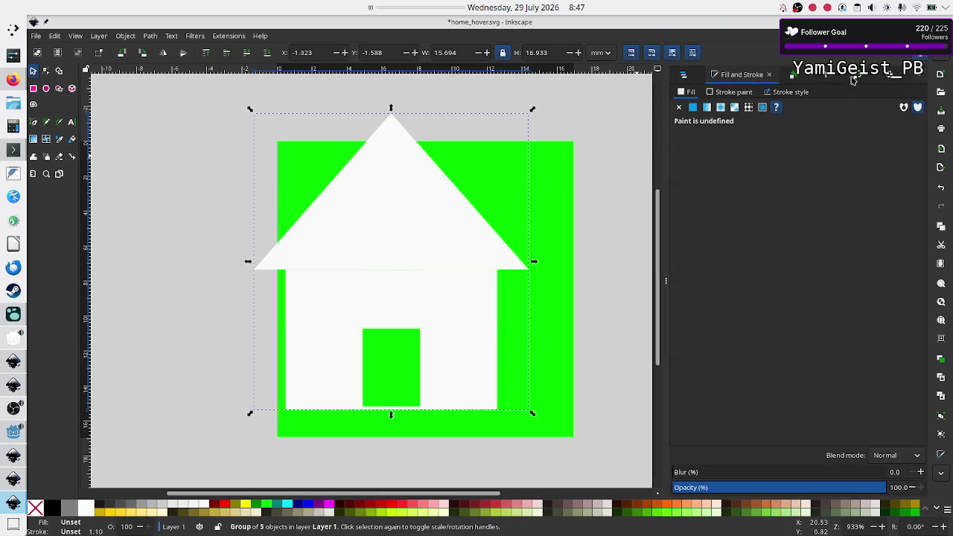
Step: Center the house horizontally on the page and align its top with the page top
left_click(857, 78)
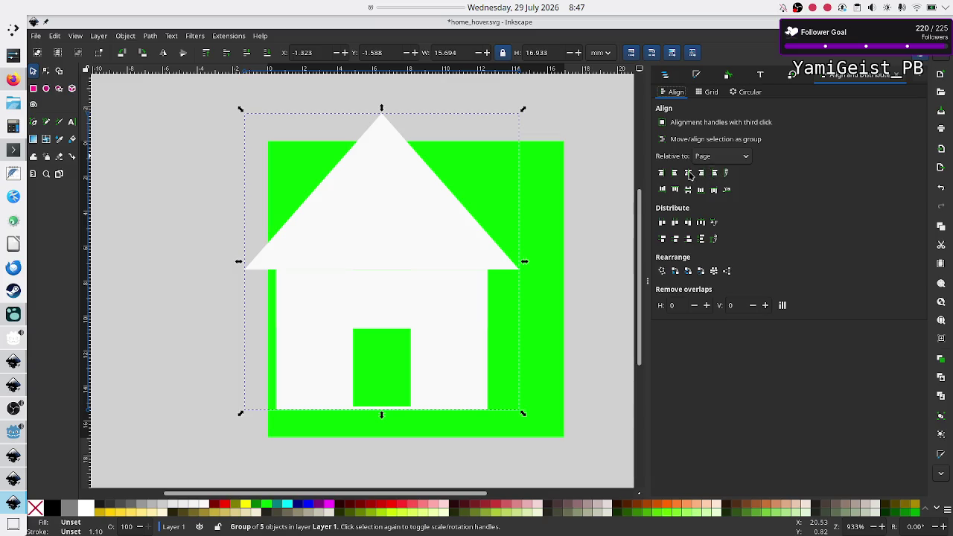
left_click(687, 172)
left_click(688, 190)
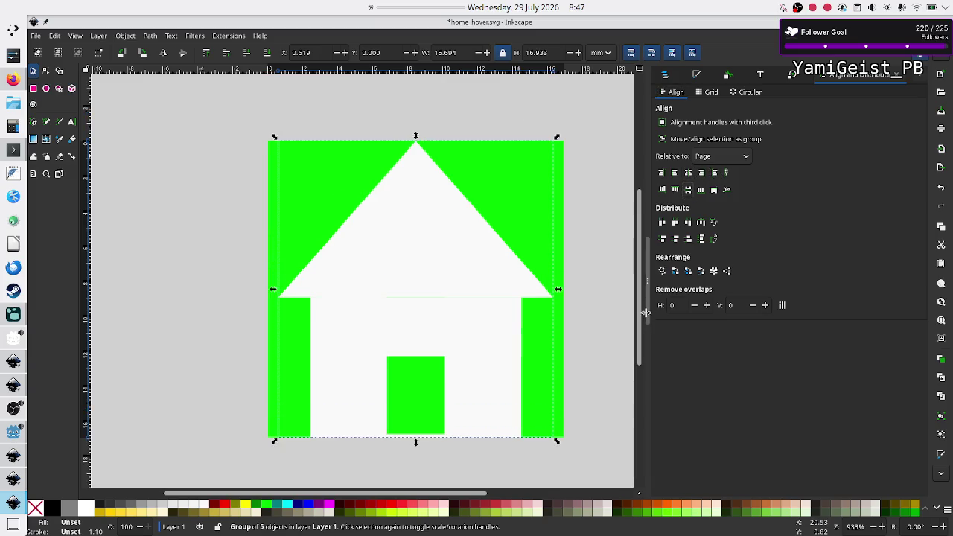
left_click(698, 76)
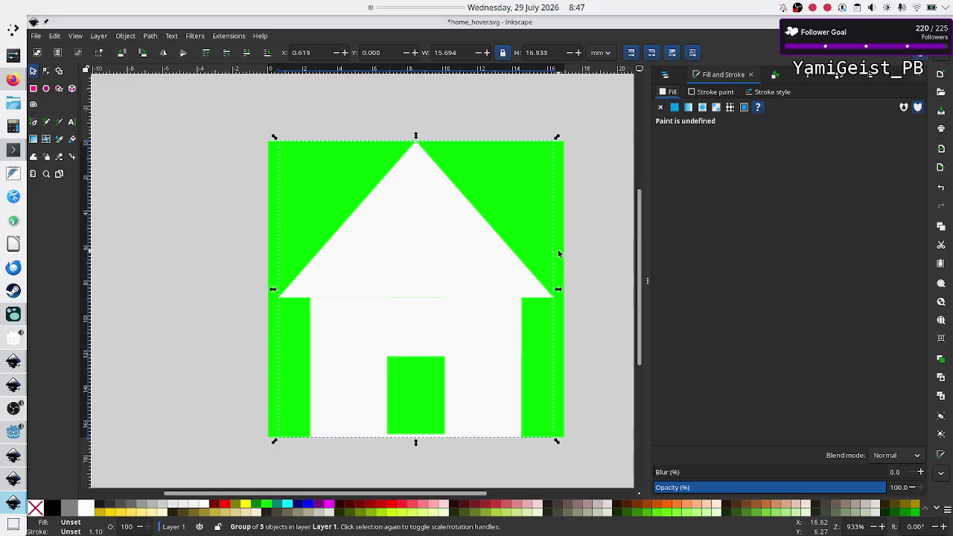
Step: Ungroup the hover house, set its fill to ff00ff, and regroup the five shapes
key("ctrl+shift+g")
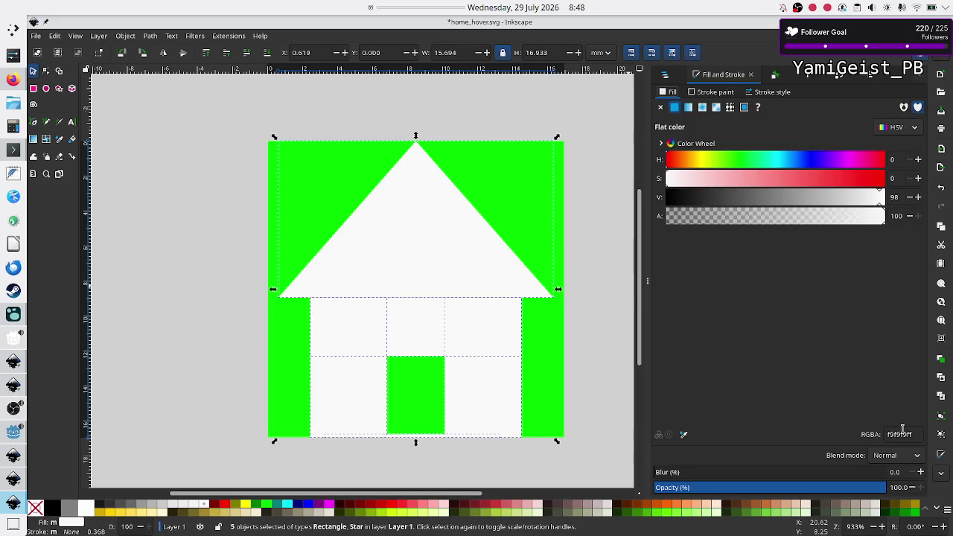
left_click(901, 434)
type("ff")
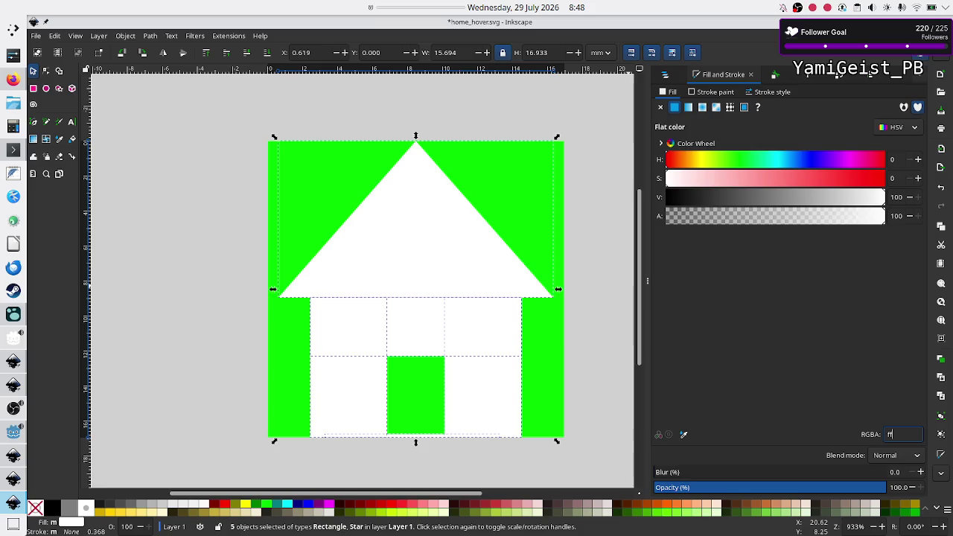
type("00ff")
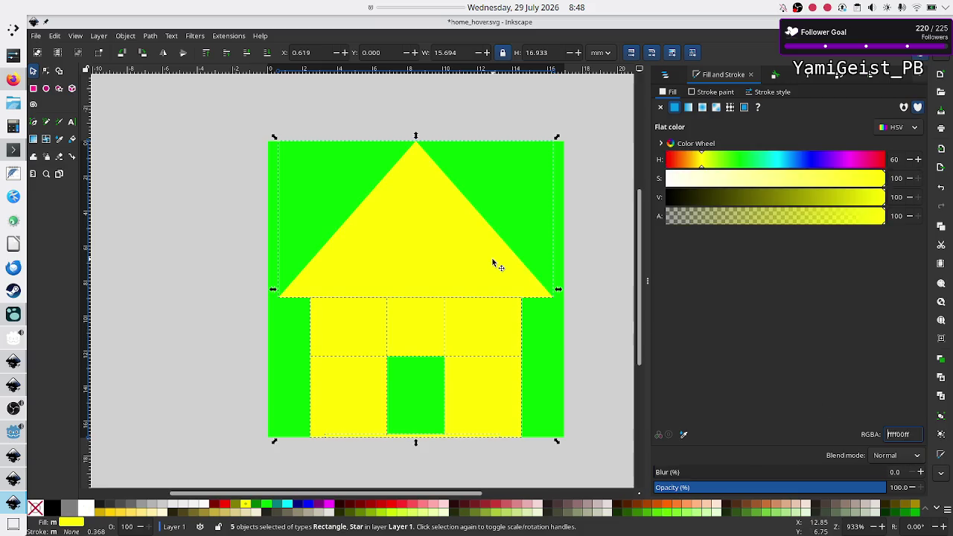
key("ctrl+g")
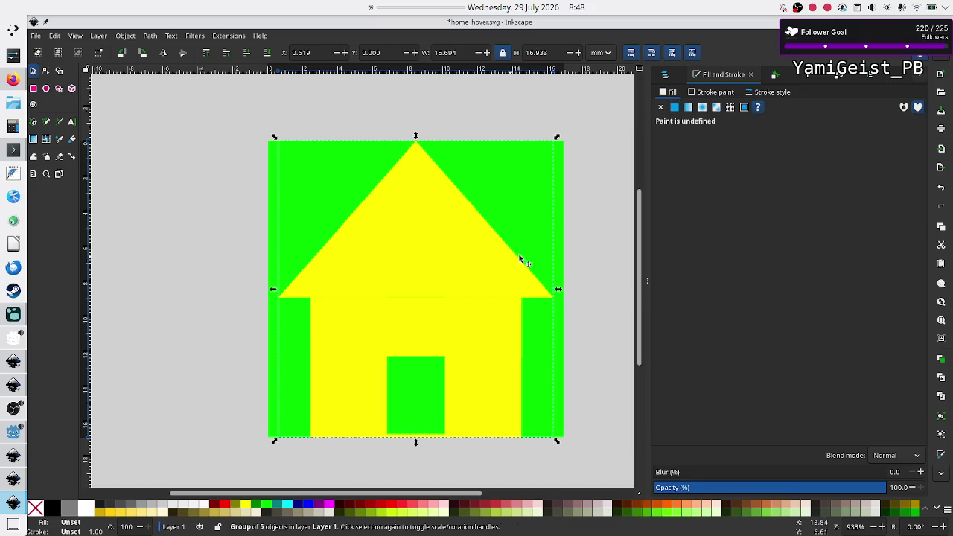
Step: Save home_hover.svg and cycle through the open Inkscape documents
left_click(646, 292)
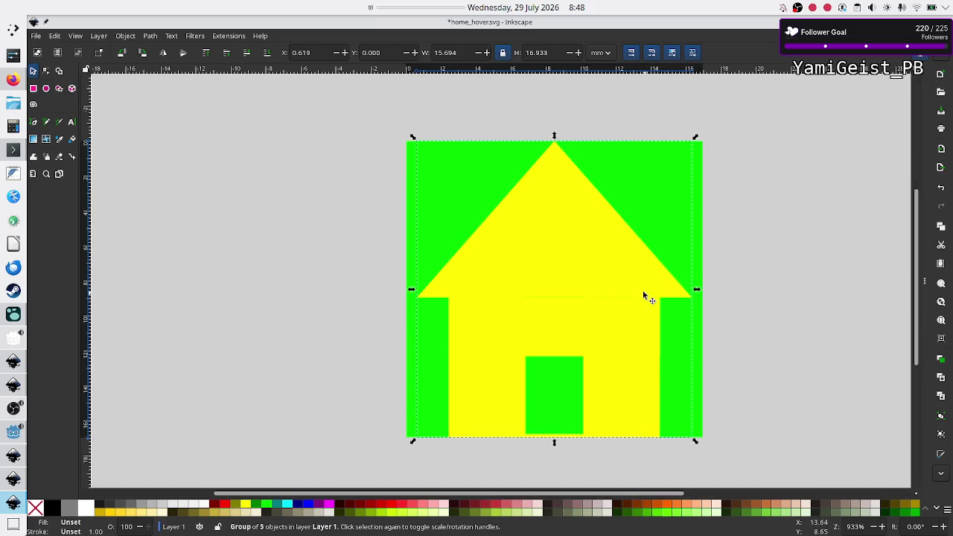
left_click(744, 289)
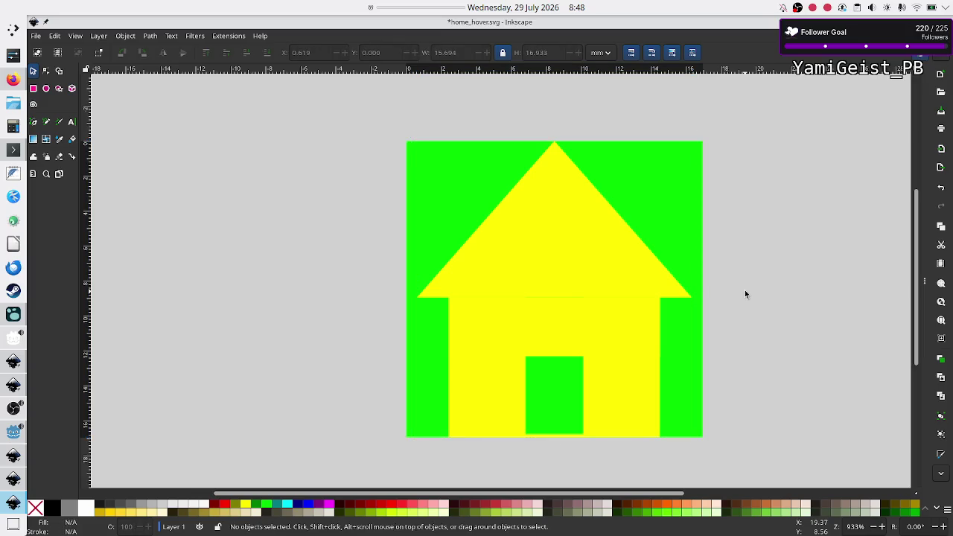
key("ctrl+s")
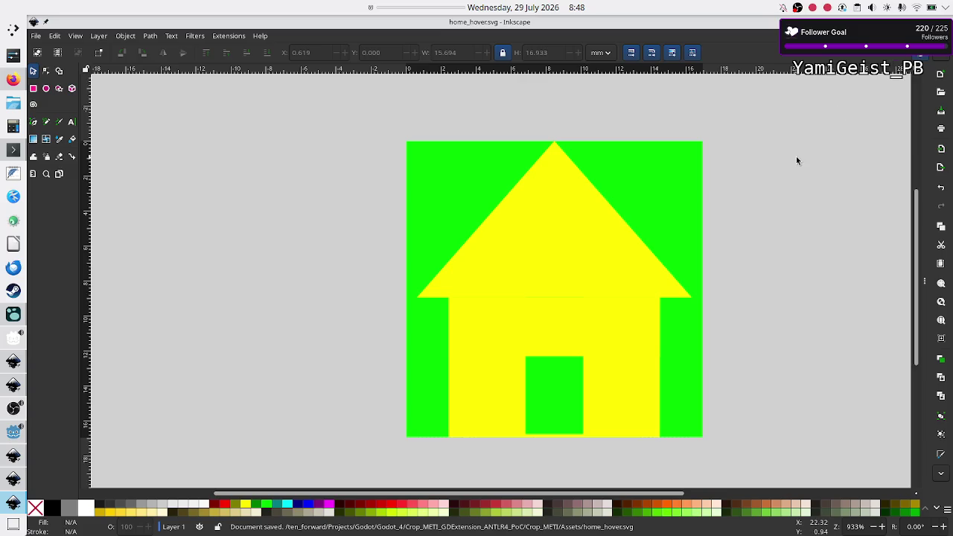
key("ctrl+Tab")
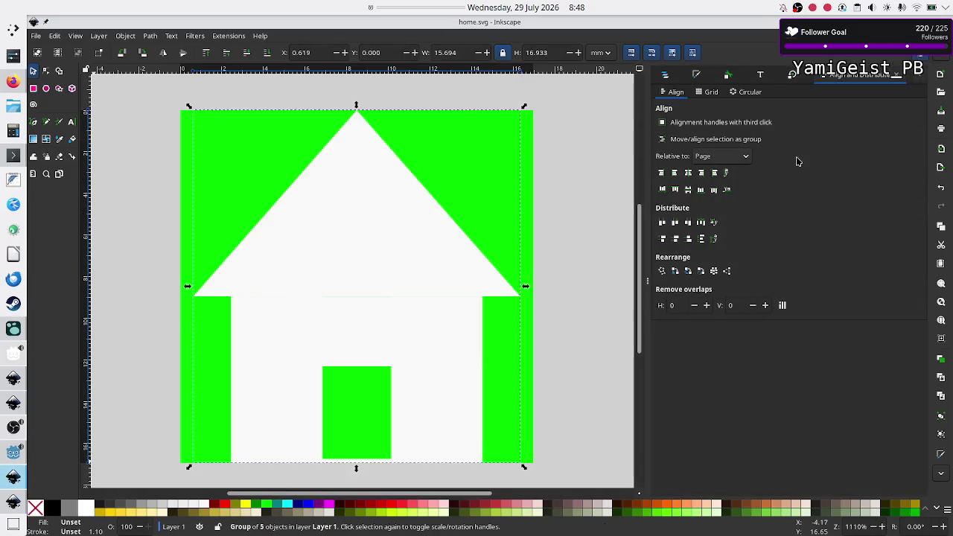
key("ctrl+Tab")
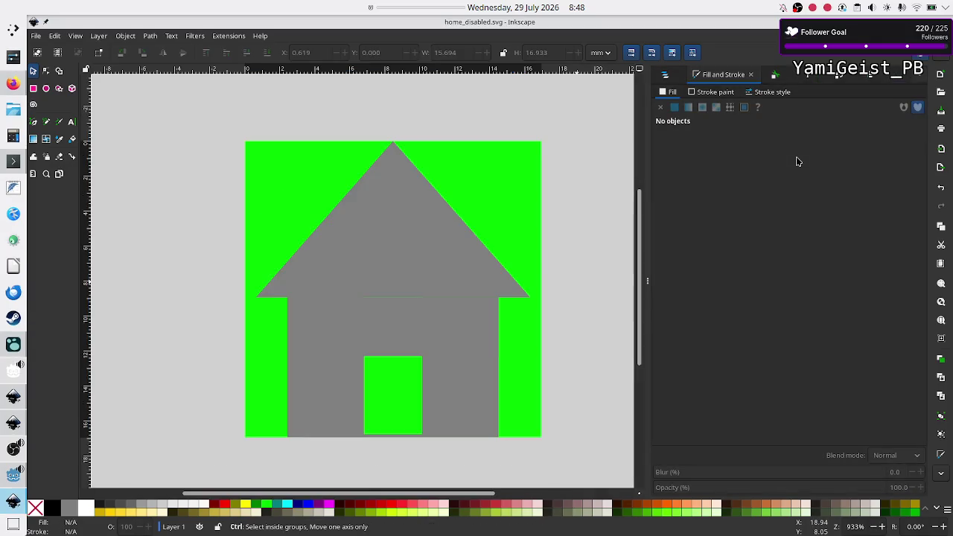
key("ctrl+Tab")
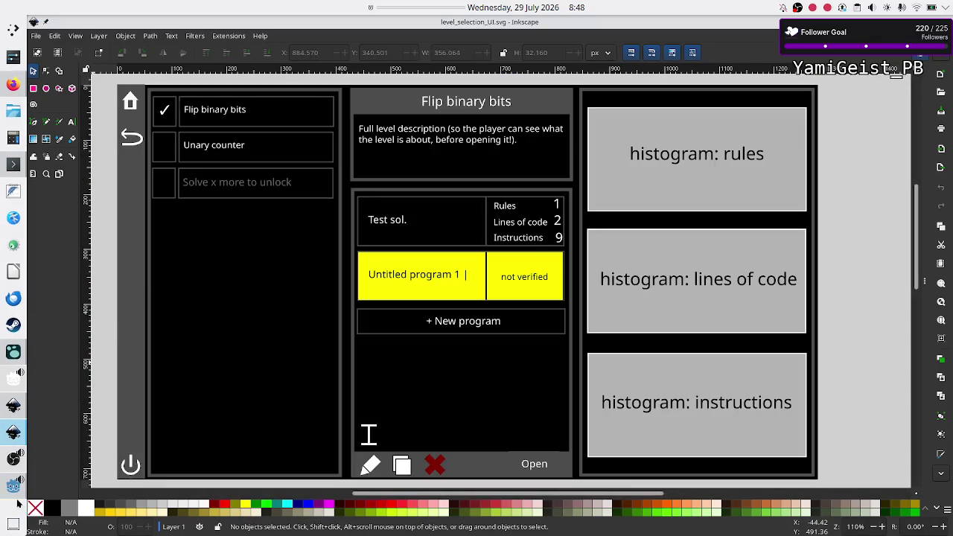
Step: Run the Godot project with F5 to launch the level selection screen
left_click(10, 492)
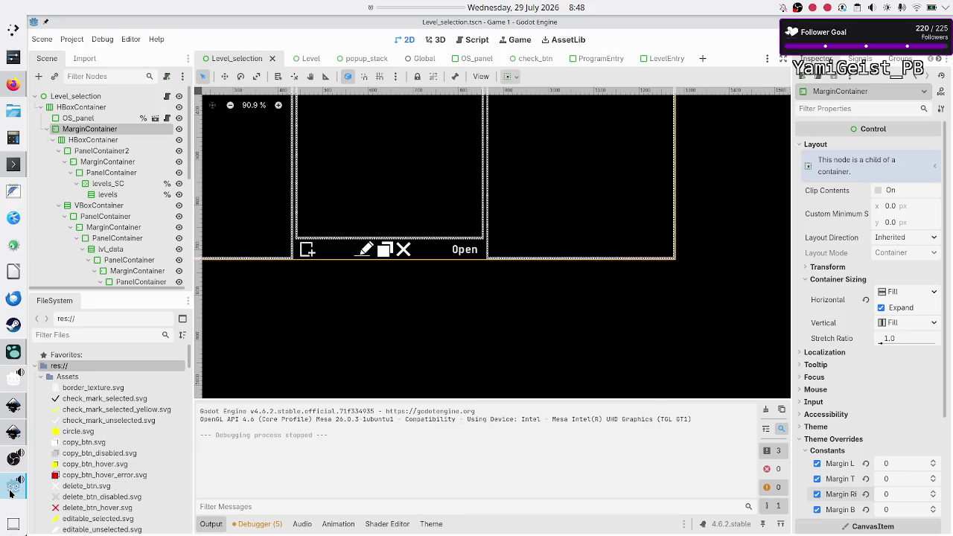
key("F5")
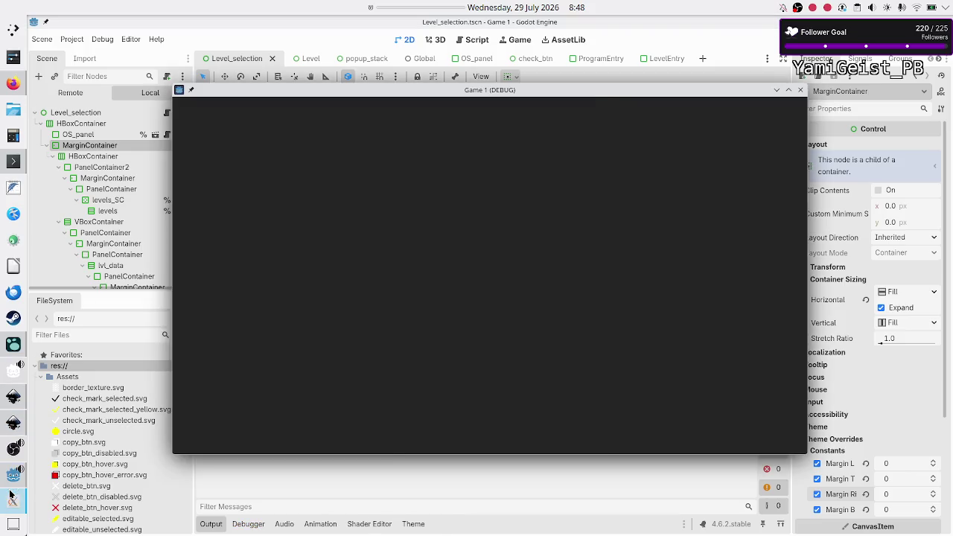
mouse_move(11, 495)
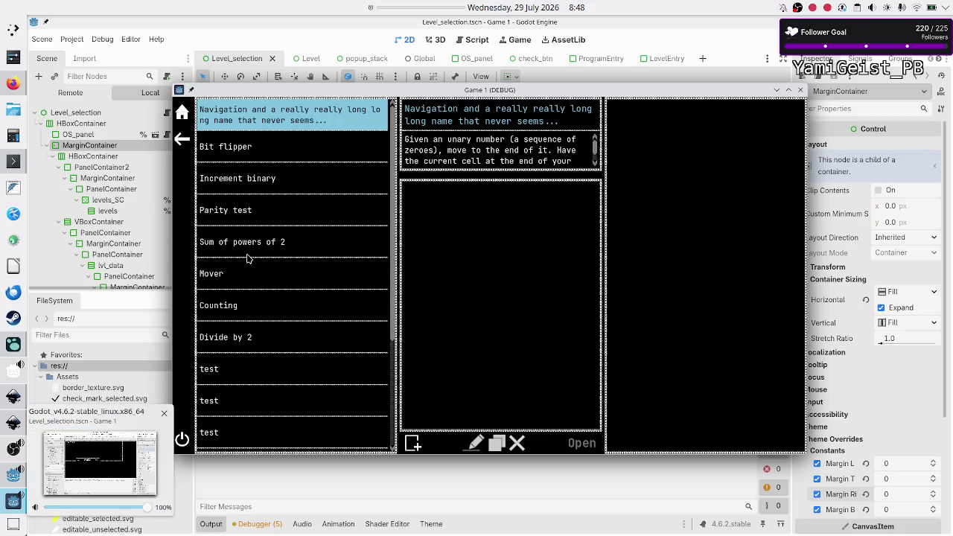
left_click(99, 469)
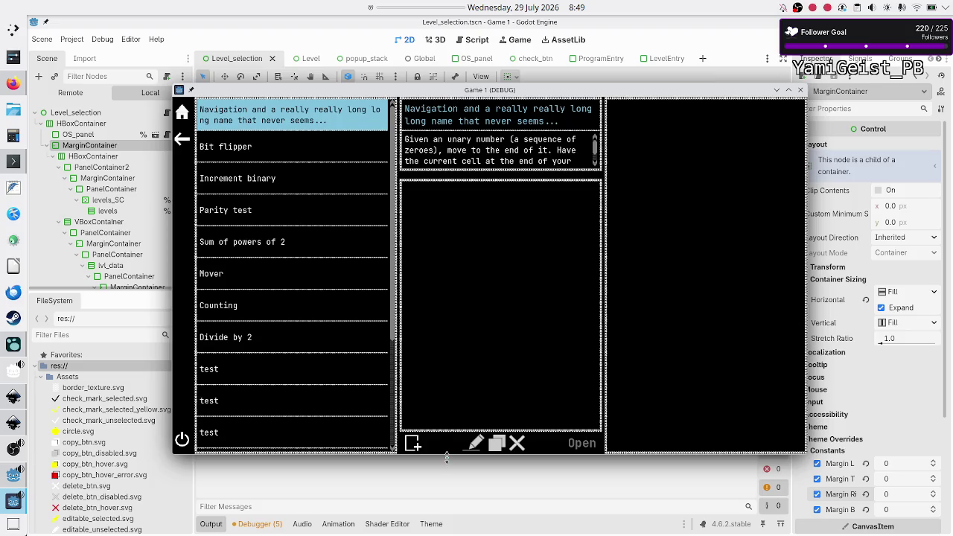
left_click(415, 445)
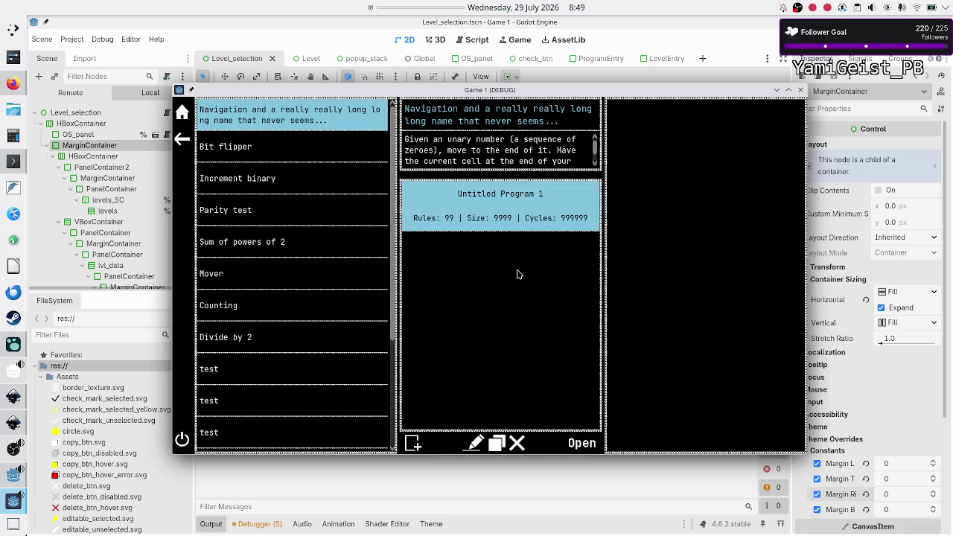
Step: Add Untitled Program 2, then select Untitled Program 1 and 2 in turn
left_click(414, 444)
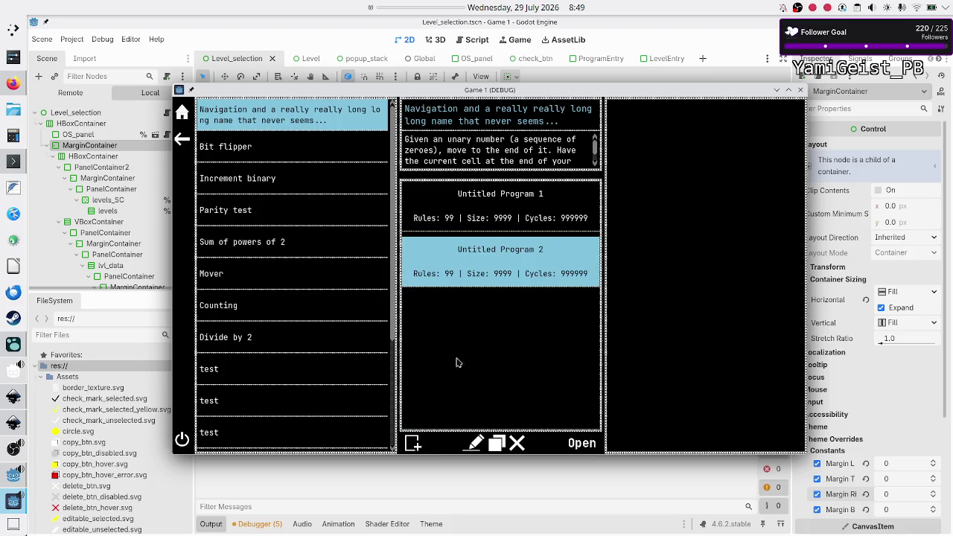
left_click(486, 225)
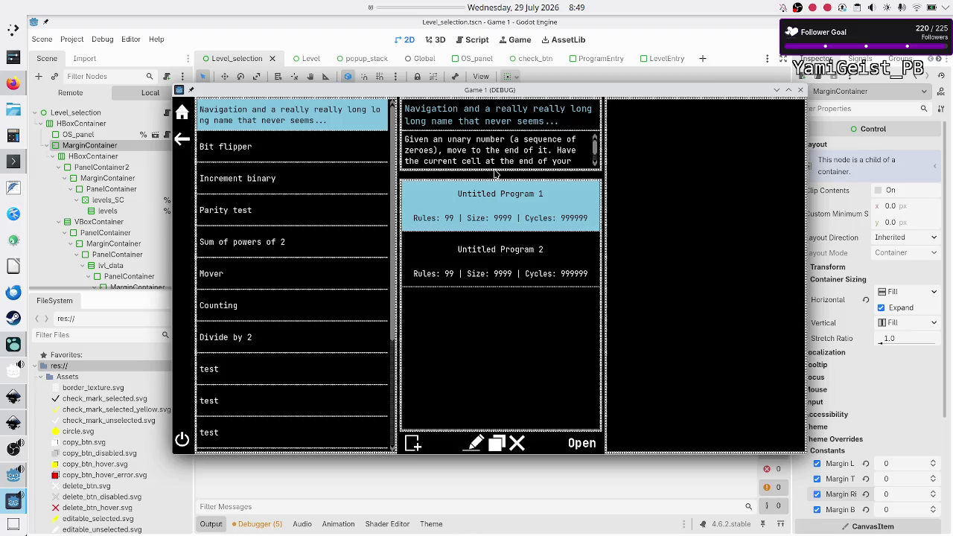
left_click(478, 274)
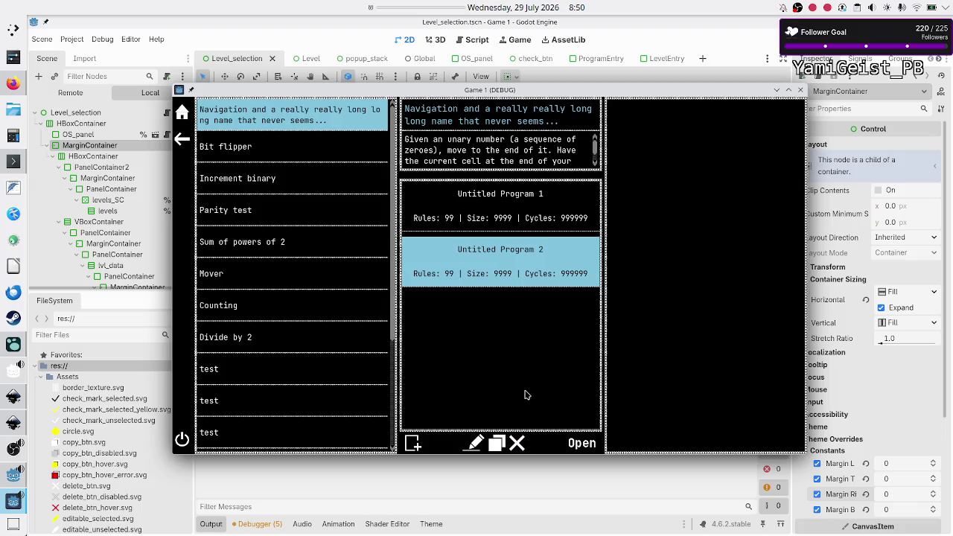
left_click(527, 212)
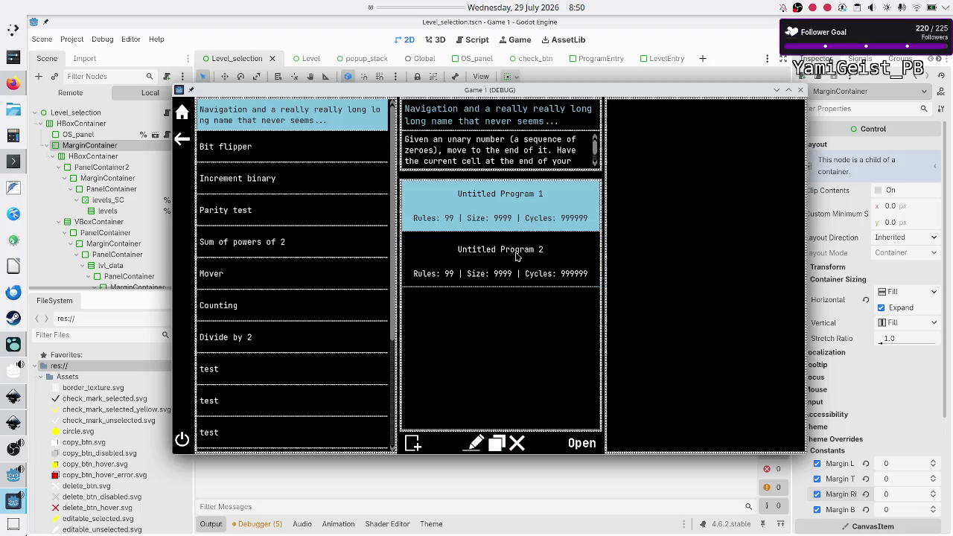
Step: Delete Untitled Program 1 and add new program entries 3, 4 and 5
left_click(517, 444)
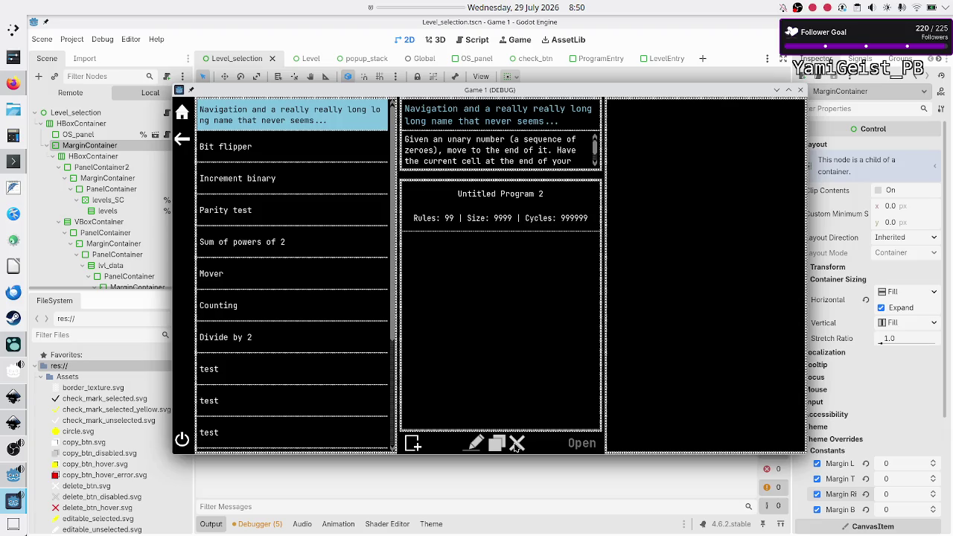
left_click(413, 443)
left_click(415, 443)
left_click(417, 442)
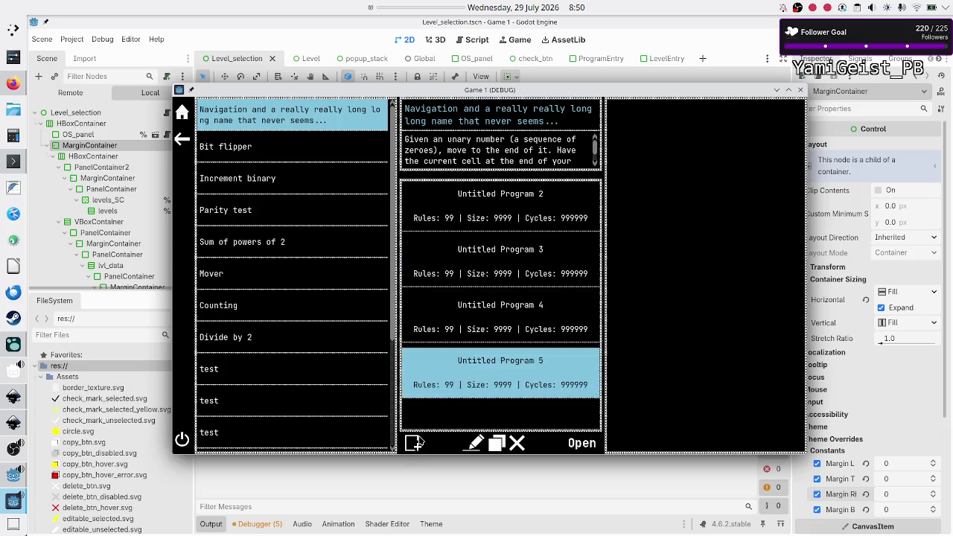
Step: Add Untitled Program 6, delete it again, and close the running game window
left_click(416, 442)
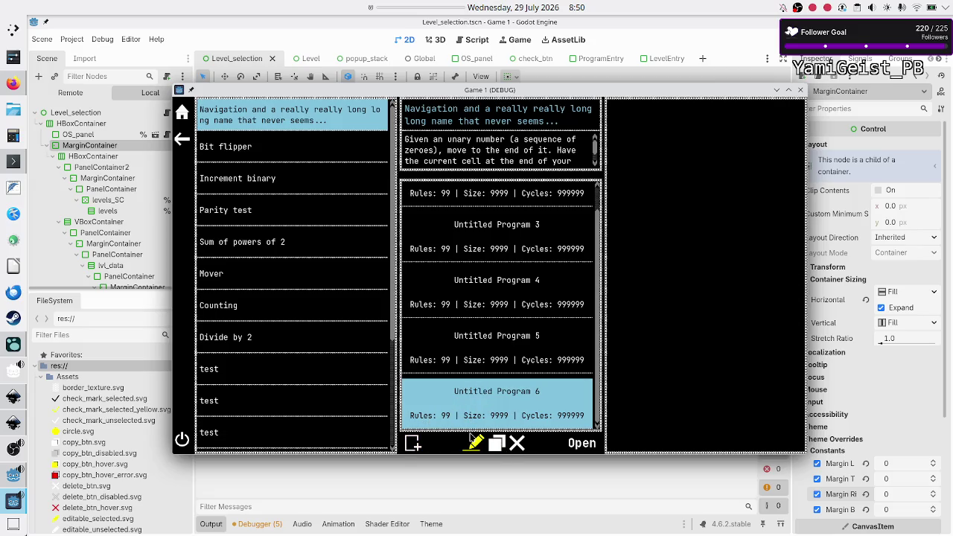
left_click(515, 442)
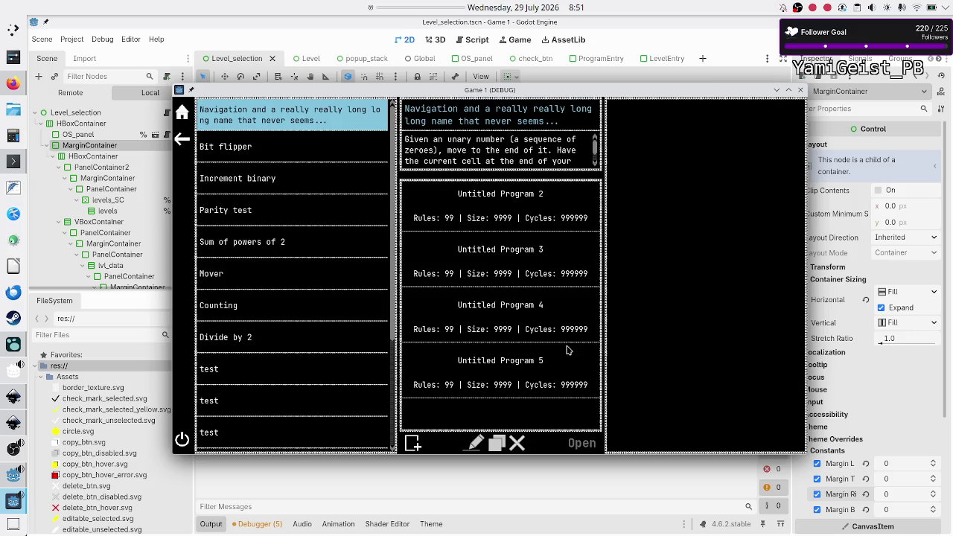
left_click(801, 90)
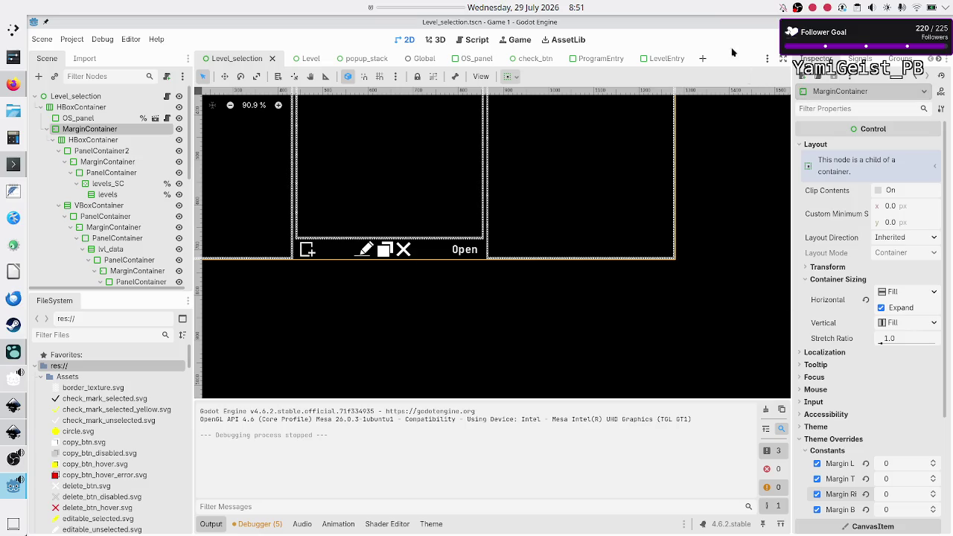
Step: Return to the LevelEntry scene, then filter FileSystem by 'manag' and open popup_manager.gd in the script editor
left_click(702, 58)
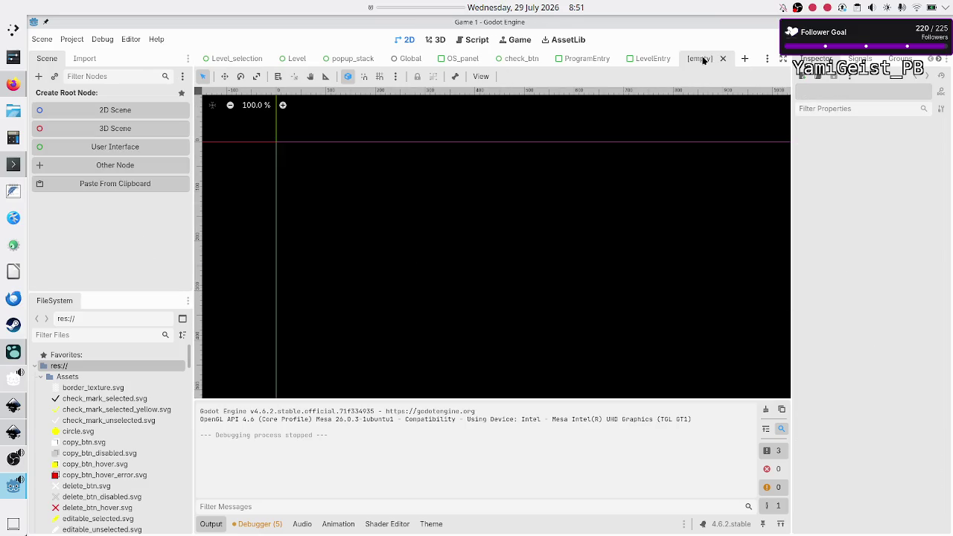
left_click(722, 59)
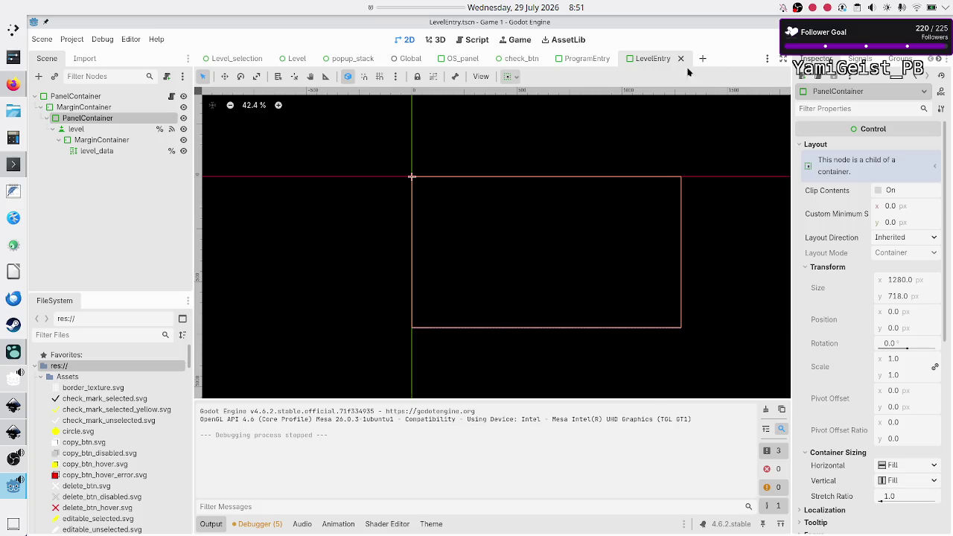
left_click(77, 335)
type("ma")
type("nag")
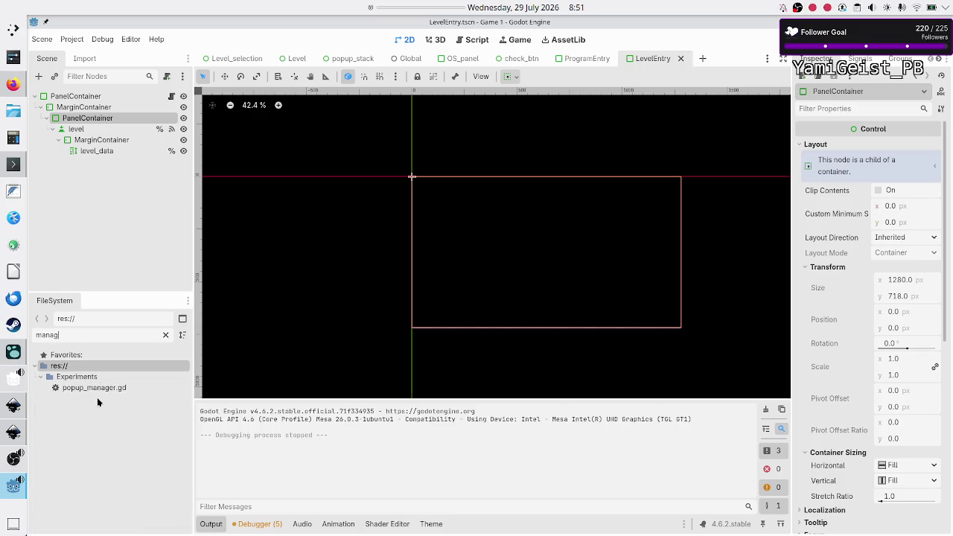
double_click(97, 388)
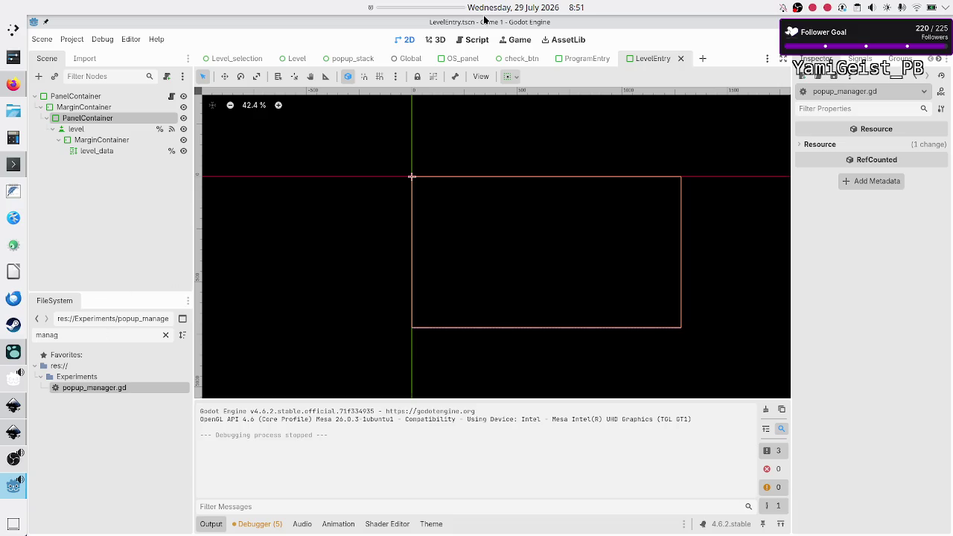
left_click(484, 40)
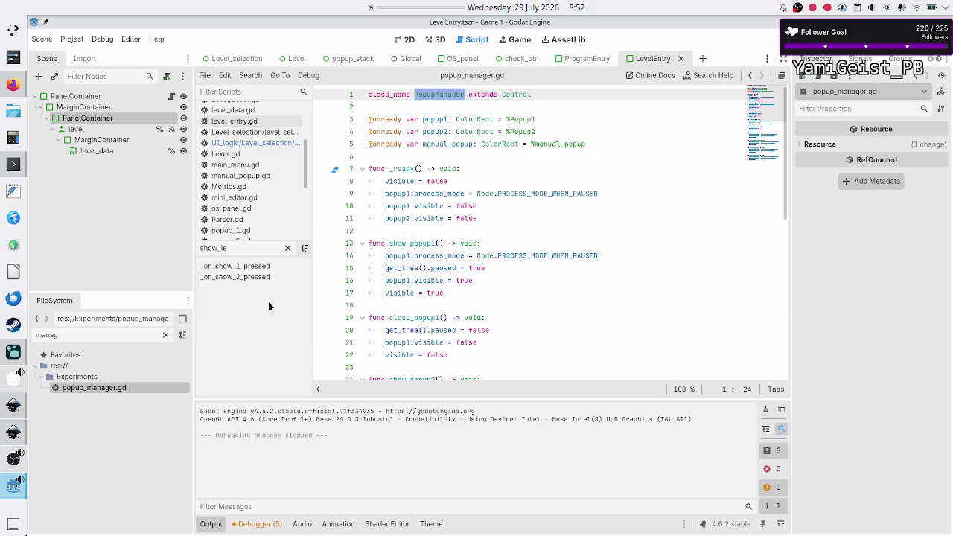
Step: Filter FileSystem by 'pop', open popup_stack.gd, then open popup_stack.tscn in the 2D view
key("ctrl+a")
type("pop")
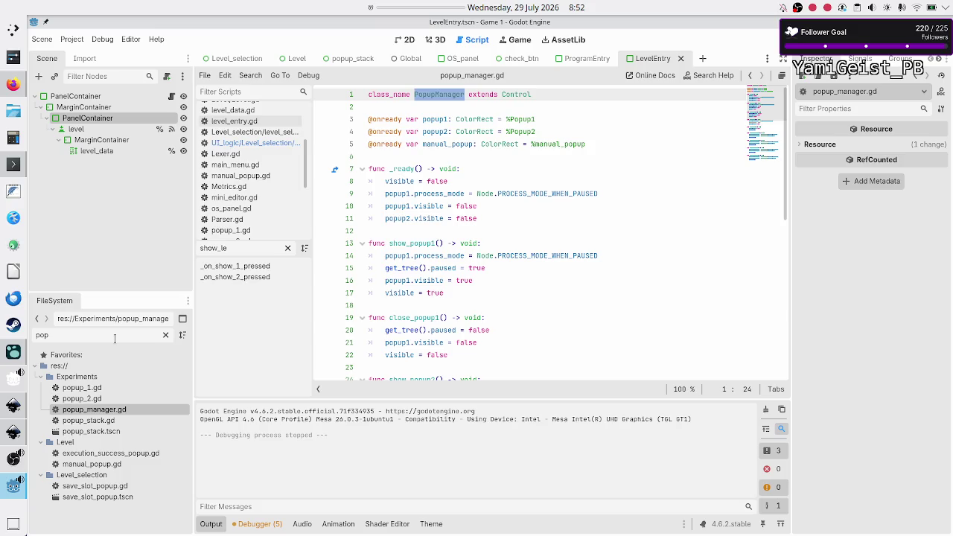
left_click(101, 422)
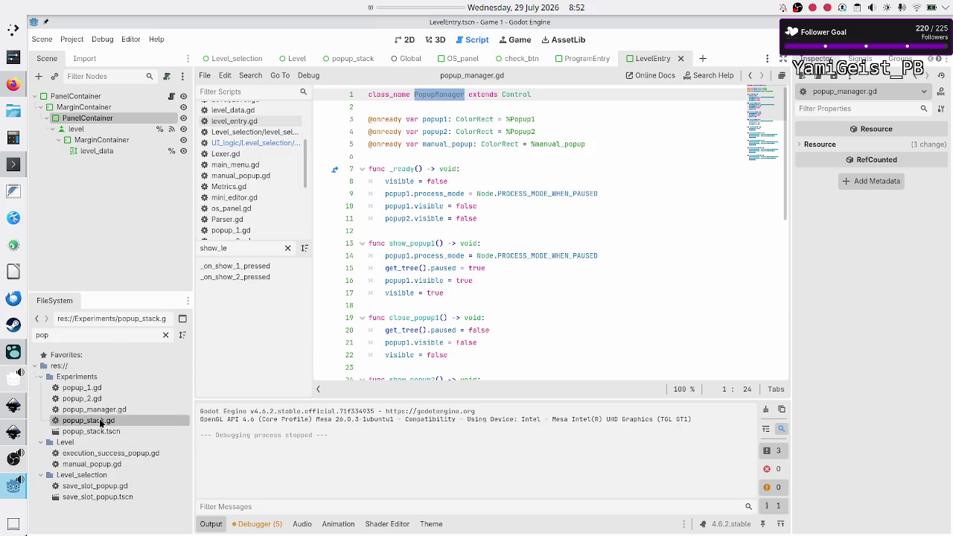
double_click(101, 422)
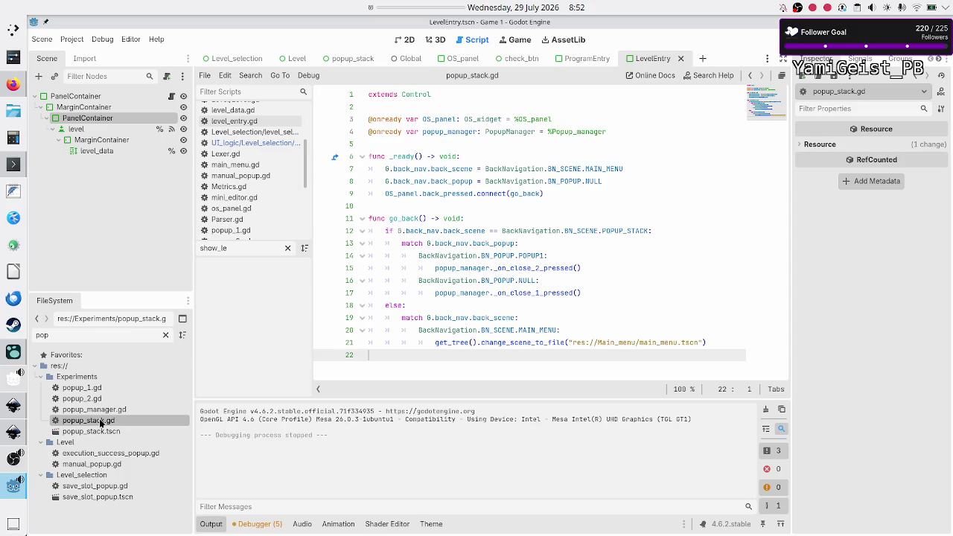
double_click(106, 433)
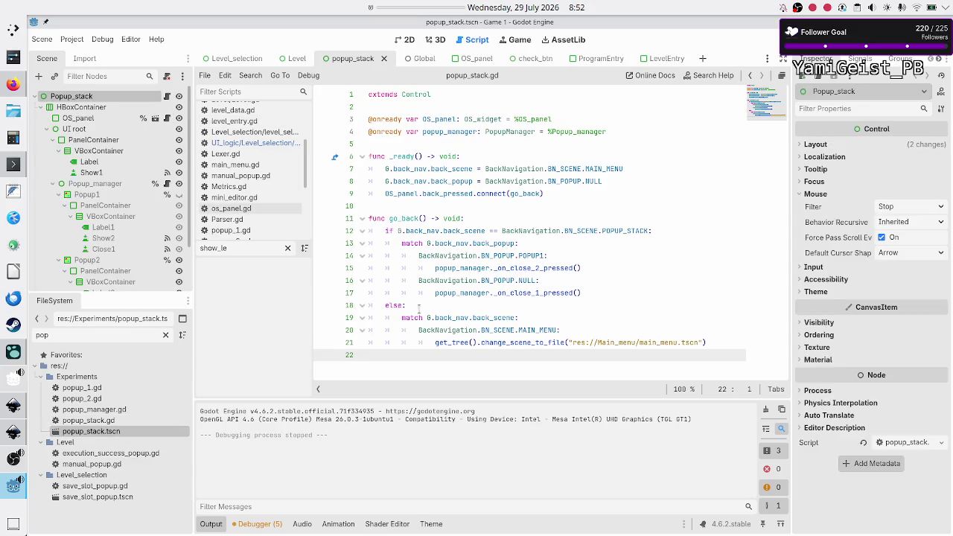
left_click(407, 42)
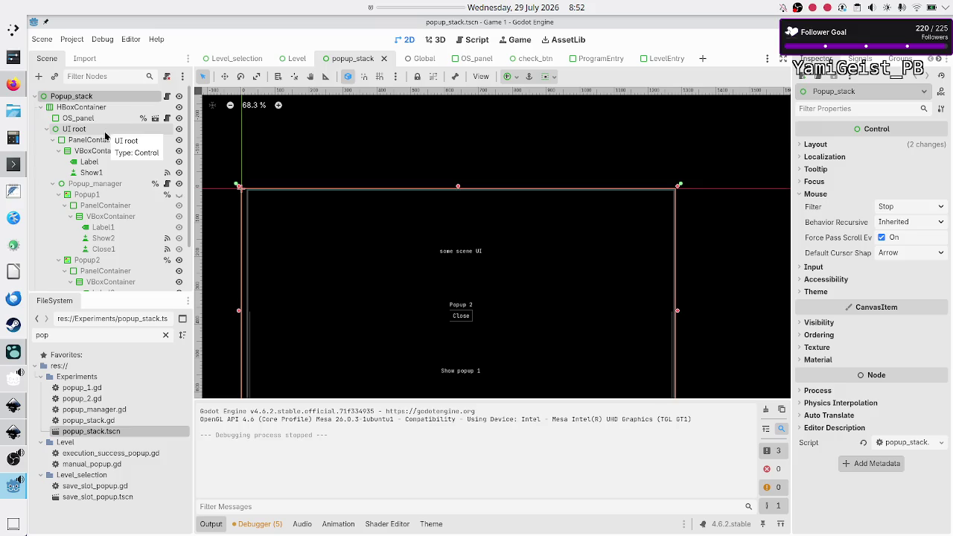
Step: Inspect the UI root, OS_panel, Show1 and Label nodes, then run the popup_stack scene with F6
left_click(95, 129)
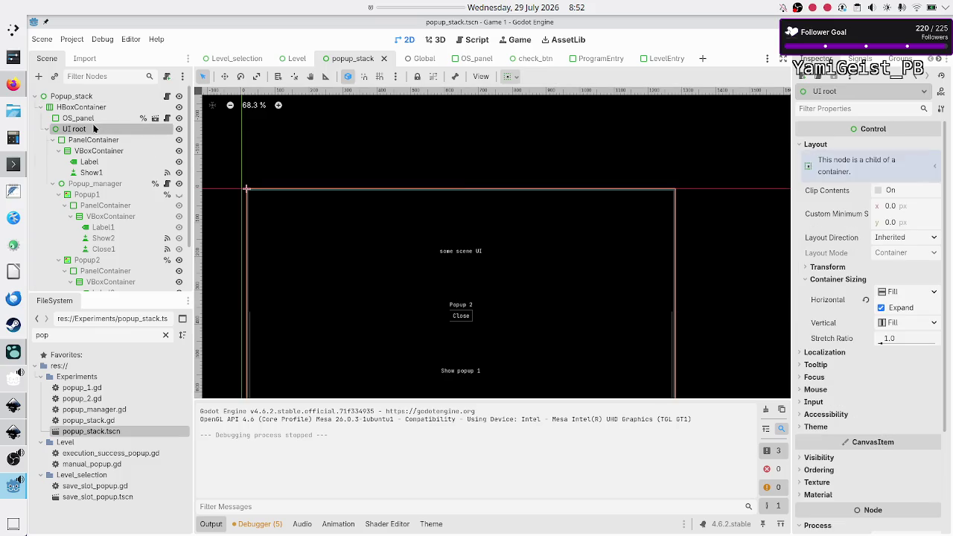
left_click(95, 117)
left_click(81, 130)
left_click(46, 129)
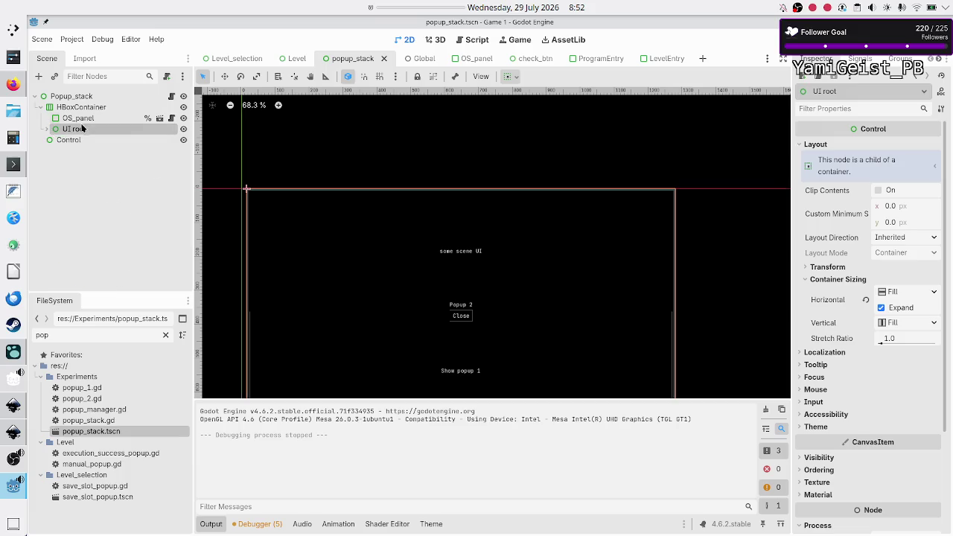
key("f")
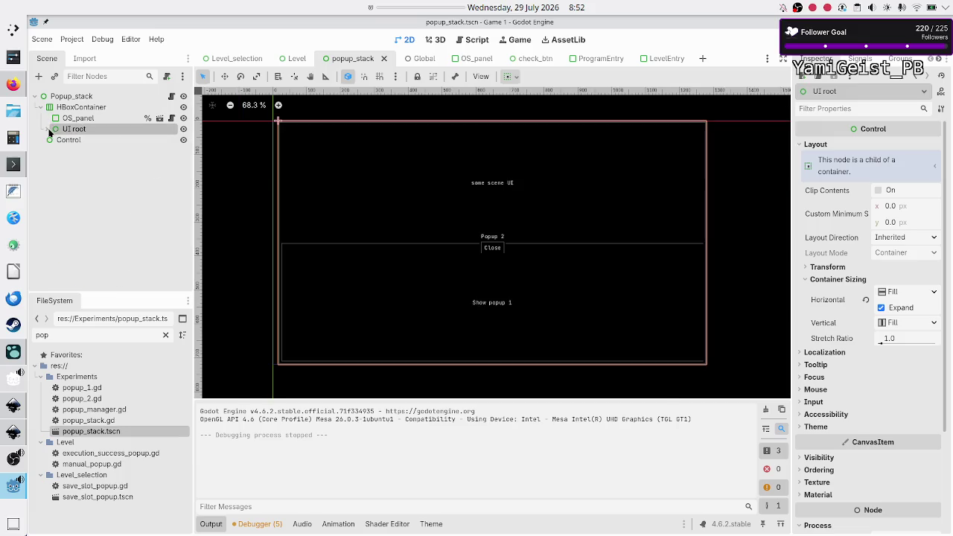
left_click(48, 129)
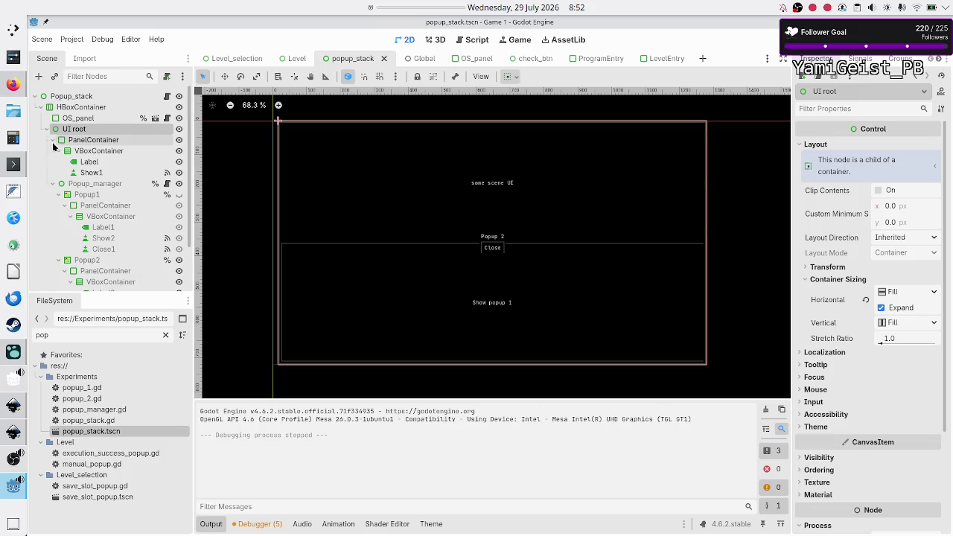
left_click(100, 174)
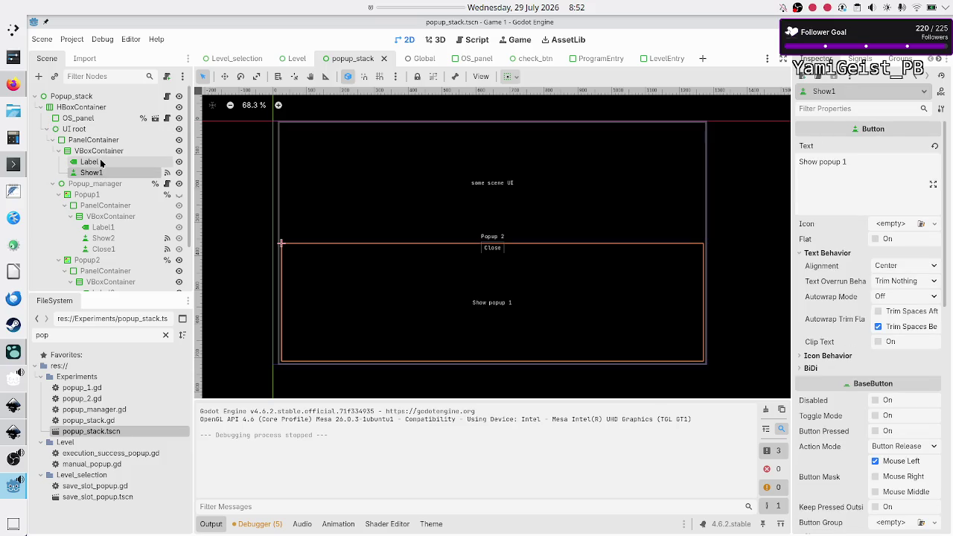
left_click(102, 163)
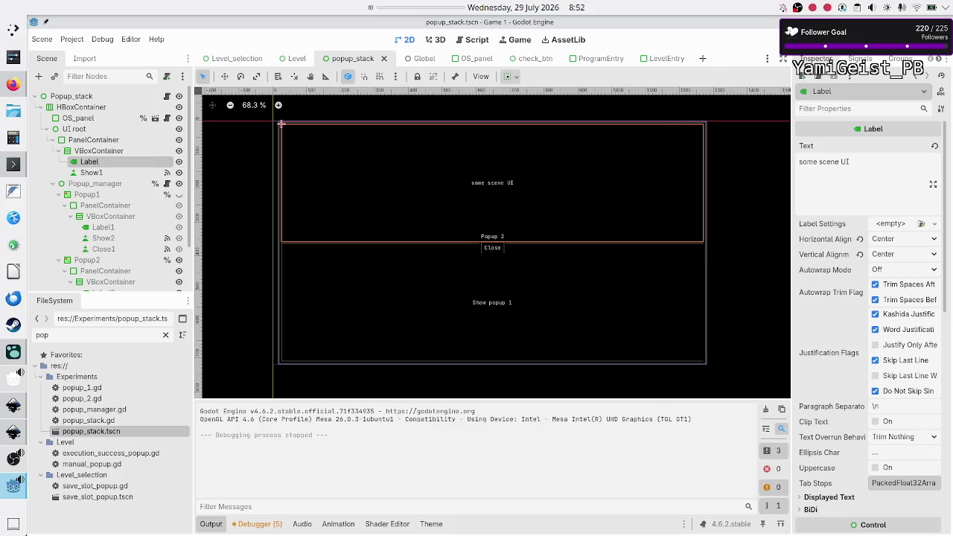
key("F6")
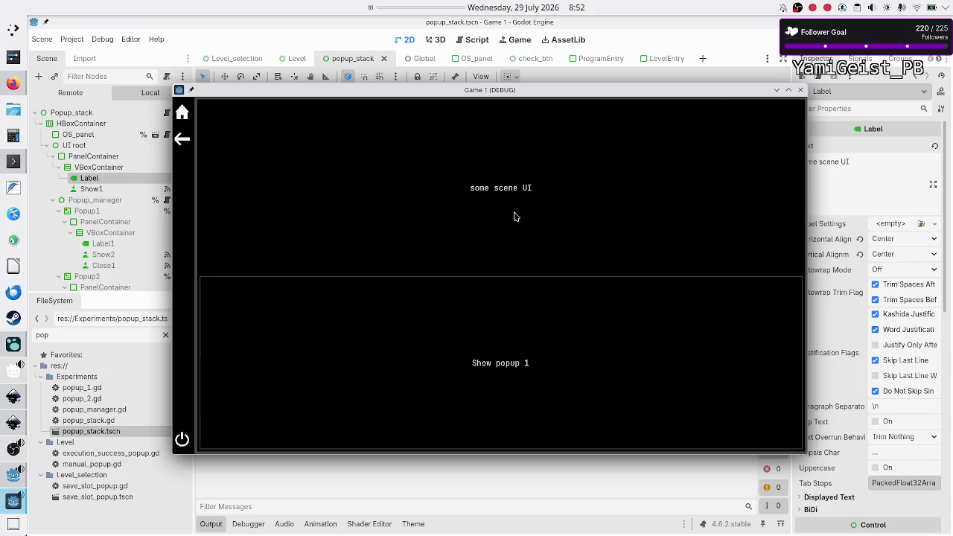
Step: Open Popup 1 and close it, first from inside the popup, then with the back arrow
left_click(492, 360)
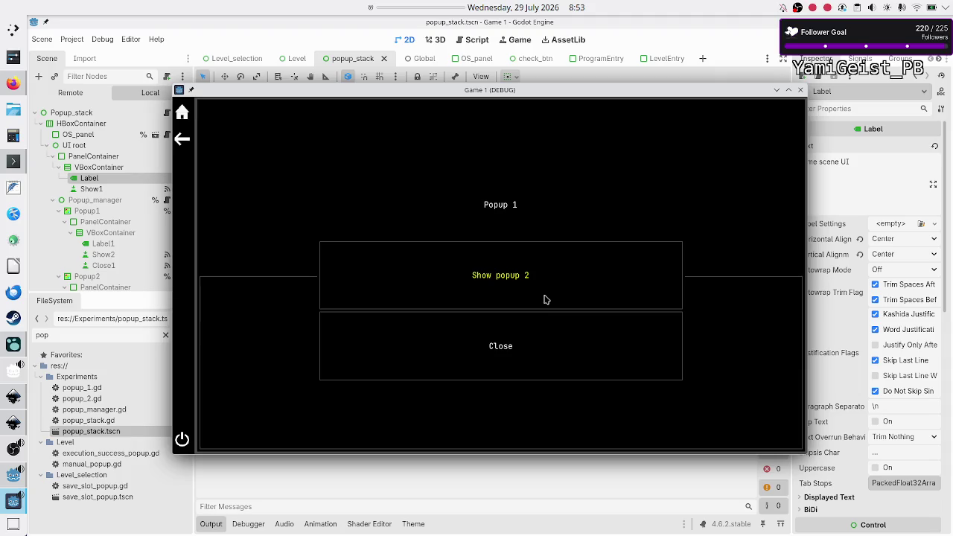
left_click(504, 341)
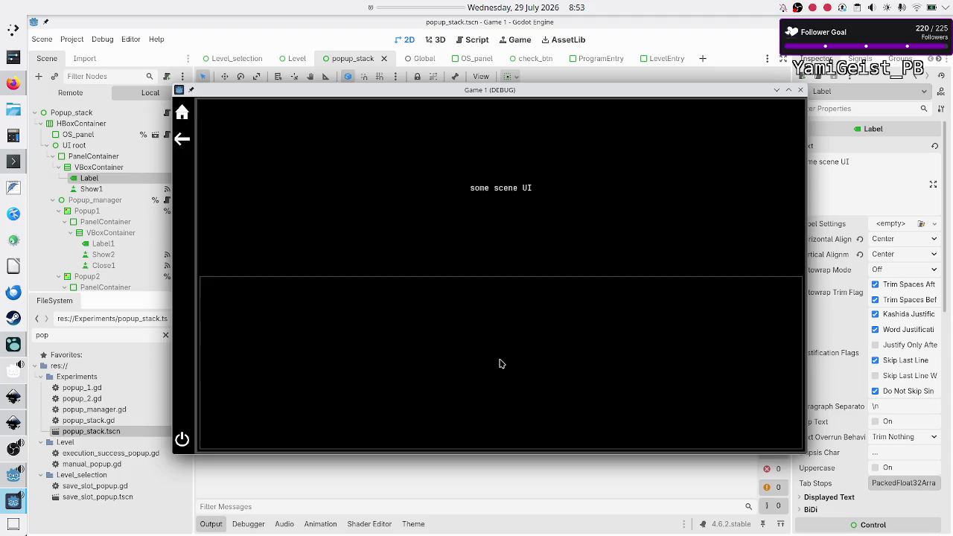
left_click(500, 363)
left_click(183, 143)
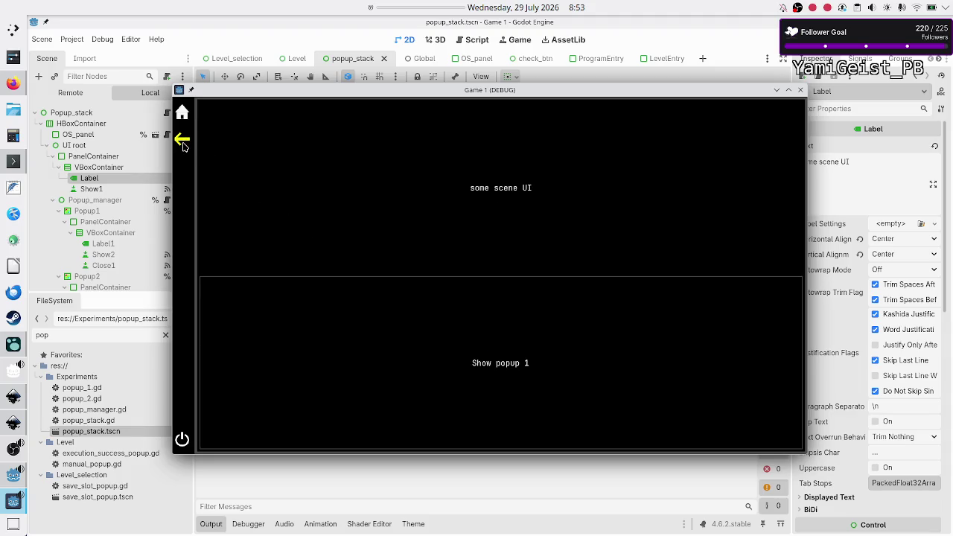
Step: Open Popup 1 then Popup 2, go back twice to close both, and stop the game
left_click(493, 350)
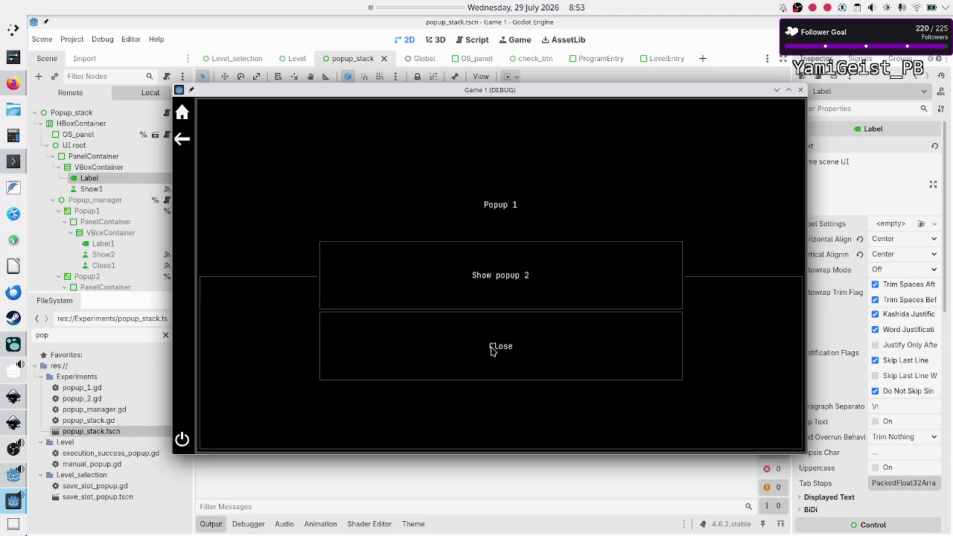
left_click(522, 278)
left_click(182, 139)
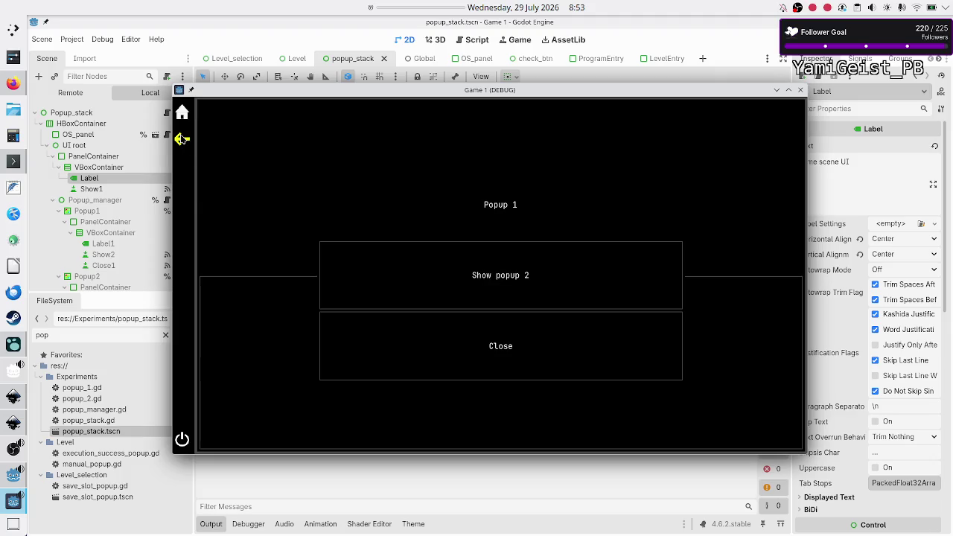
left_click(181, 139)
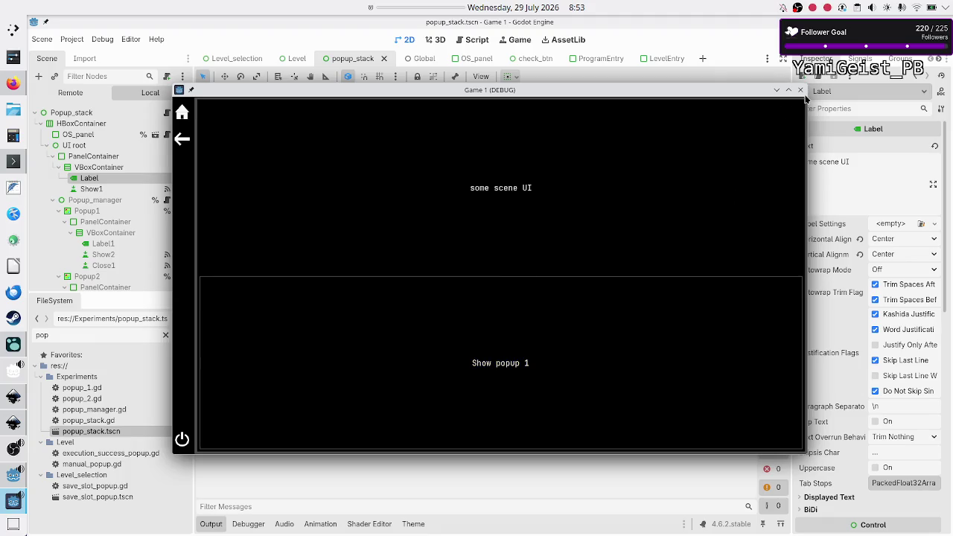
left_click(800, 90)
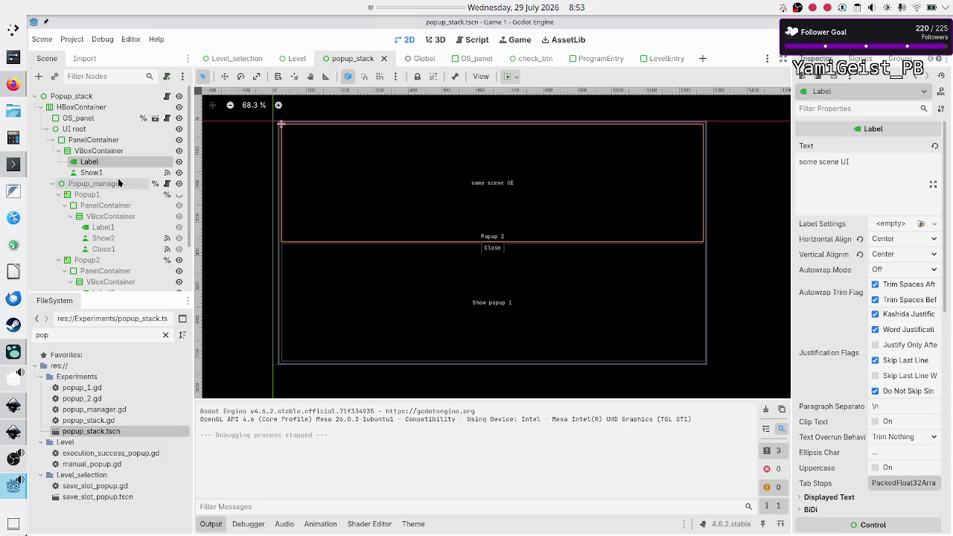
Step: Collapse the PanelContainer under UI root and select Popup_manager to see its script
left_click(46, 129)
left_click(46, 129)
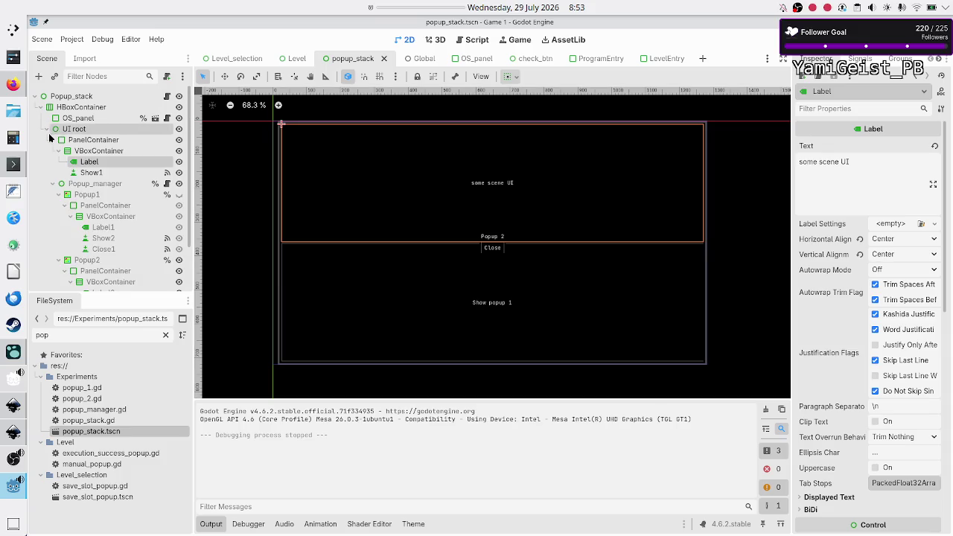
left_click(50, 139)
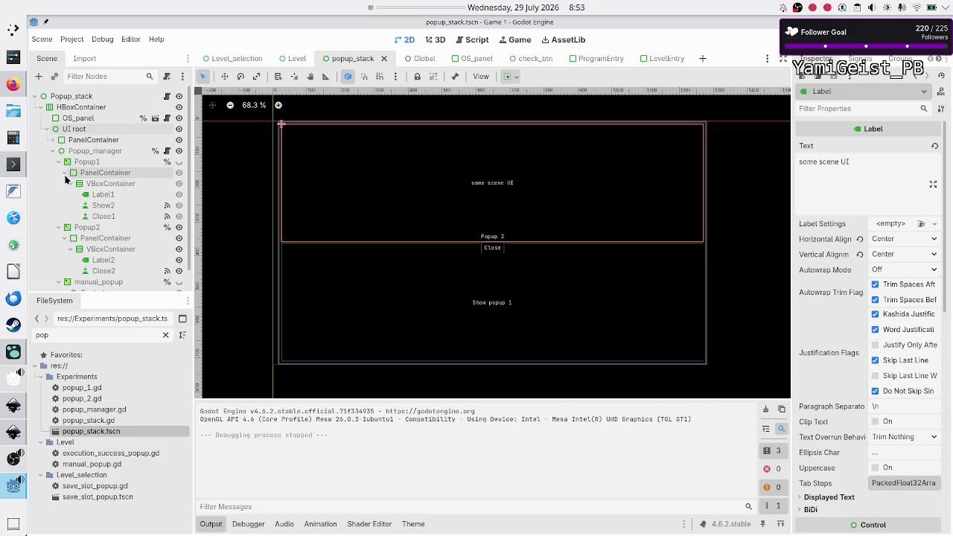
left_click(86, 129)
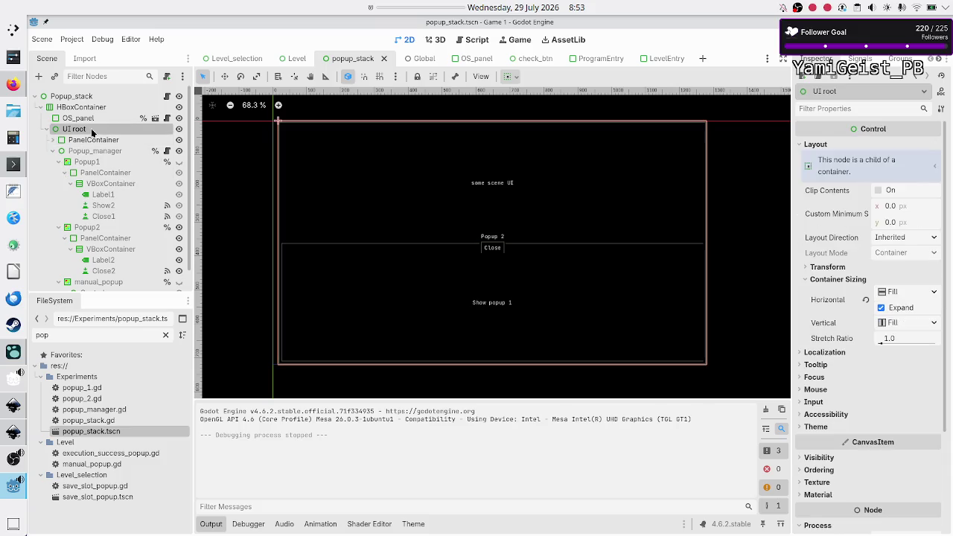
left_click(93, 140)
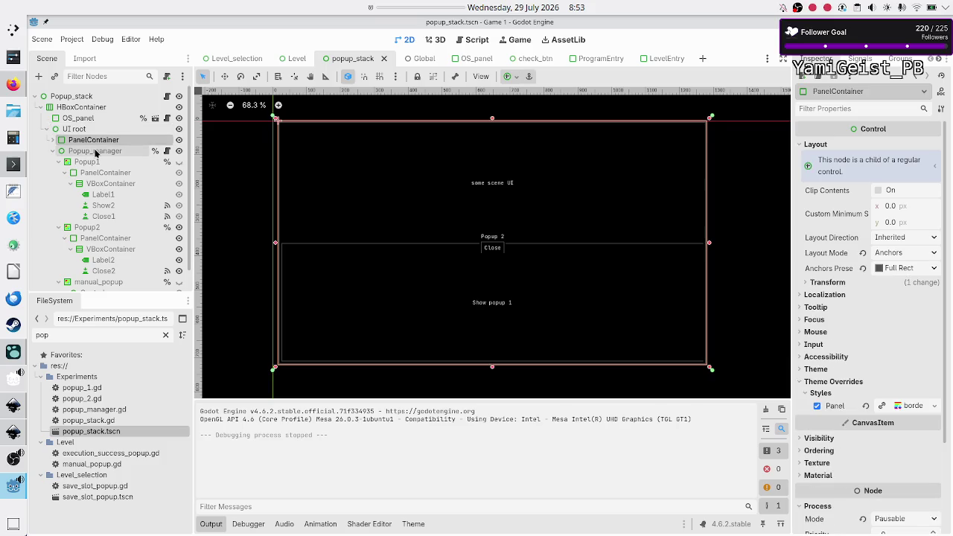
left_click(94, 151)
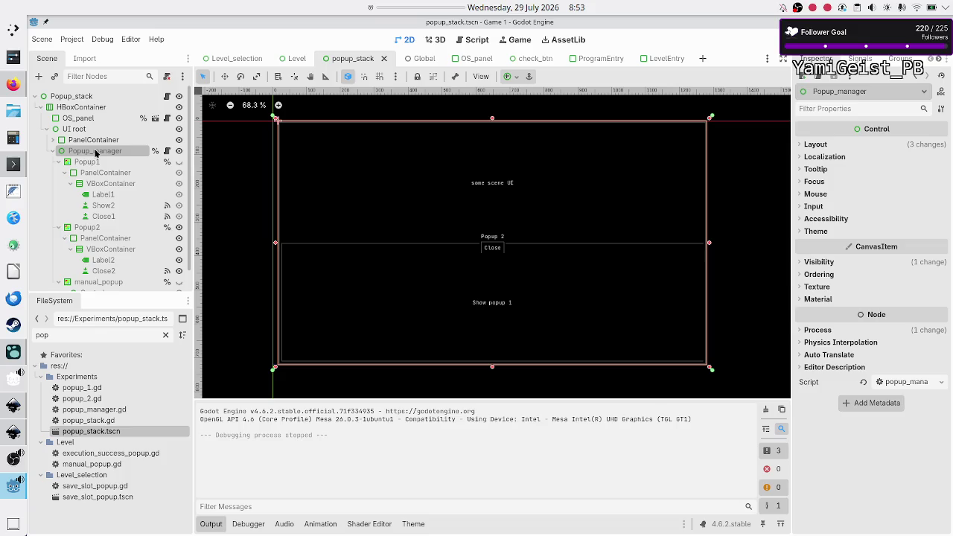
Step: Expand Popup_manager's Theme and Layout sections in the Inspector
left_click(826, 231)
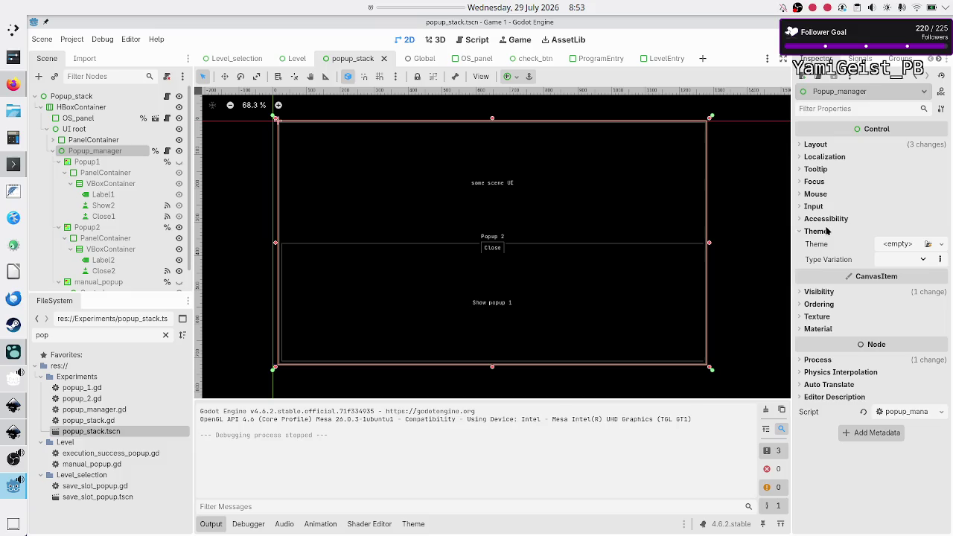
left_click(826, 231)
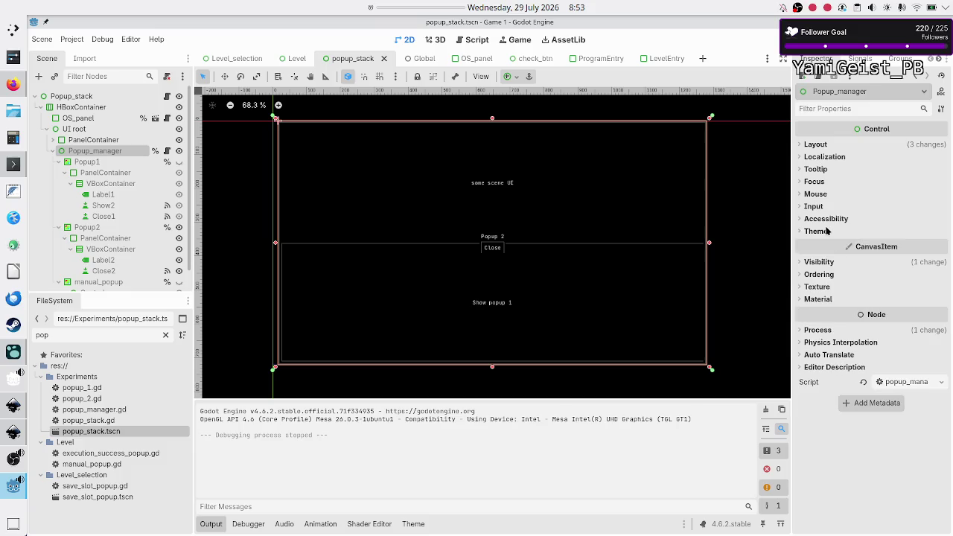
left_click(823, 145)
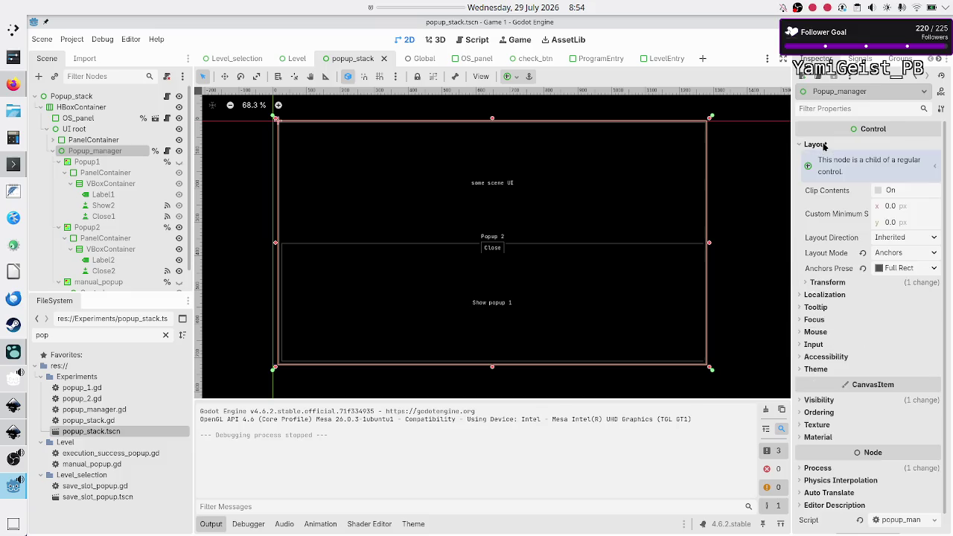
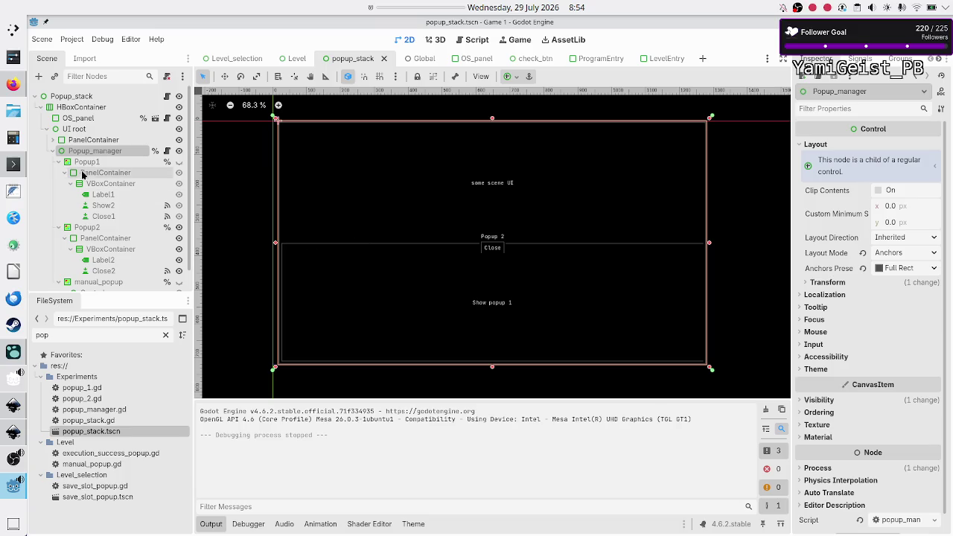
Step: Inspect the popup_stack nodes, collapsing and re-expanding Popup1, Popup2 and manual_popup in the tree
left_click(93, 140)
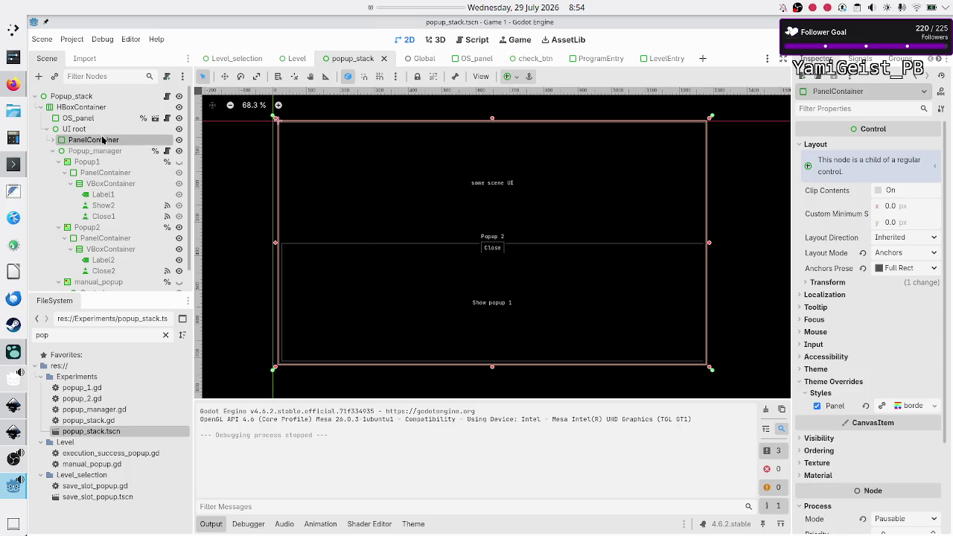
left_click(95, 151)
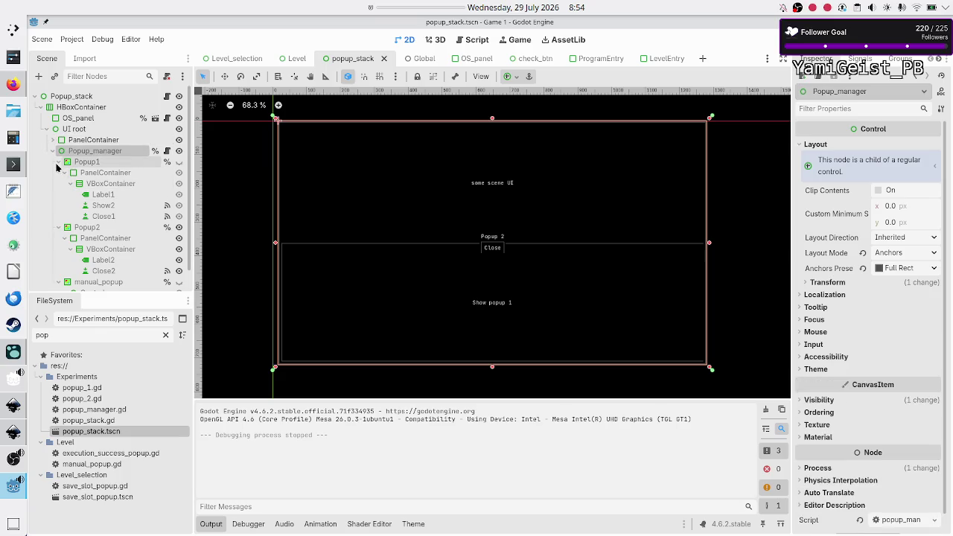
left_click(59, 161)
left_click(59, 172)
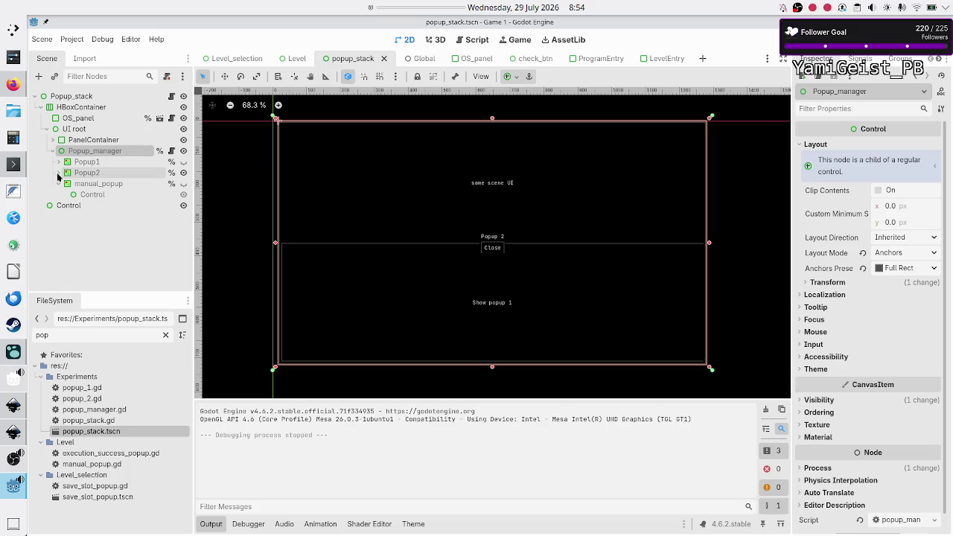
left_click(59, 184)
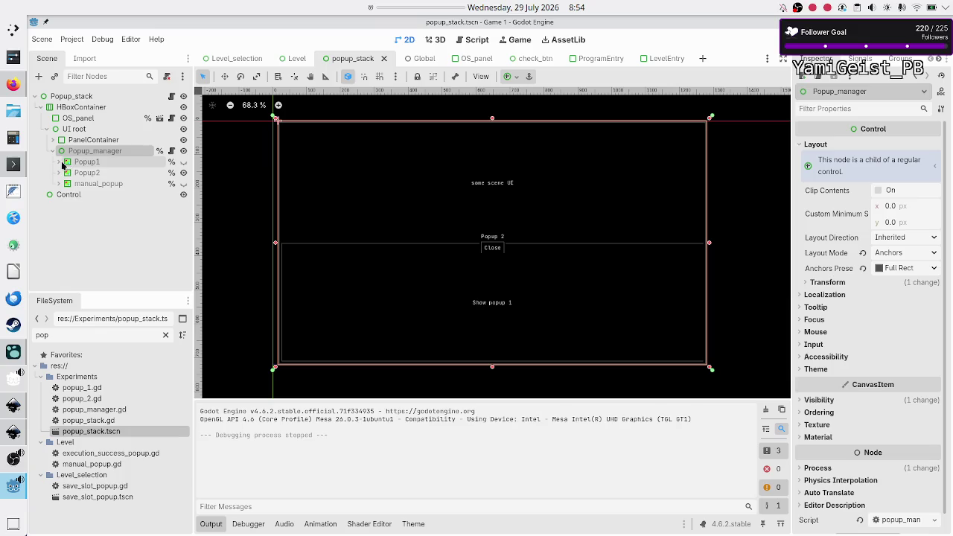
left_click(64, 163)
left_click(58, 162)
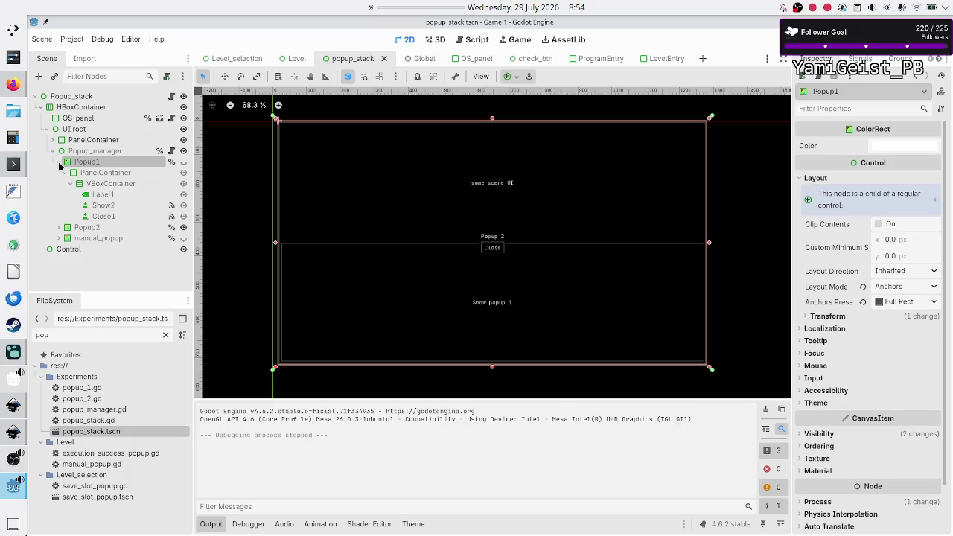
left_click(60, 228)
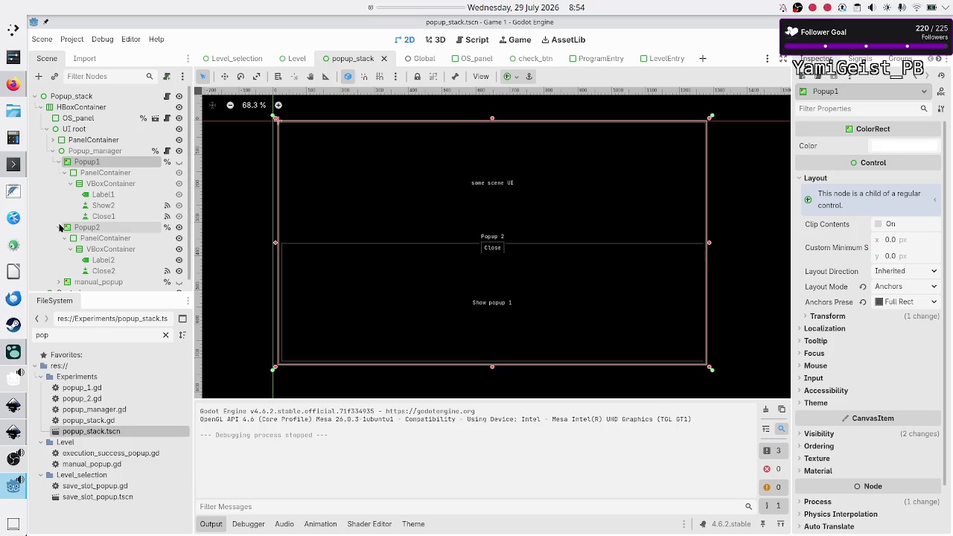
left_click(125, 174)
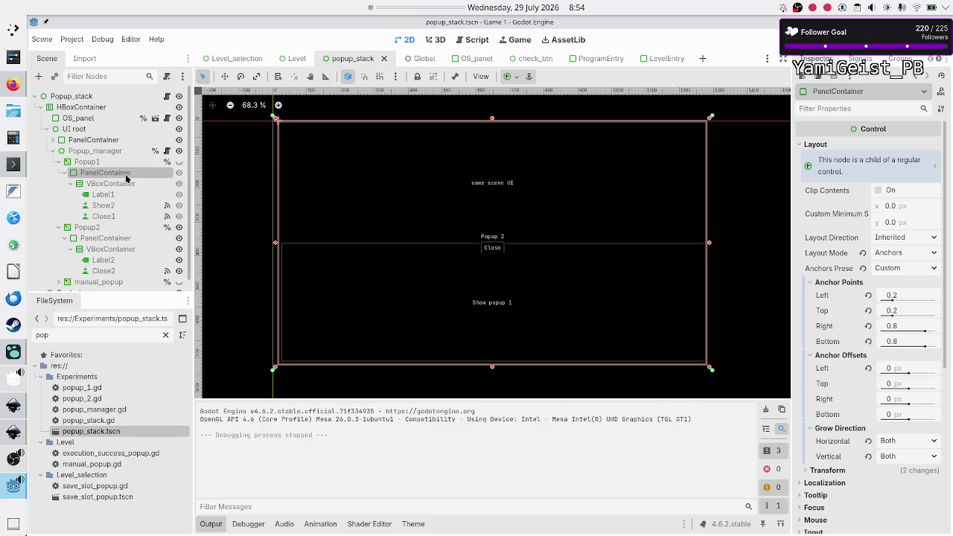
Step: Review the Popup1 PanelContainer's theme override panel StyleBox and its content margins
scroll(862, 328, "down", 5)
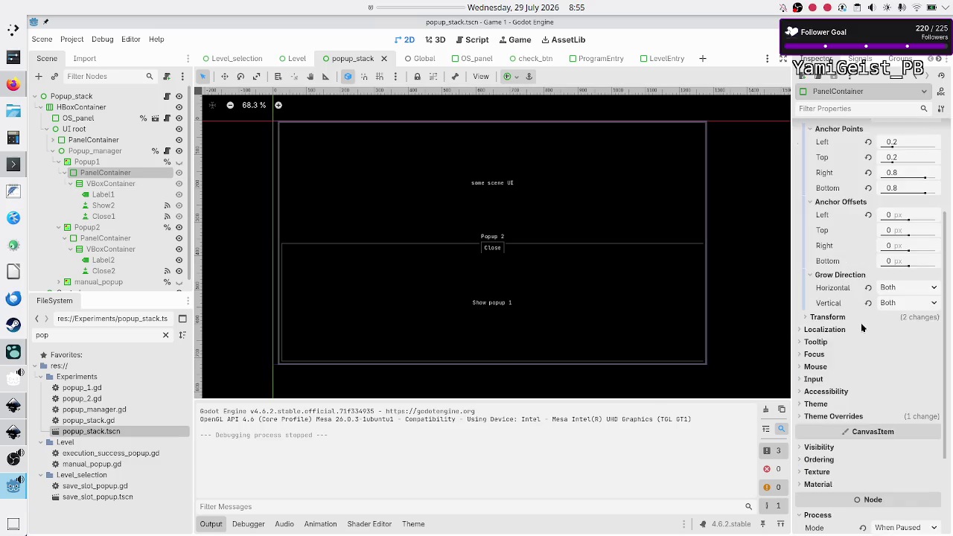
scroll(862, 327, "down", 2)
left_click(836, 364)
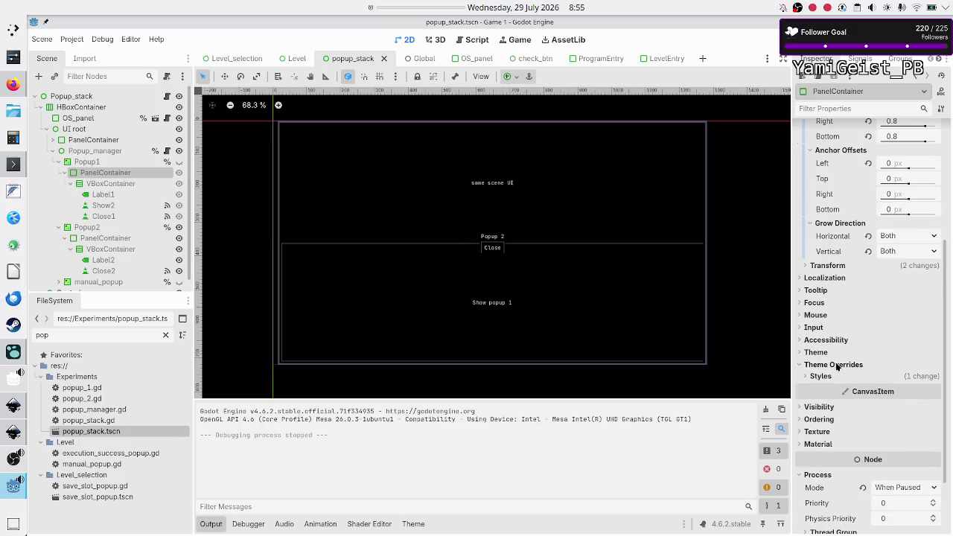
left_click(826, 378)
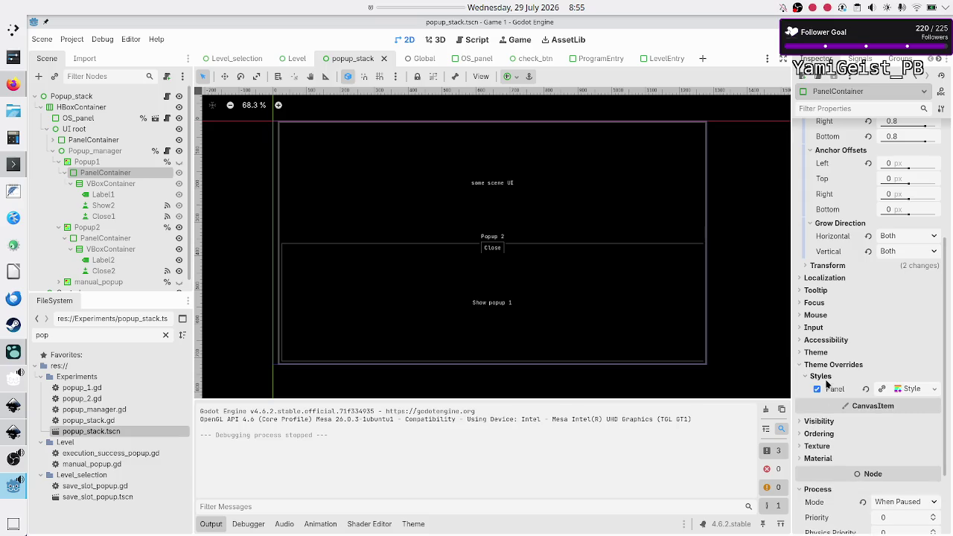
left_click(918, 389)
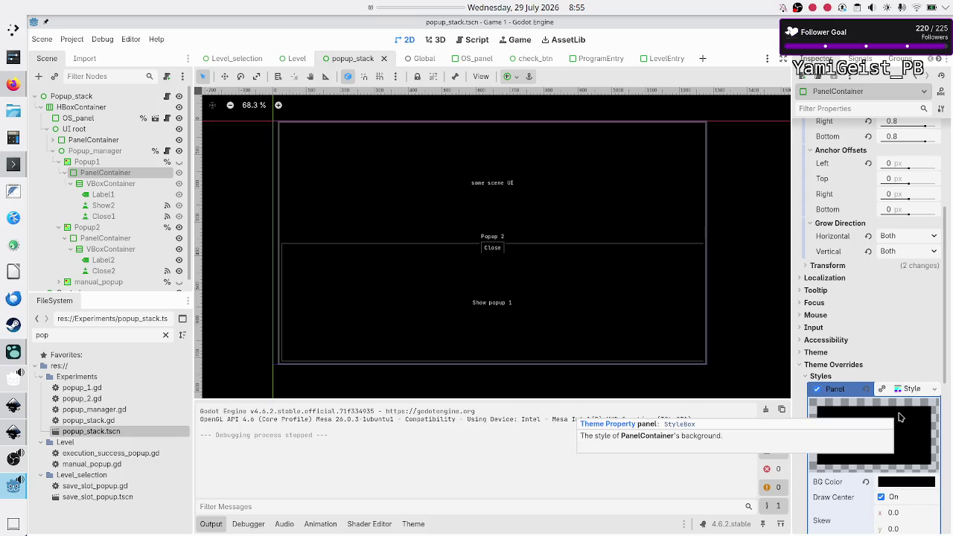
scroll(946, 442, "down", 5)
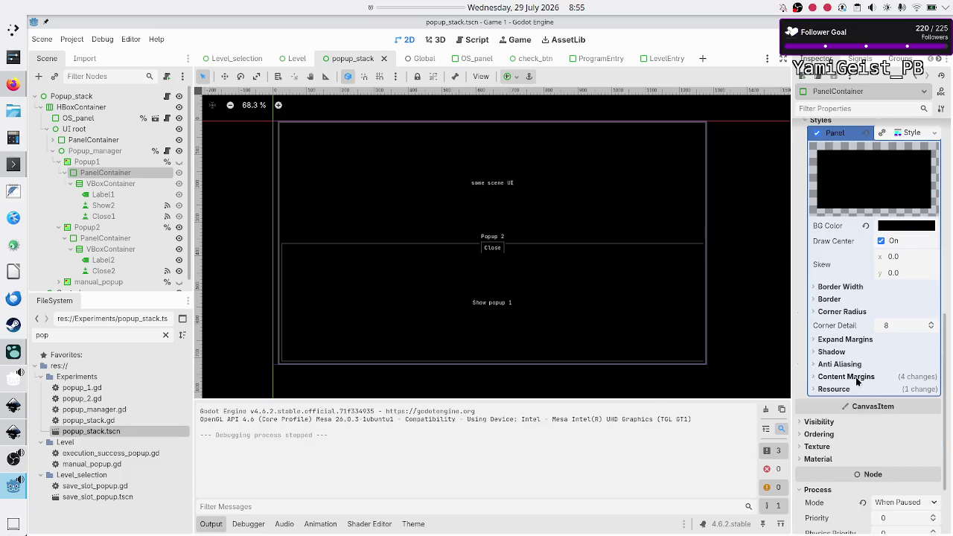
left_click(856, 378)
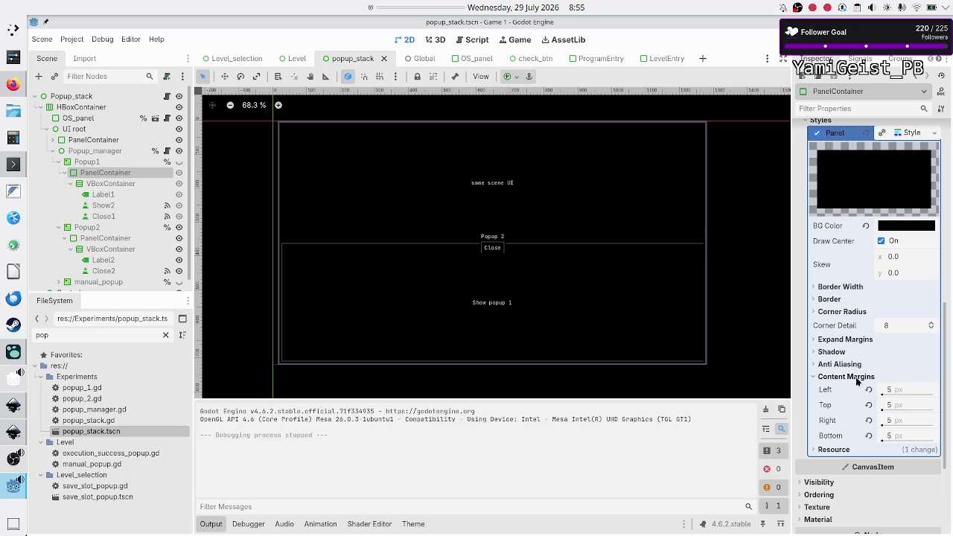
scroll(856, 381, "up", 1)
scroll(857, 381, "up", 2)
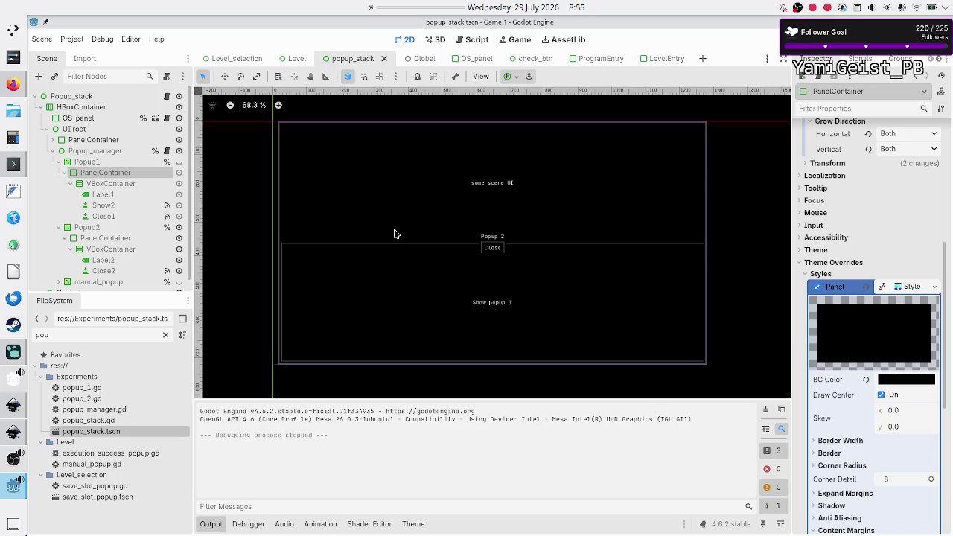
Step: Check Popup1's Visibility properties, then switch to the Level_selection scene
left_click(127, 160)
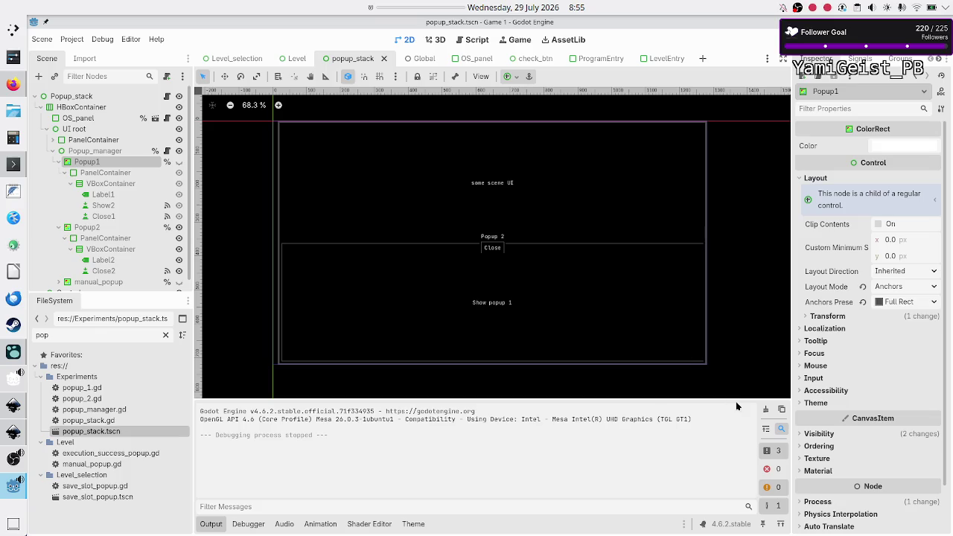
left_click(836, 433)
scroll(834, 447, "down", 3)
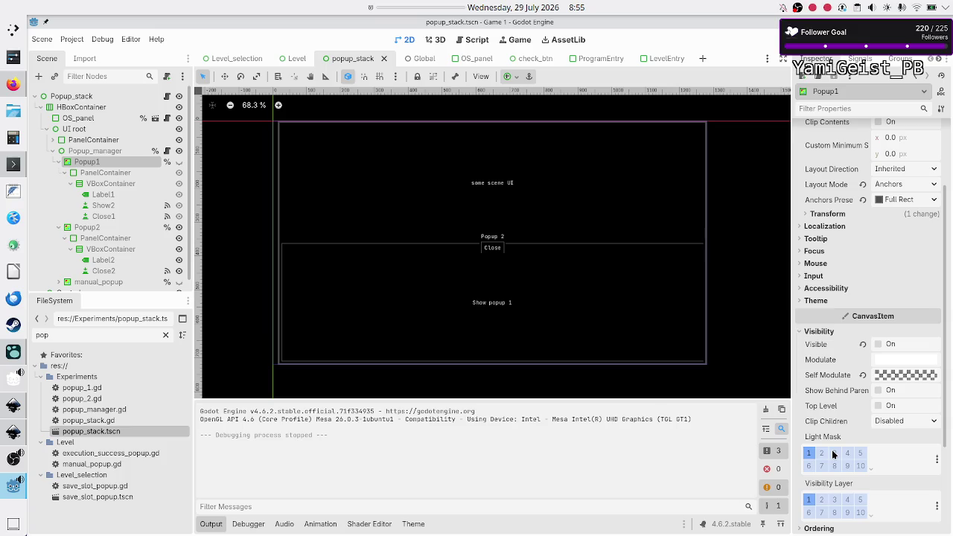
mouse_move(906, 377)
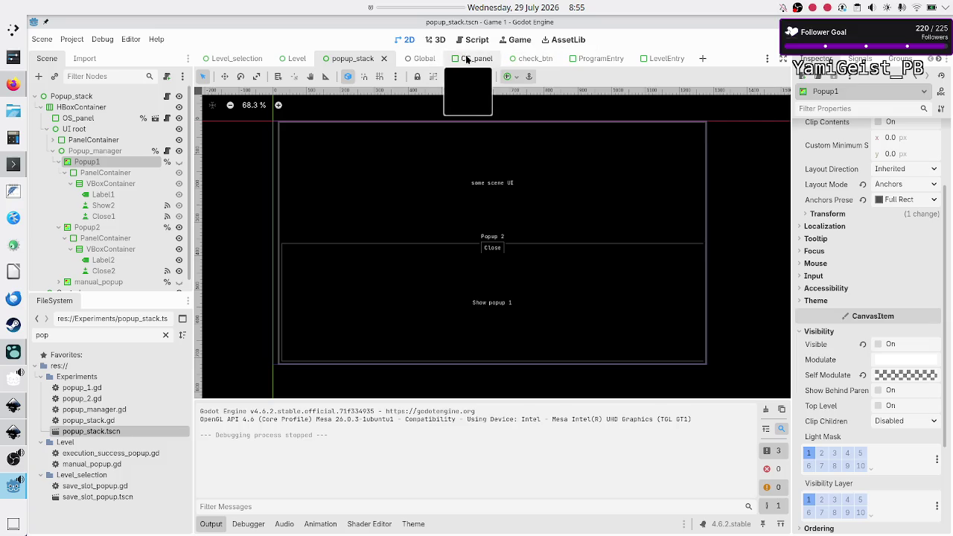
left_click(232, 59)
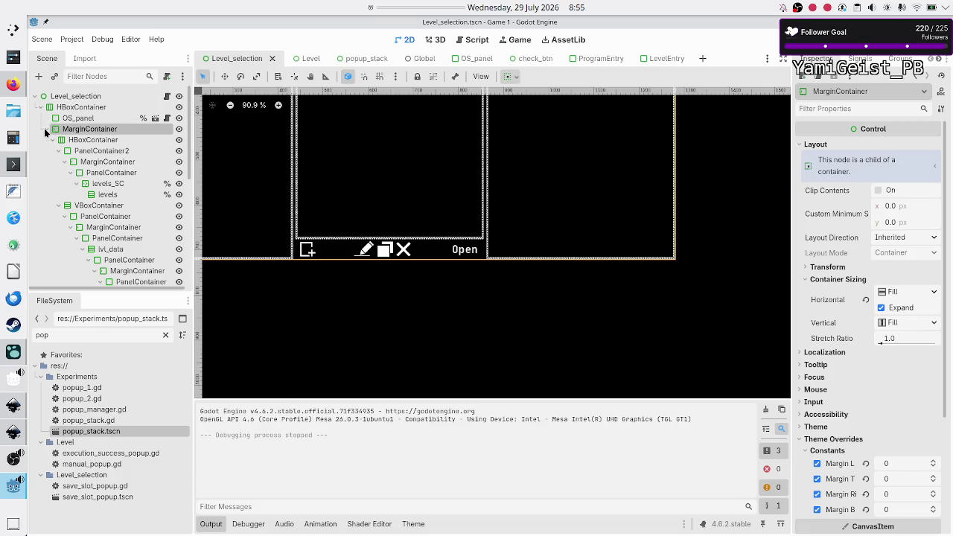
left_click(50, 129)
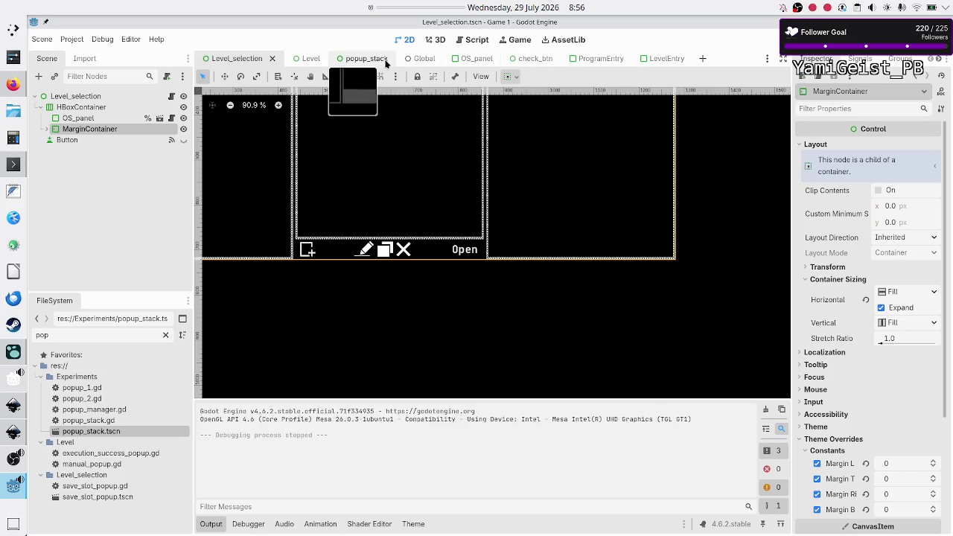
left_click(372, 65)
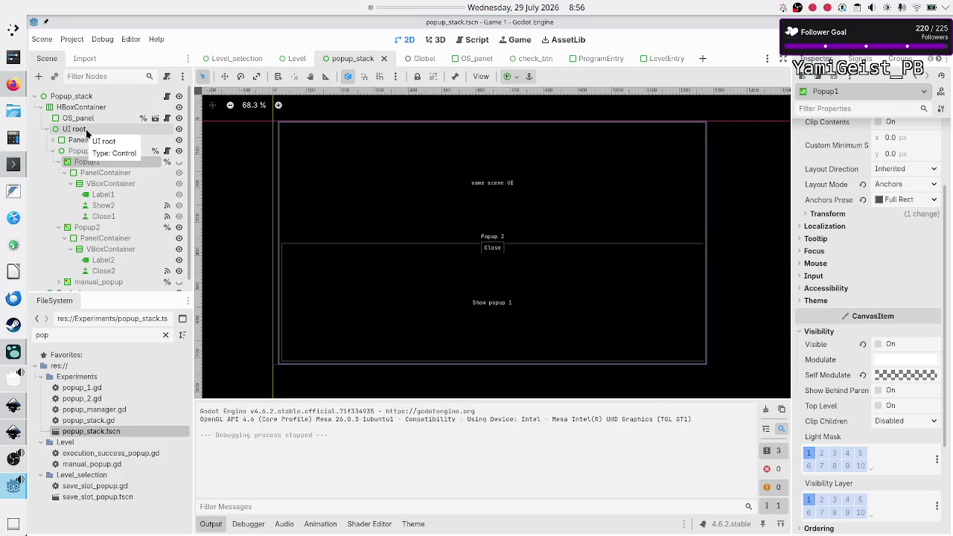
left_click(237, 61)
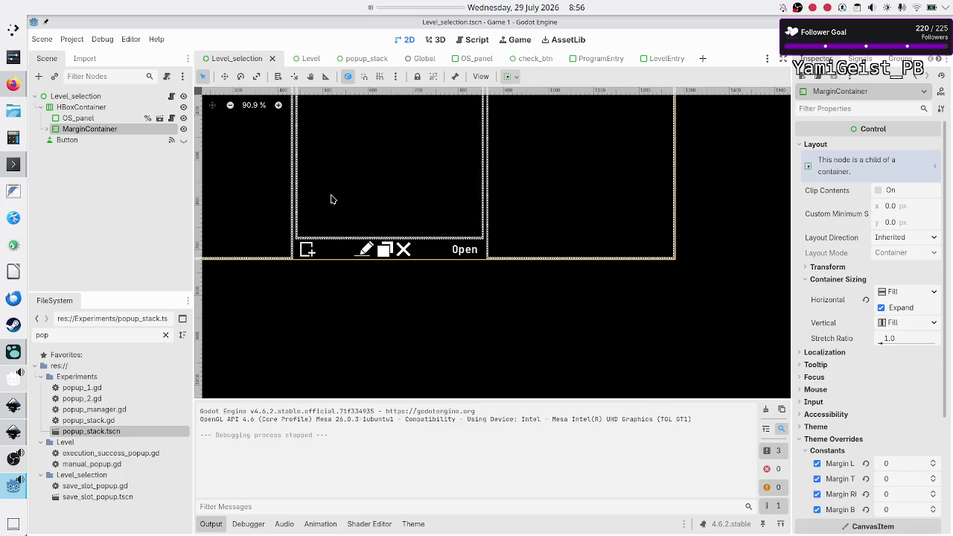
scroll(333, 200, "left", 10)
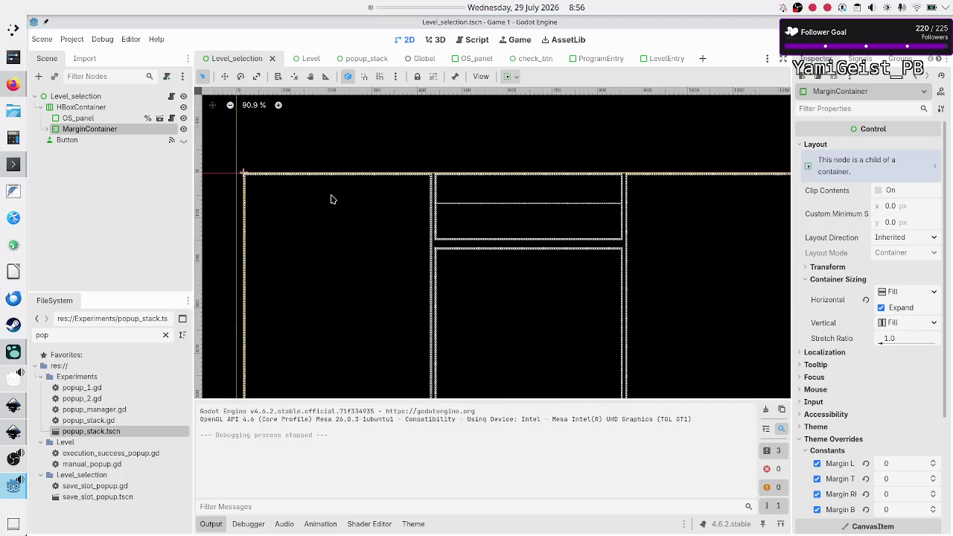
left_click(82, 107)
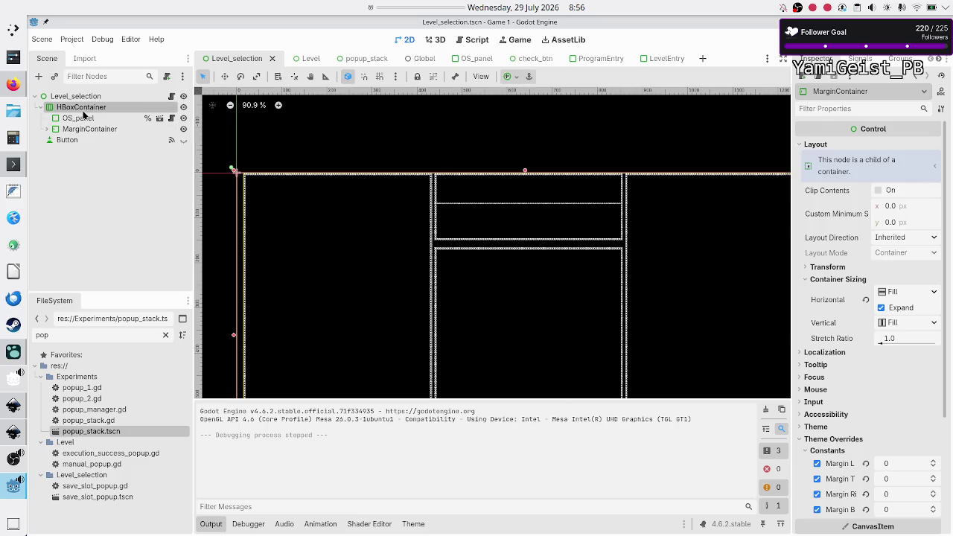
Step: Add a Control node named UI_root under HBoxContainer
left_click(39, 76)
type("conr")
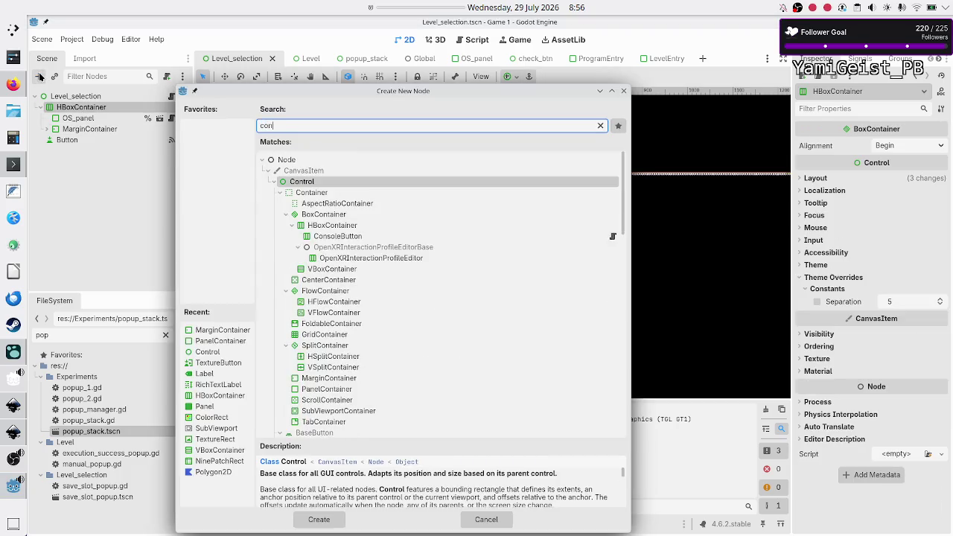
key("BackSpace")
type("trol")
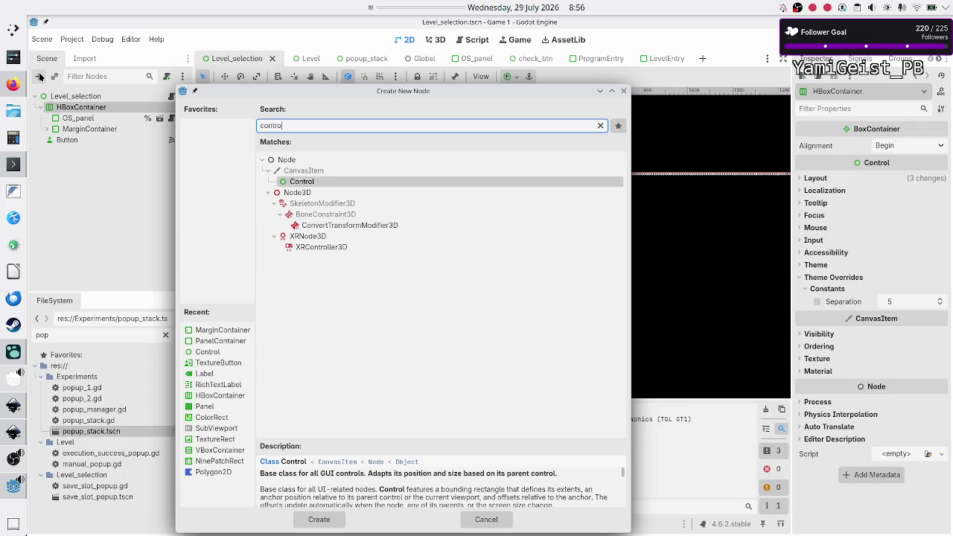
key("Return")
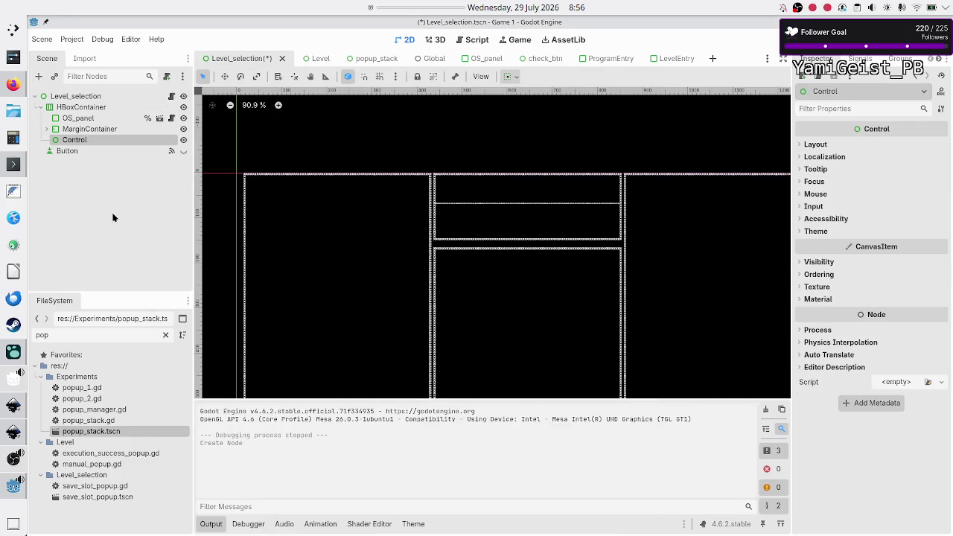
key("F2")
type("UI_root")
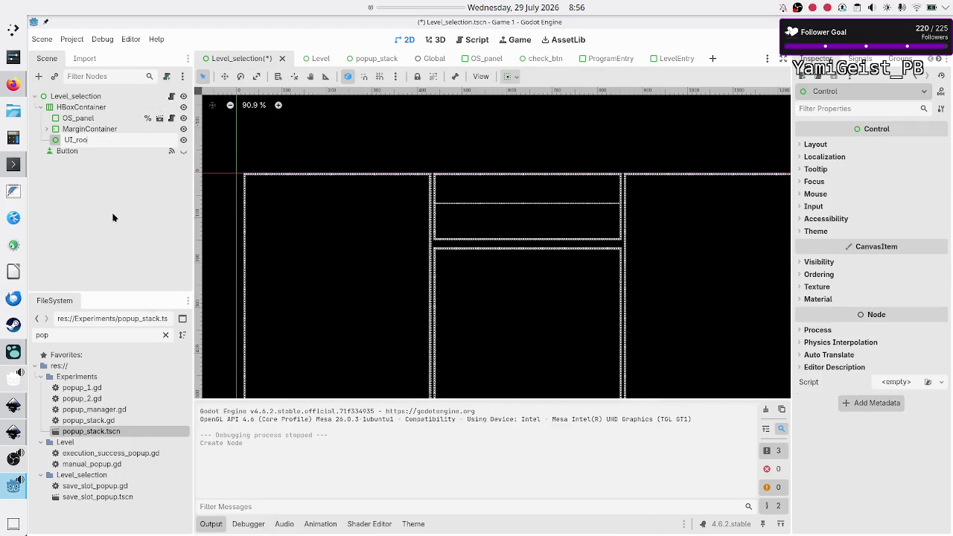
key("Return")
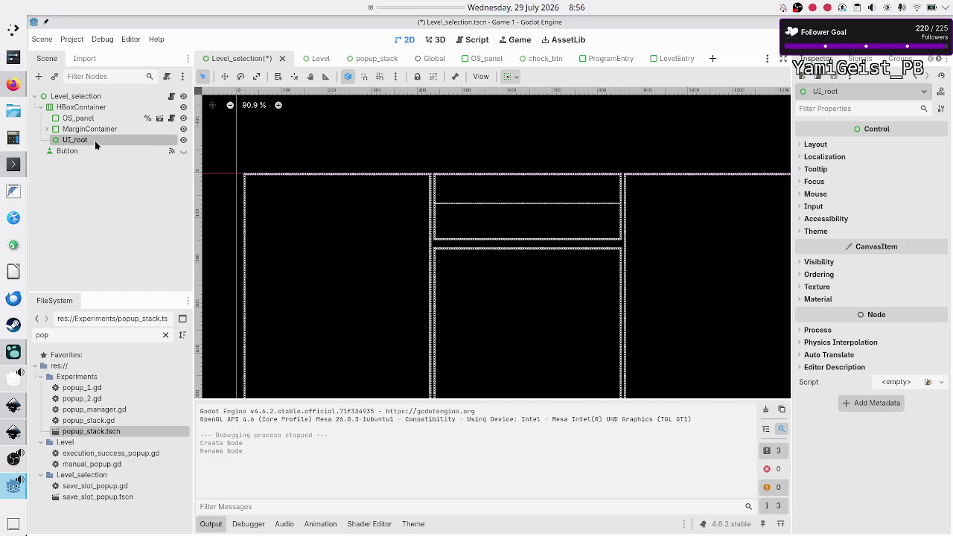
Step: Reparent MarginContainer under UI_root and select UI_root
left_click_drag(94, 141, 85, 123)
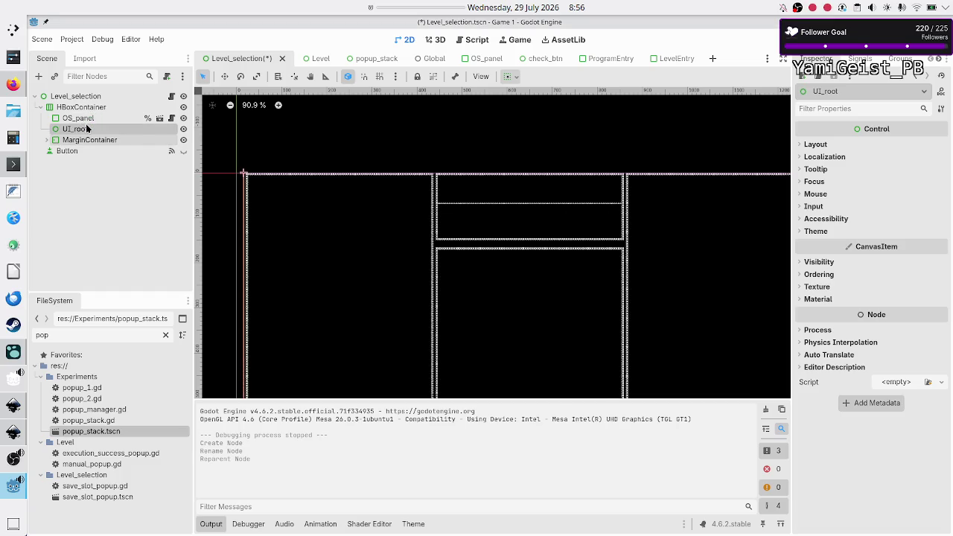
left_click(87, 140)
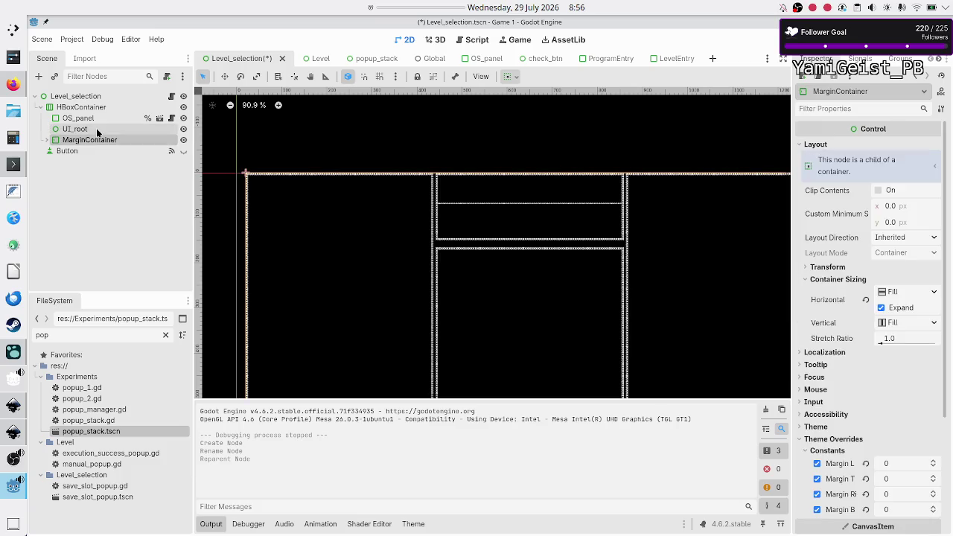
left_click(96, 129)
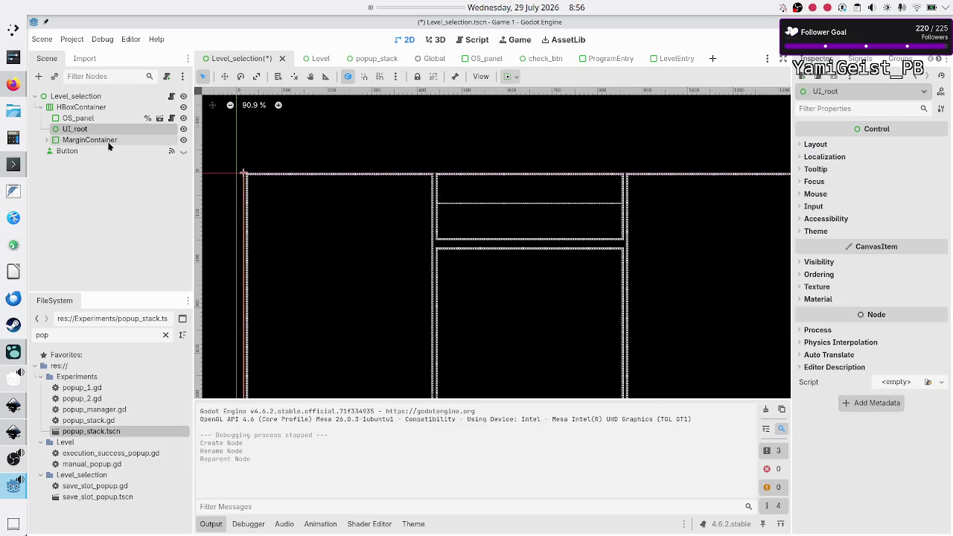
left_click_drag(93, 140, 102, 133)
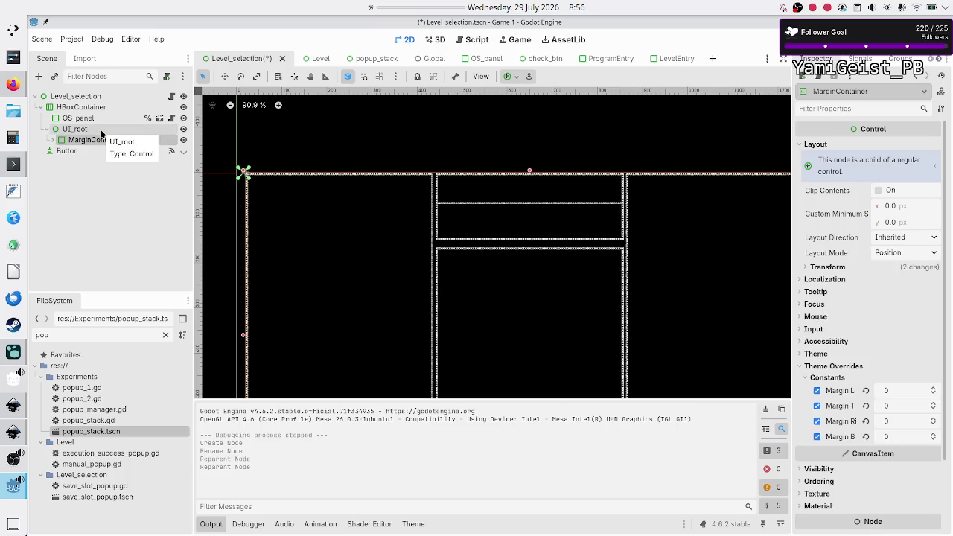
left_click(87, 130)
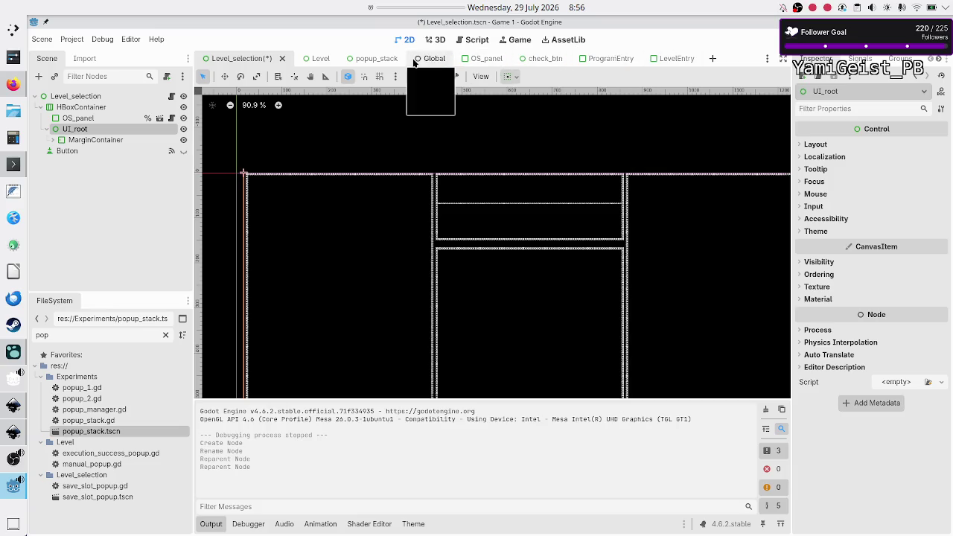
Step: Compare with popup_stack's UI root, then tick Horizontal Expand in UI_root's Container Sizing
left_click(365, 58)
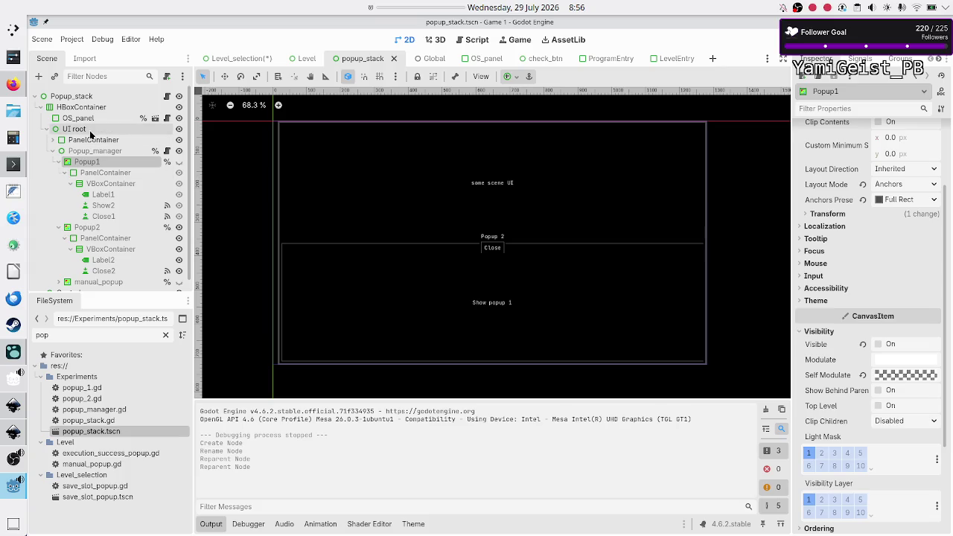
left_click(74, 129)
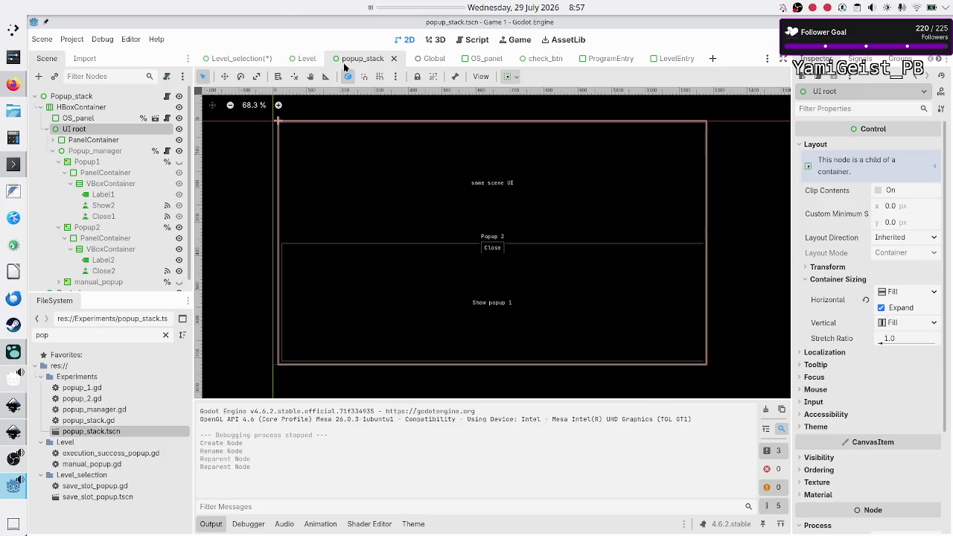
left_click(253, 58)
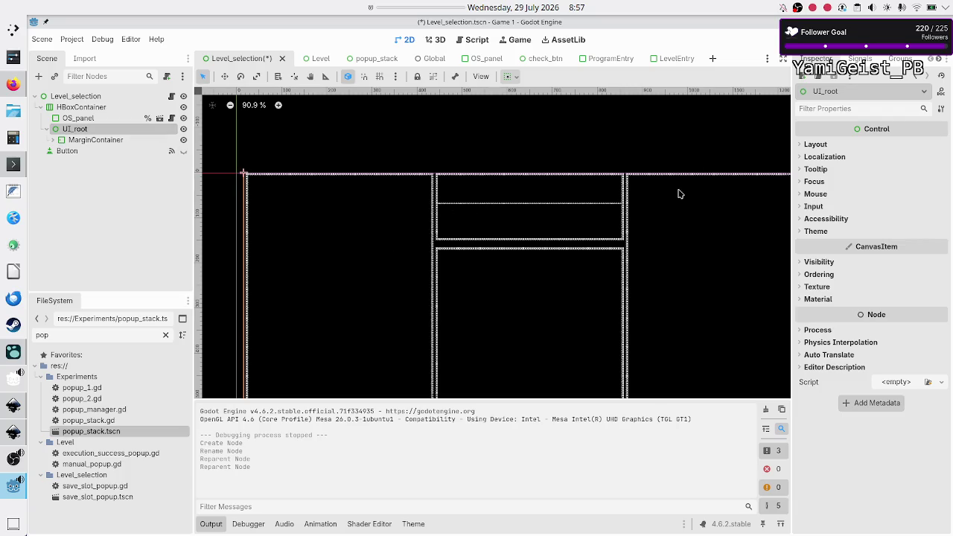
left_click(824, 146)
left_click(845, 278)
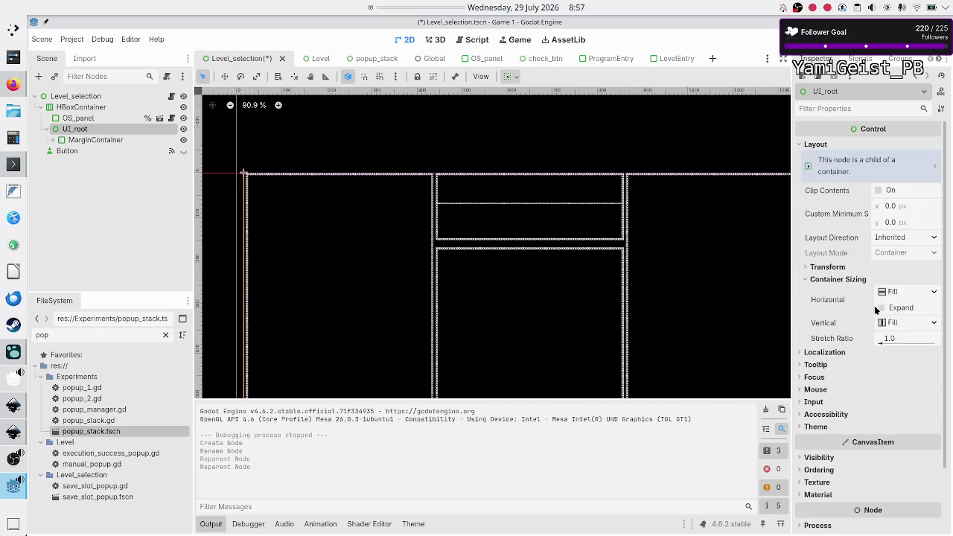
left_click(903, 307)
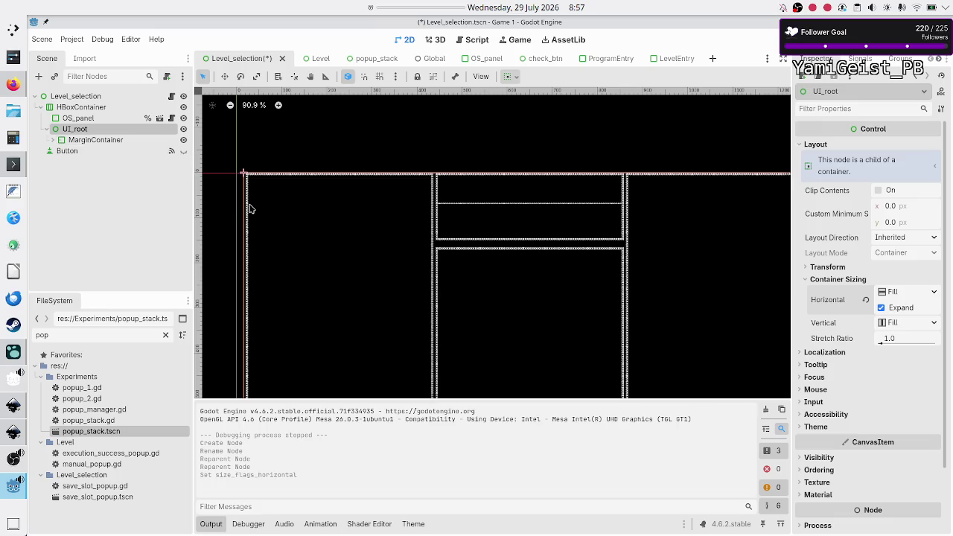
Step: Verify UI_root now expands horizontally by comparing it with OS_panel and MarginContainer
scroll(249, 209, "up", 13)
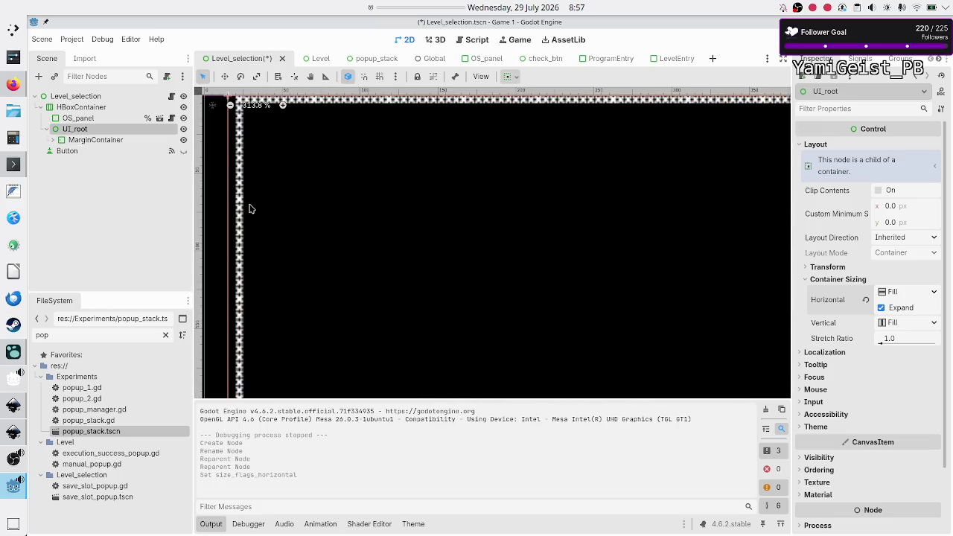
scroll(250, 209, "left", 5)
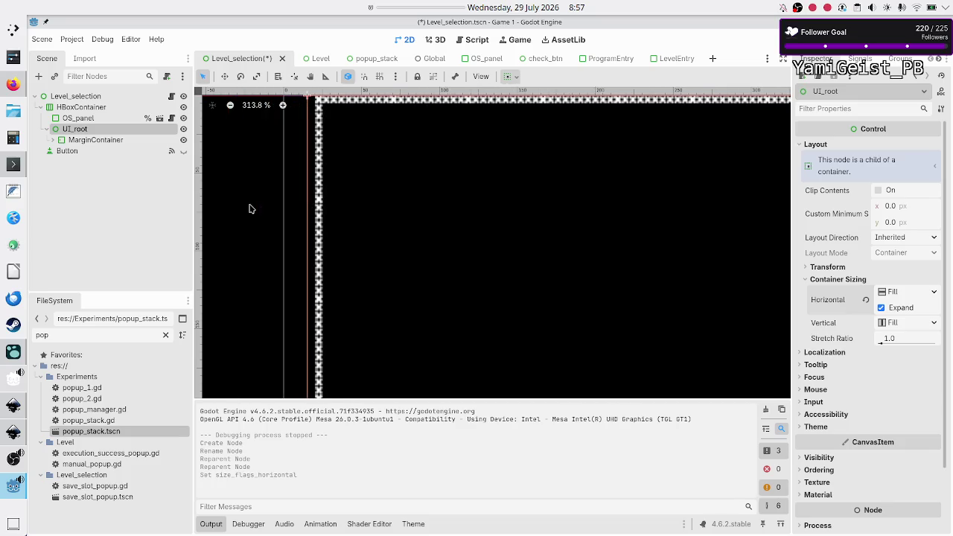
scroll(332, 198, "up", 4)
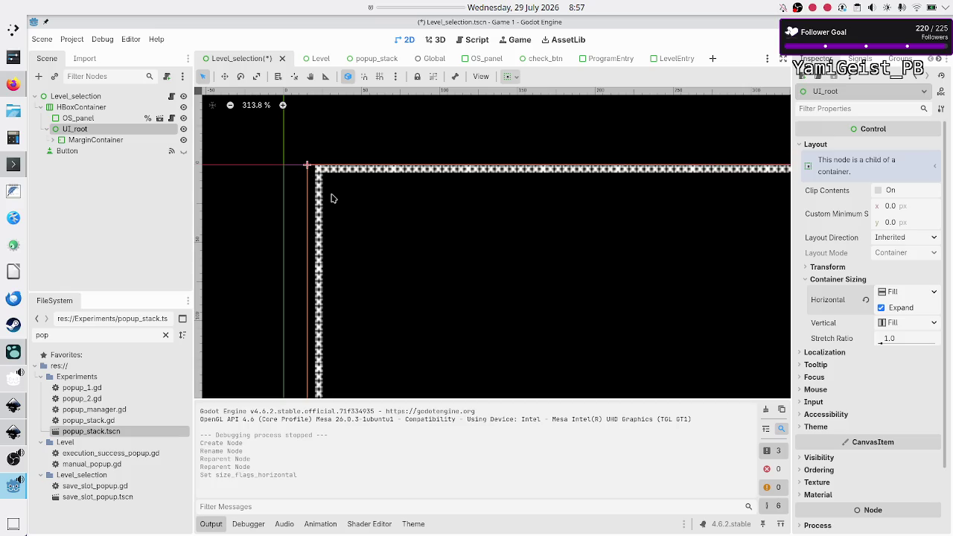
left_click(102, 118)
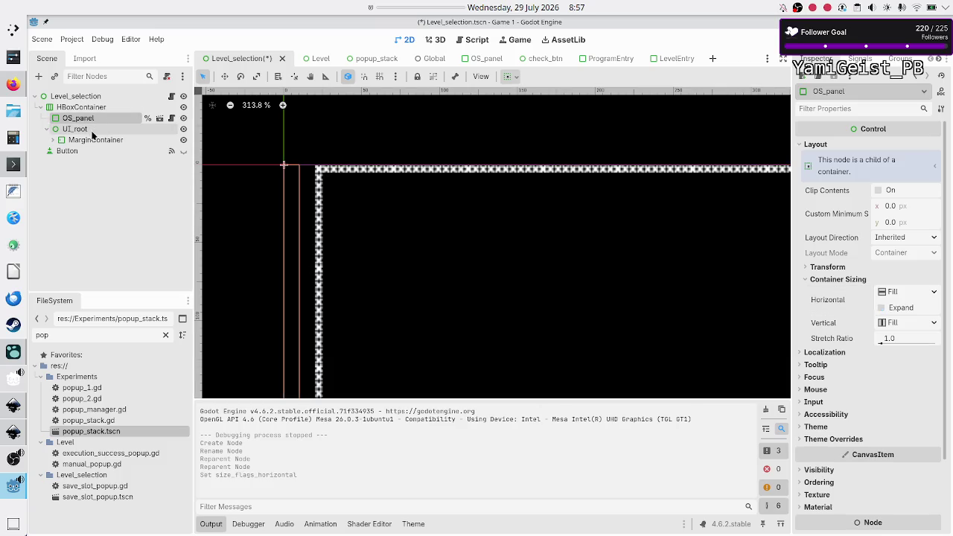
left_click(92, 130)
left_click(92, 140)
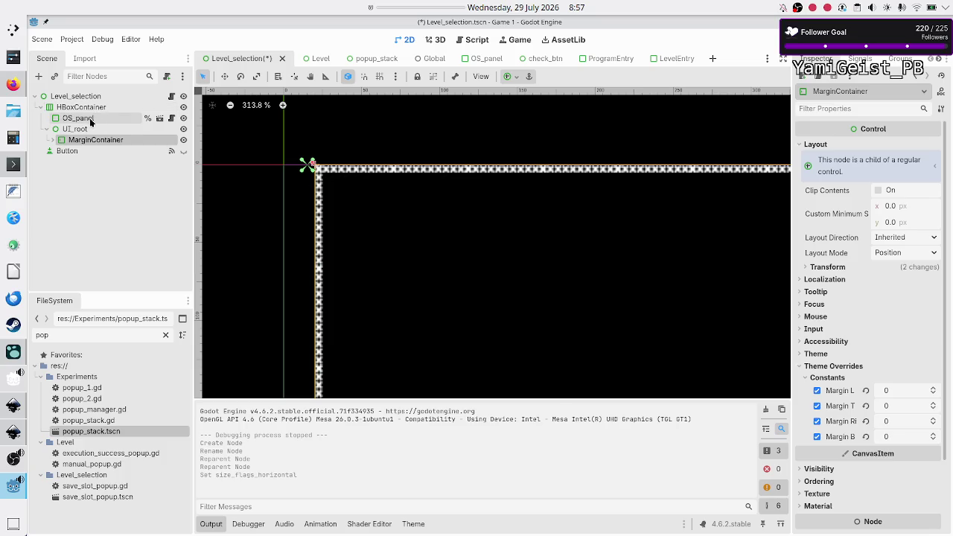
left_click(89, 118)
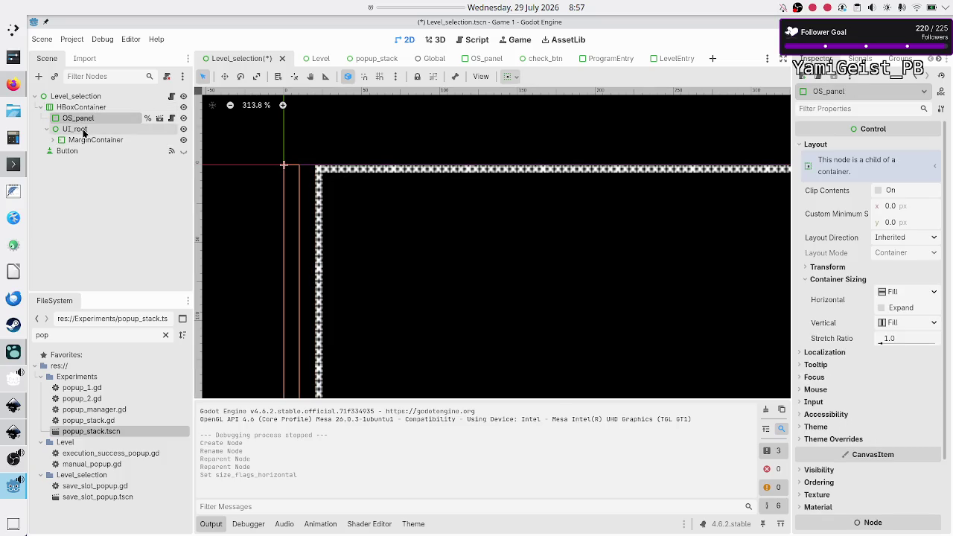
left_click(84, 130)
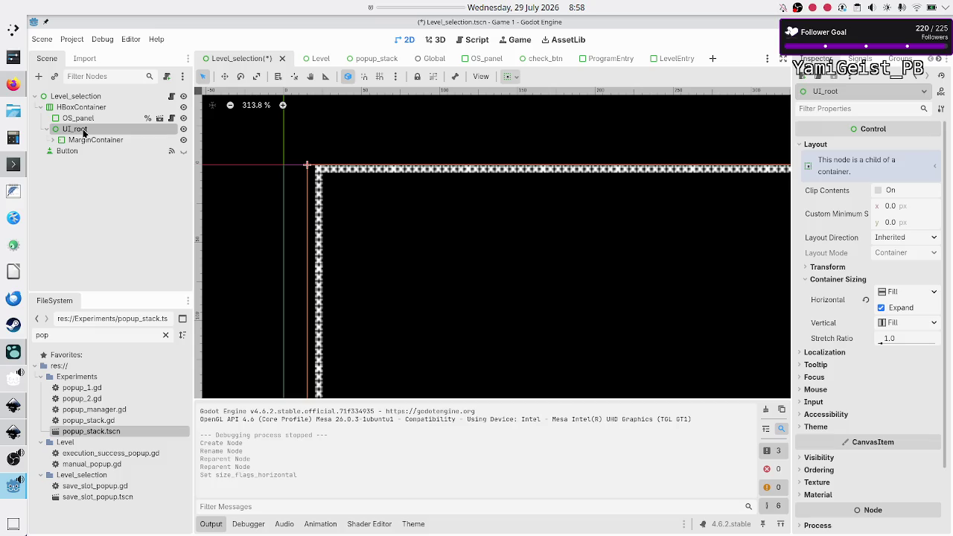
Step: Review MarginContainer, UI_root and OS_panel sizing, ending with MarginContainer selected
left_click(94, 141)
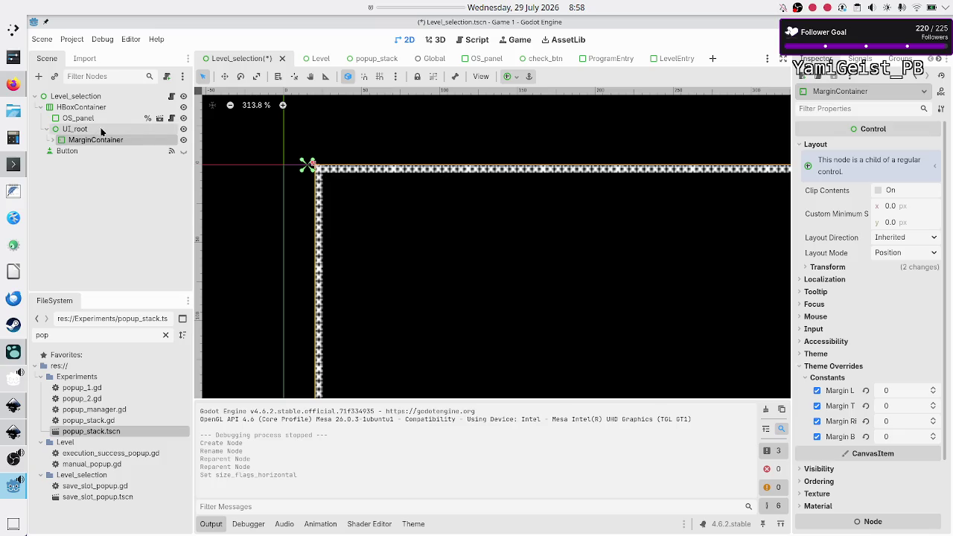
left_click(99, 130)
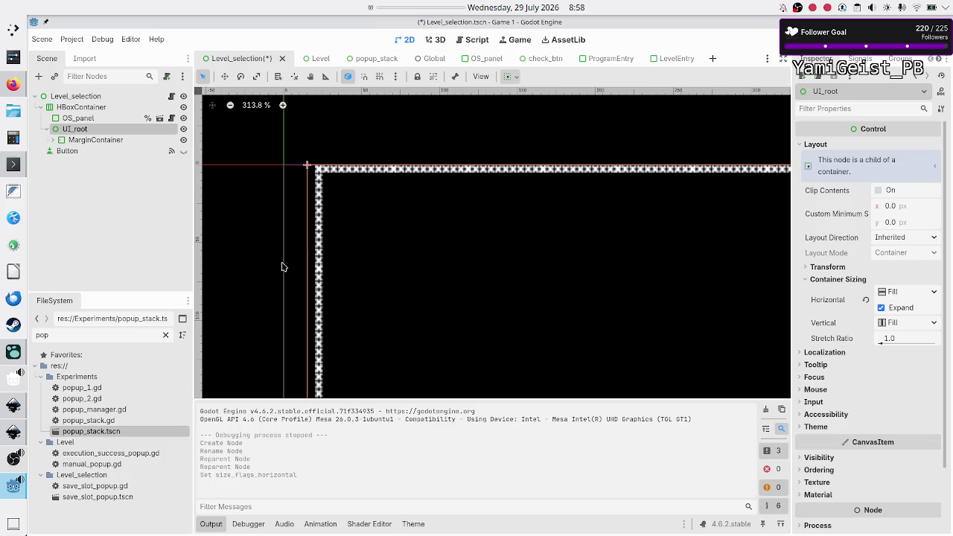
left_click(78, 118)
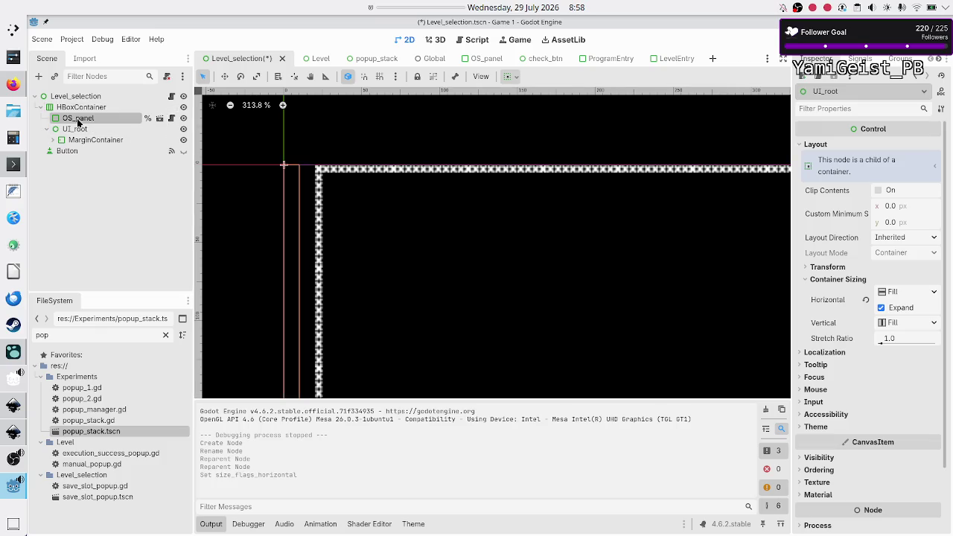
left_click(74, 131, "ctrl")
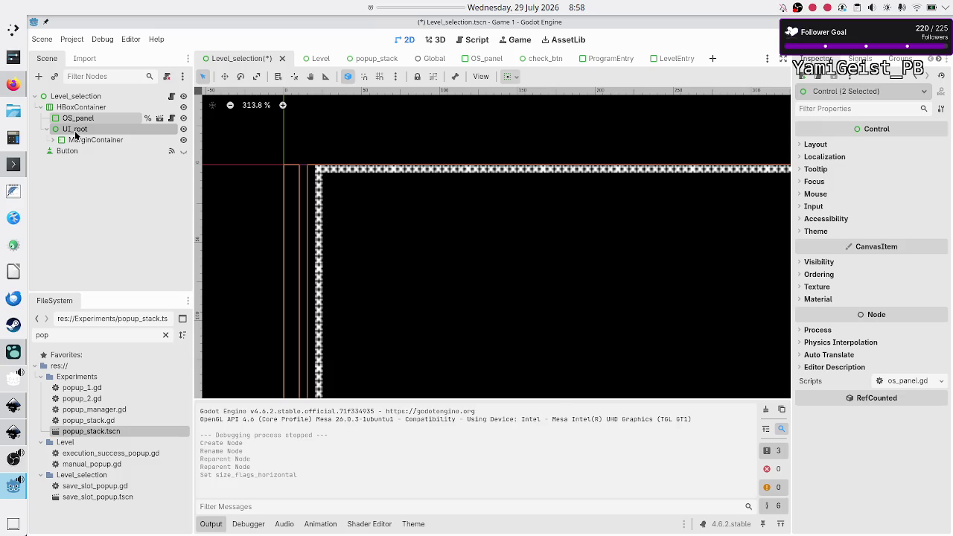
left_click(77, 129)
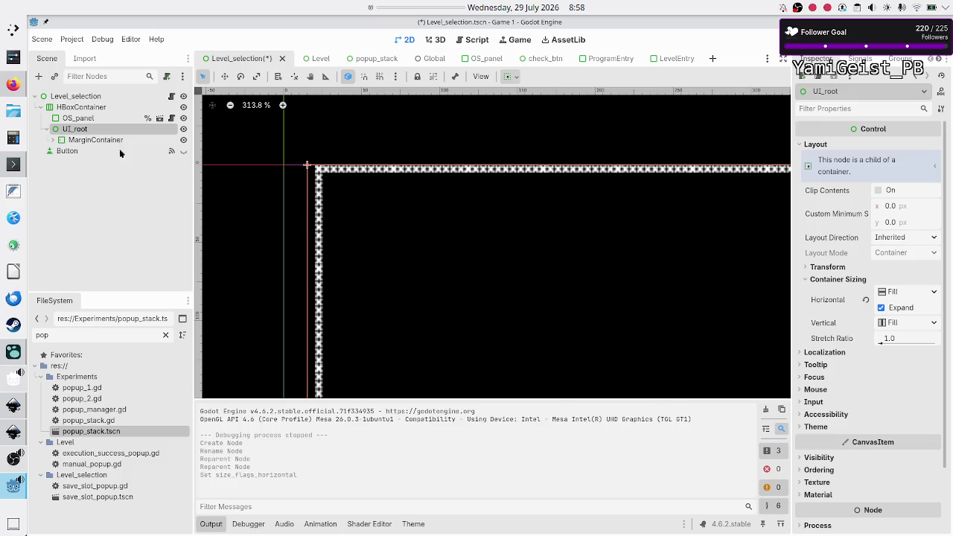
left_click(98, 140)
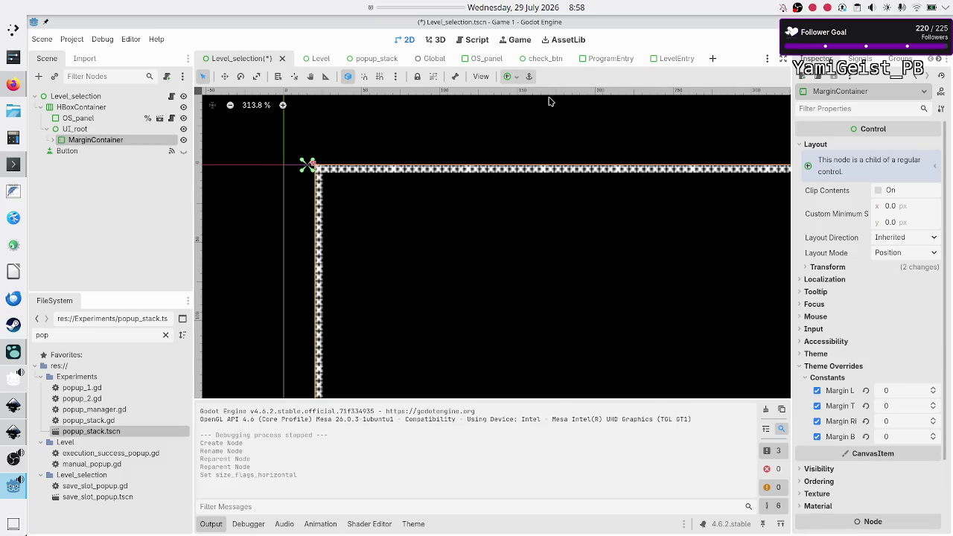
Step: Apply the Full Rect anchor preset to MarginContainer
left_click(513, 78)
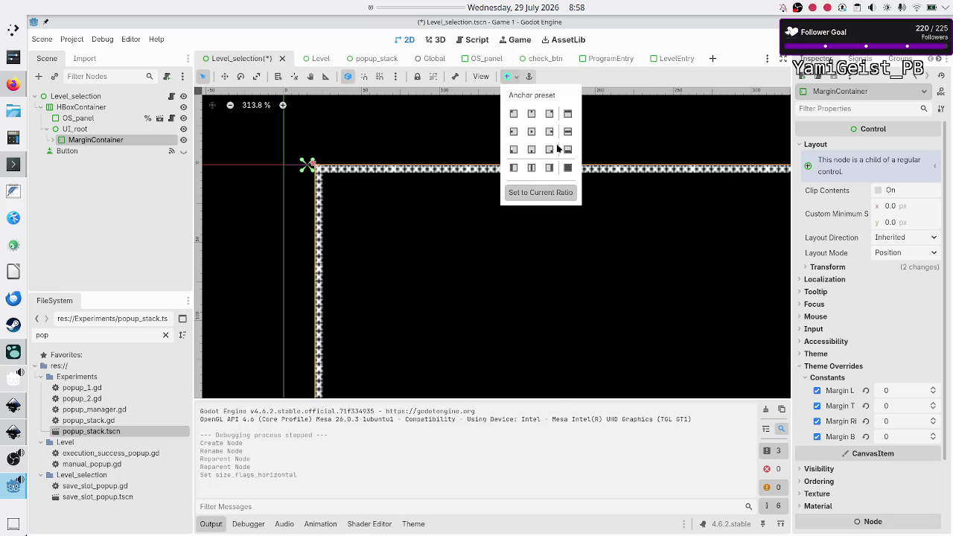
left_click(567, 168)
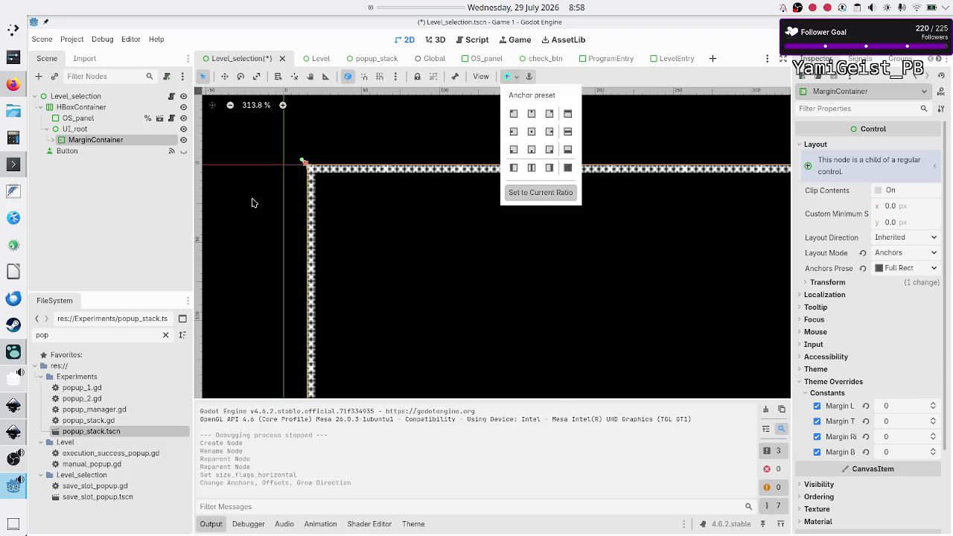
left_click(120, 222)
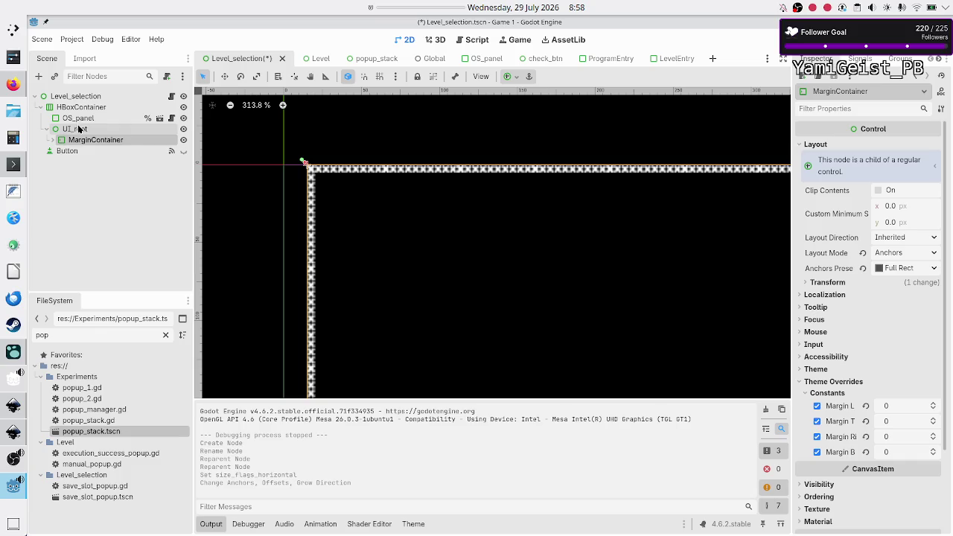
left_click(82, 130)
left_click(86, 139)
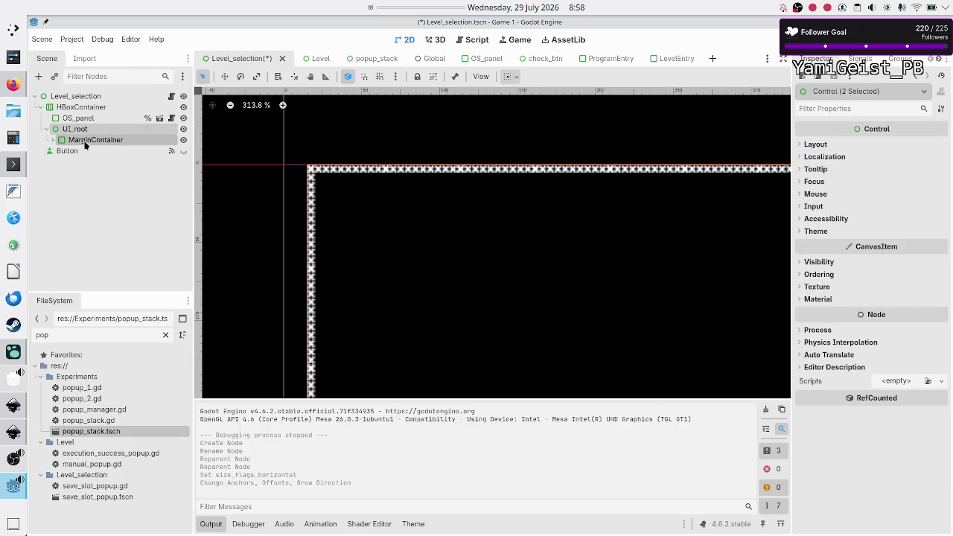
left_click(124, 239)
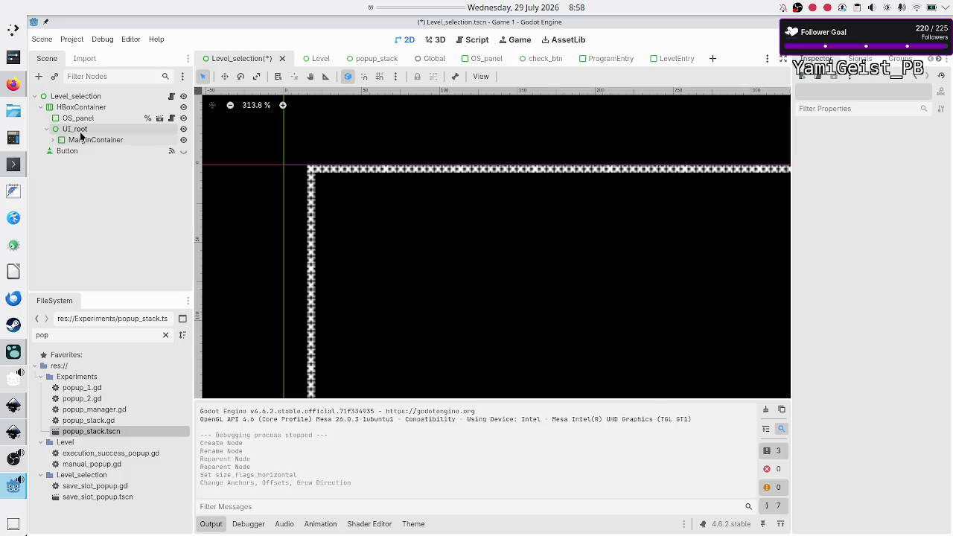
Step: Check the popup_stack scene tree for reference, then return to Level_selection
left_click(370, 58)
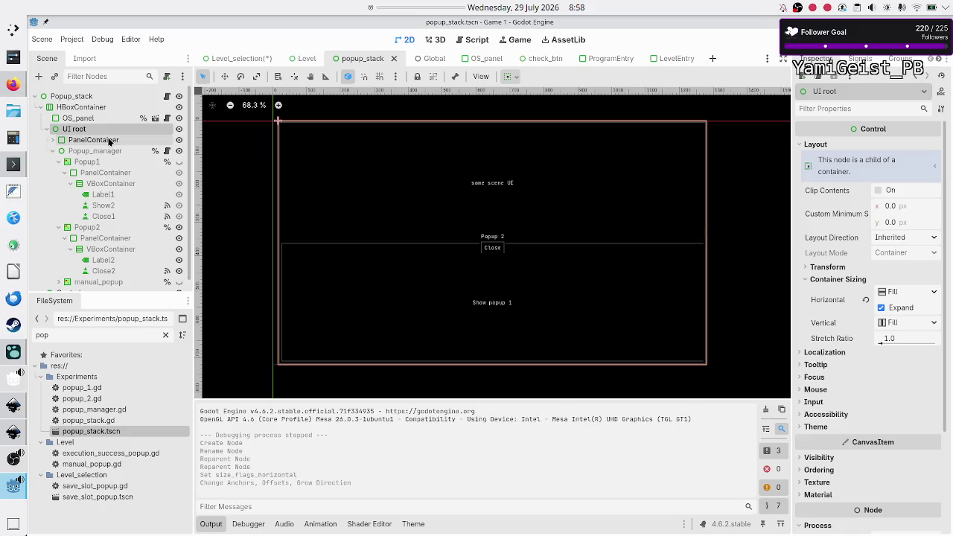
left_click(57, 140)
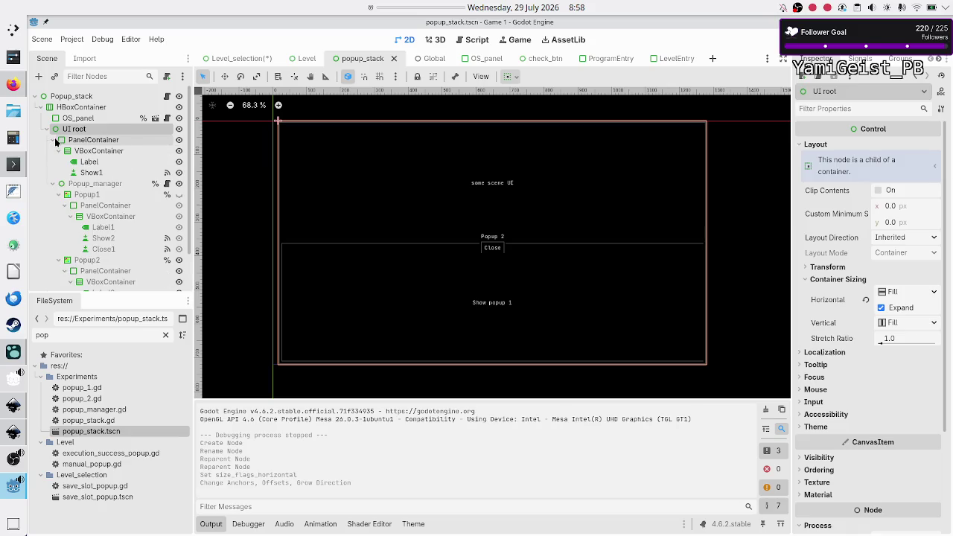
left_click(53, 140)
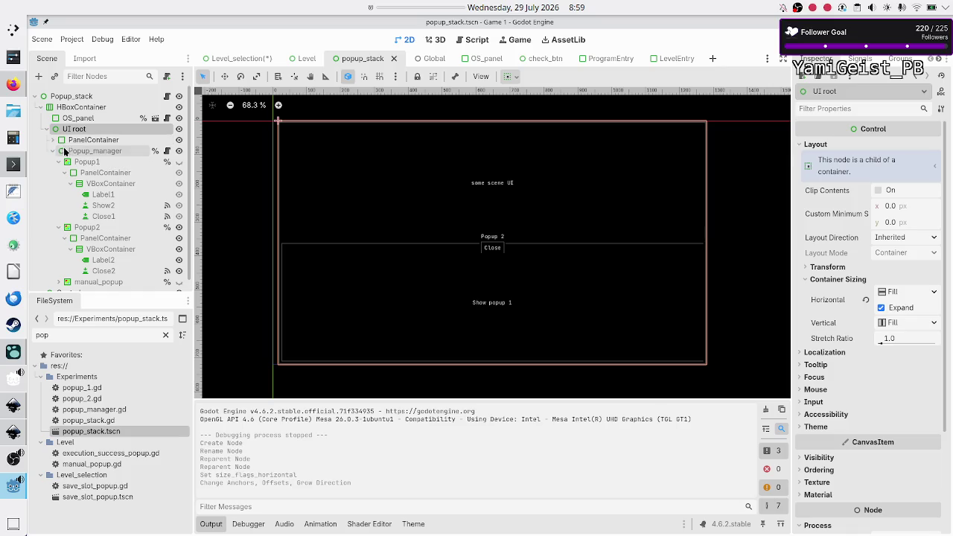
left_click(52, 151)
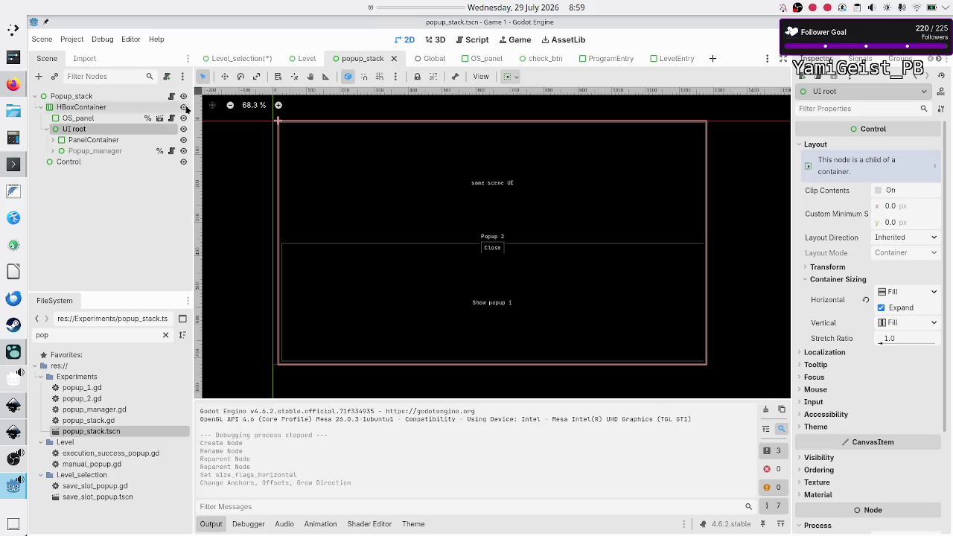
left_click(234, 63)
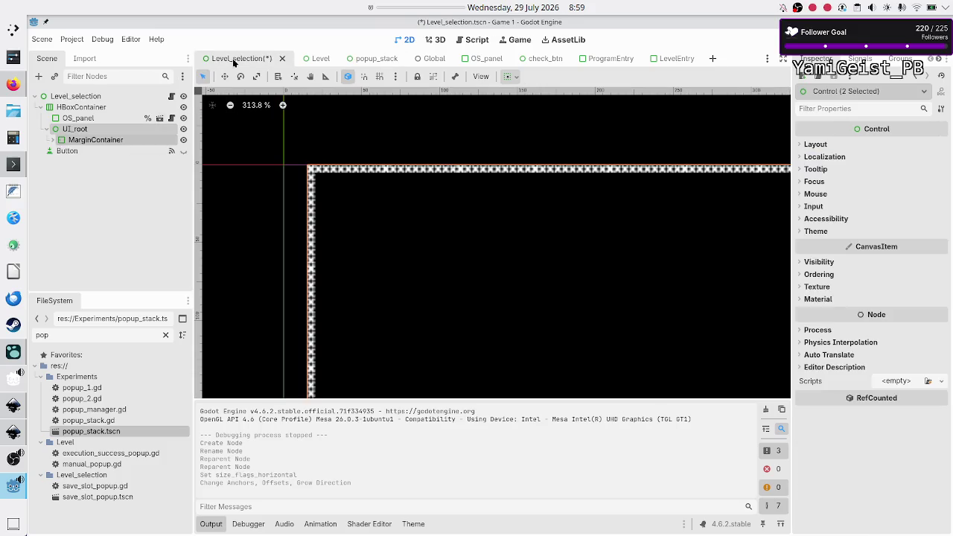
Step: Add a Control child named popup_manager under UI_root
left_click(95, 127)
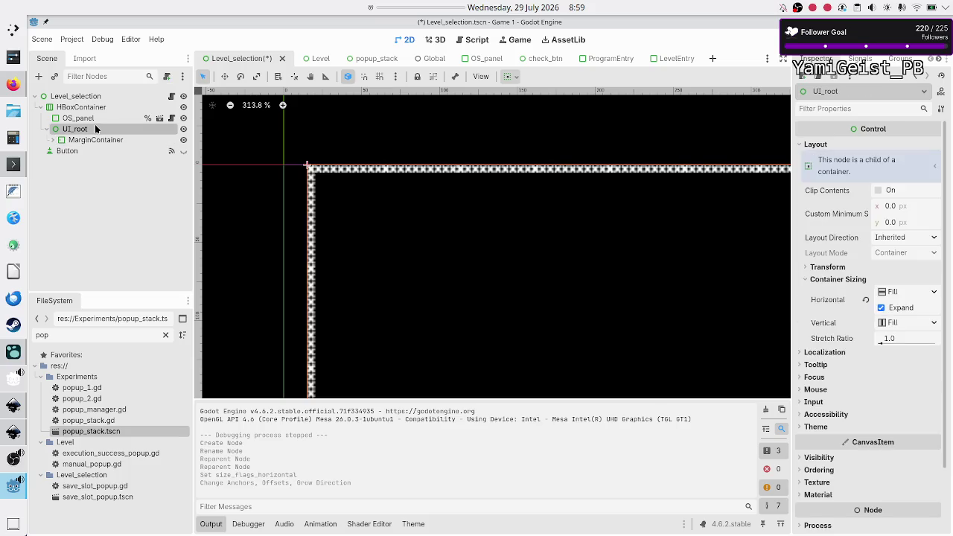
left_click(40, 76)
type("control")
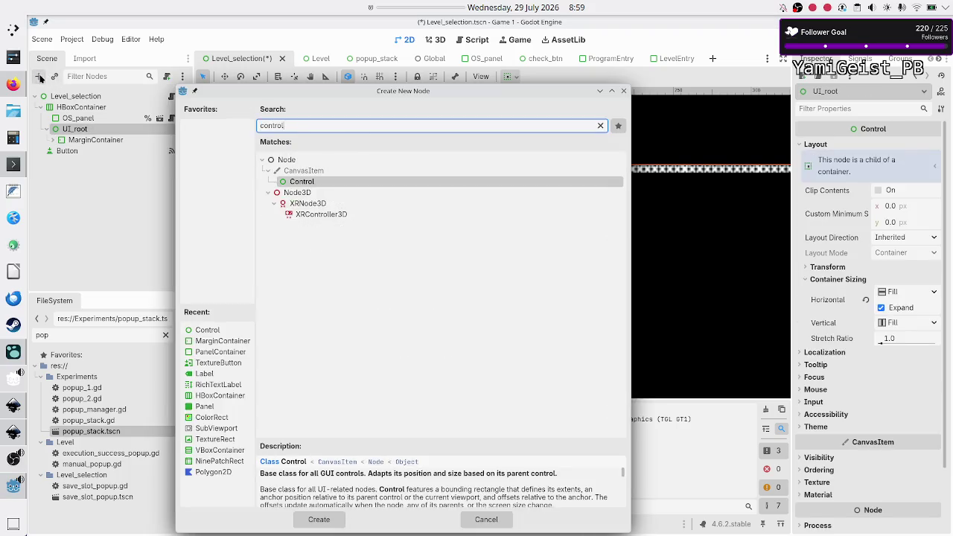
key("Return")
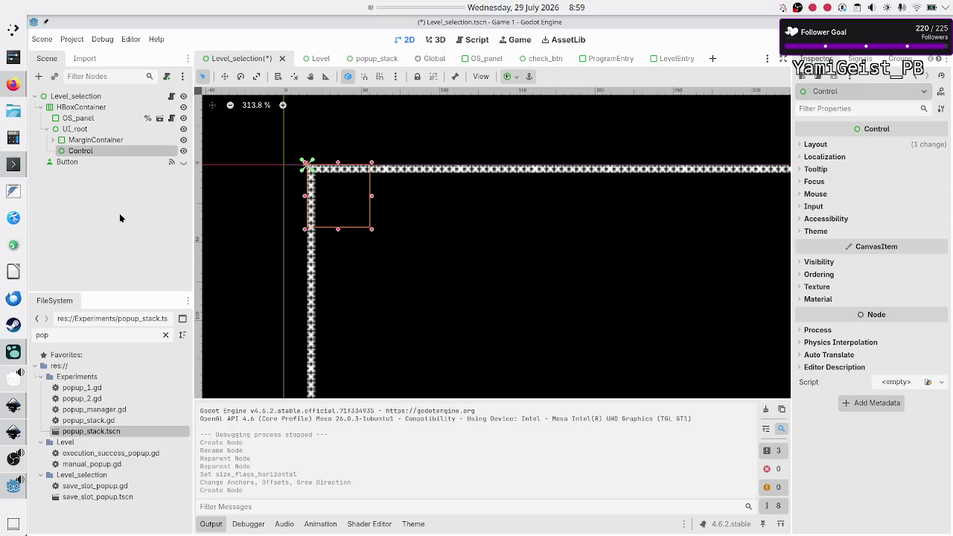
key("F2")
type("popu")
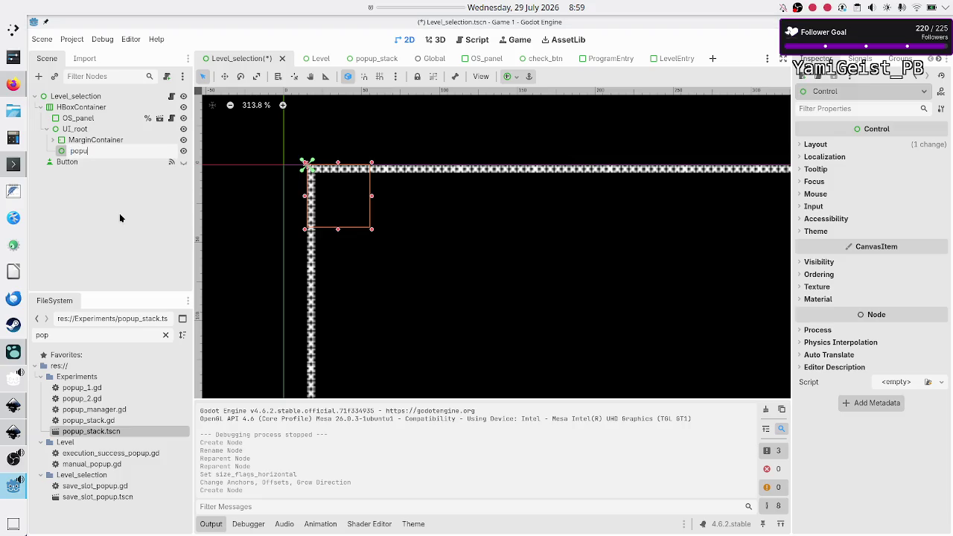
type("p_manager")
key("Return")
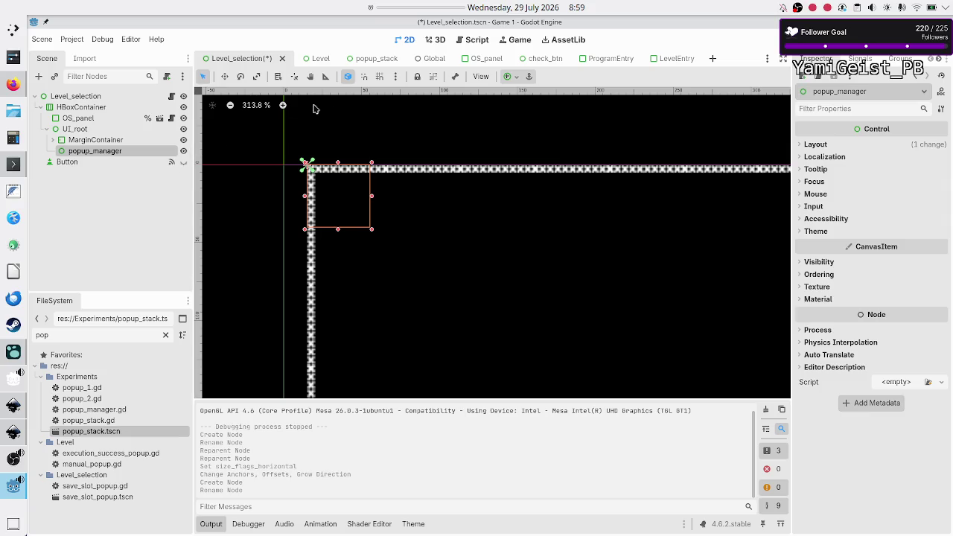
Step: Anchor popup_manager to Full Rect, then bring up the popup_stack scene
left_click(509, 76)
left_click(567, 168)
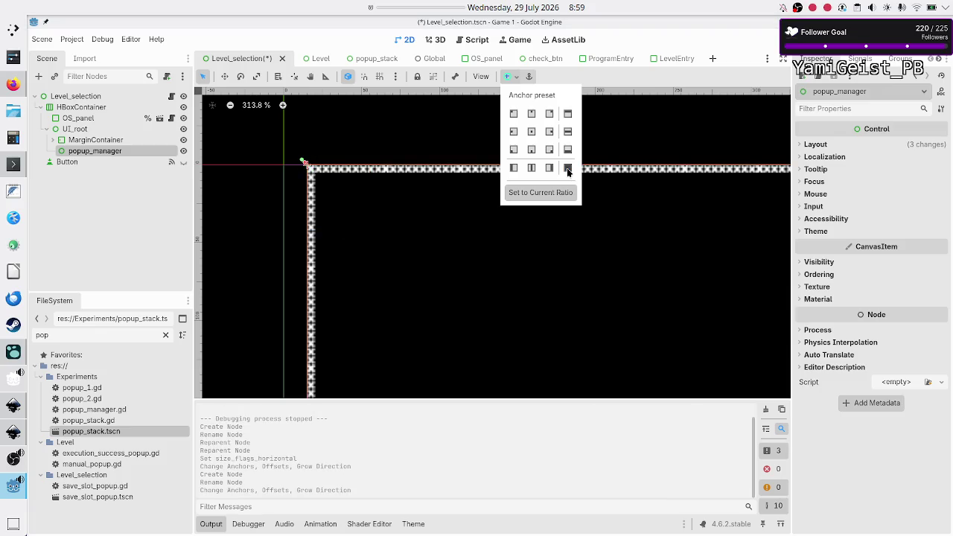
left_click(140, 213)
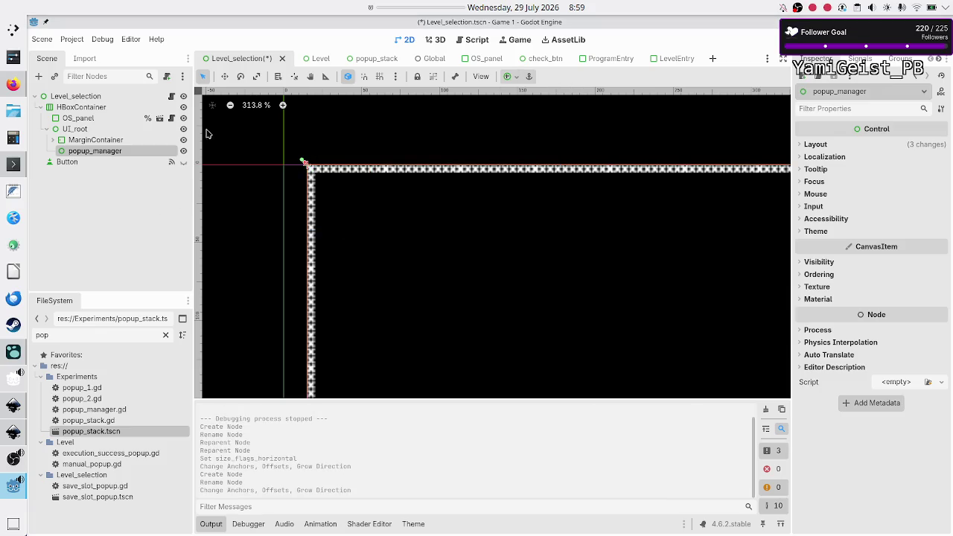
left_click(375, 61)
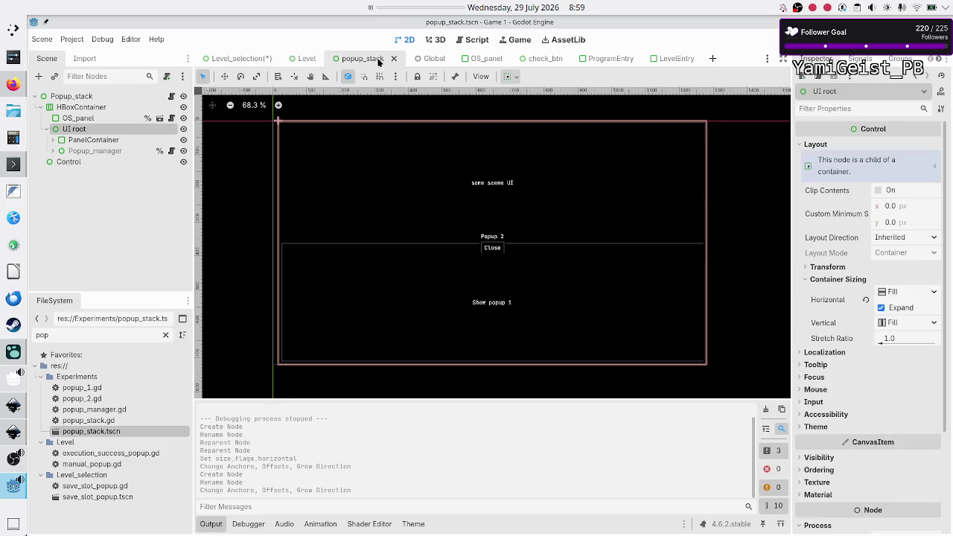
Step: Check the transparent Self Modulate colour on popup_stack's Popup_manager, then go back to Level_selection
left_click(89, 151)
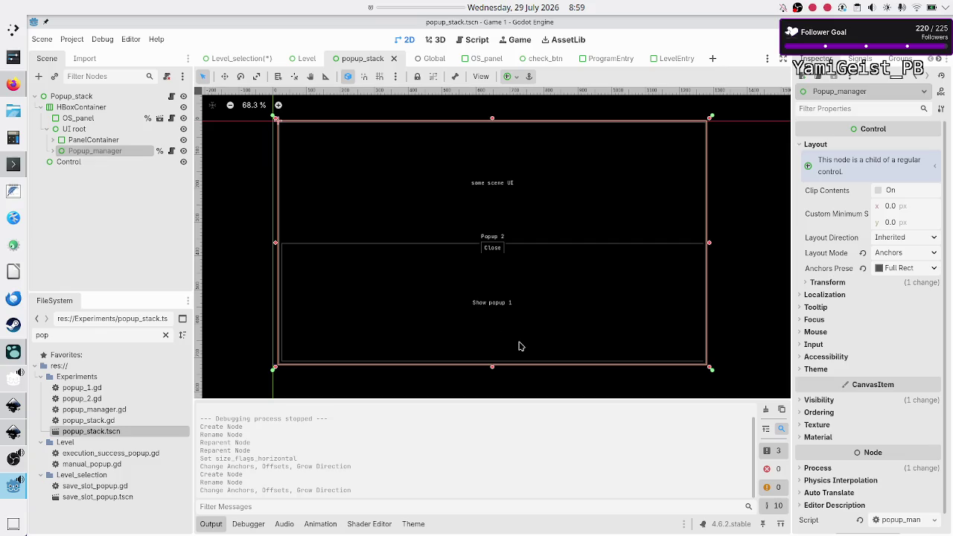
left_click(818, 401)
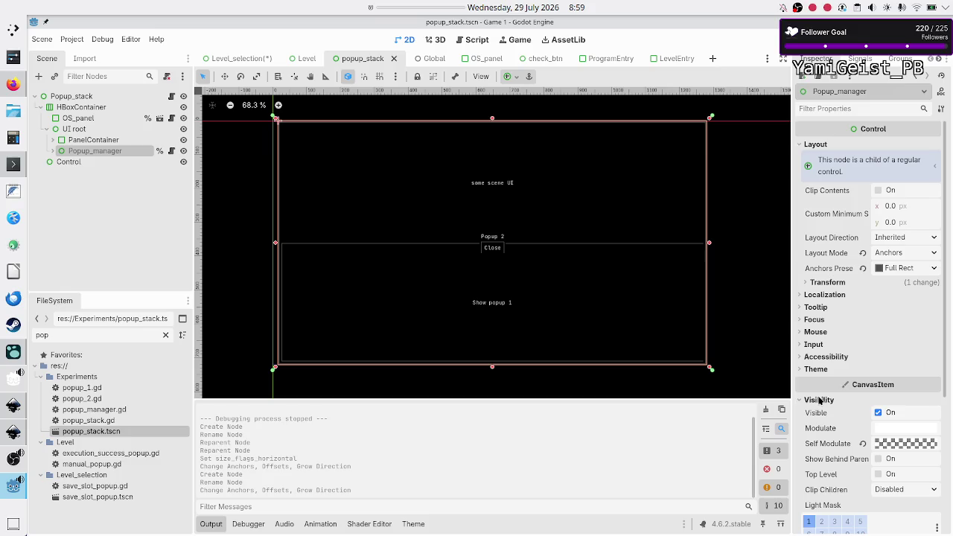
mouse_move(900, 445)
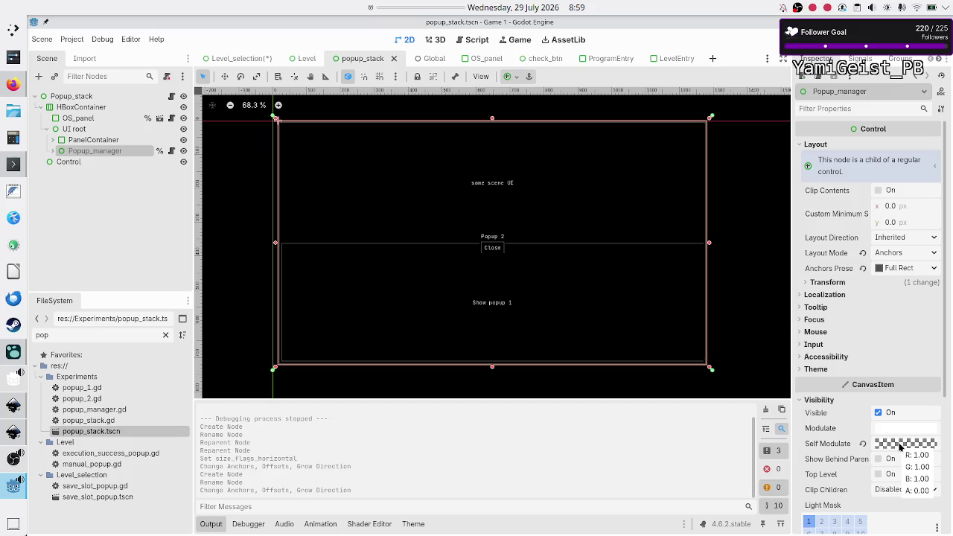
left_click(900, 444)
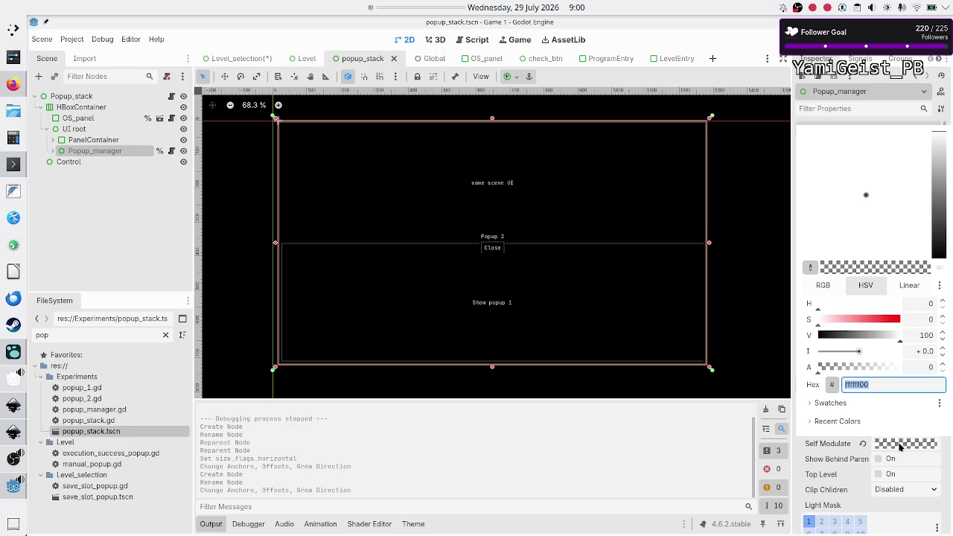
left_click(900, 445)
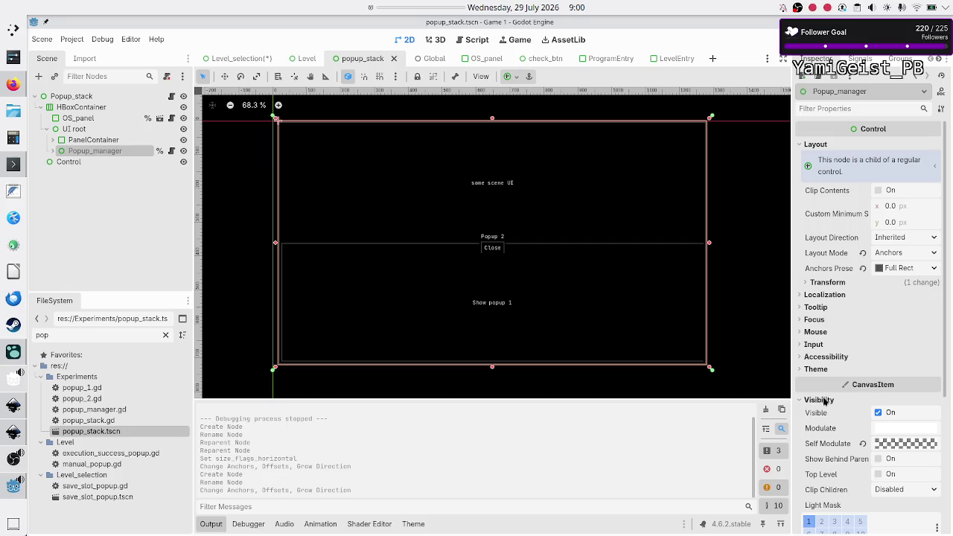
left_click(823, 401)
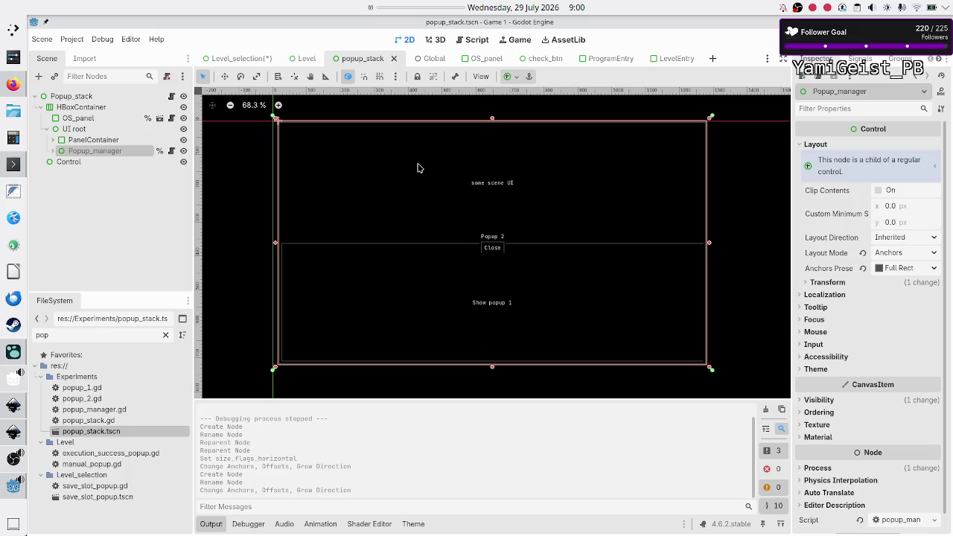
left_click(251, 60)
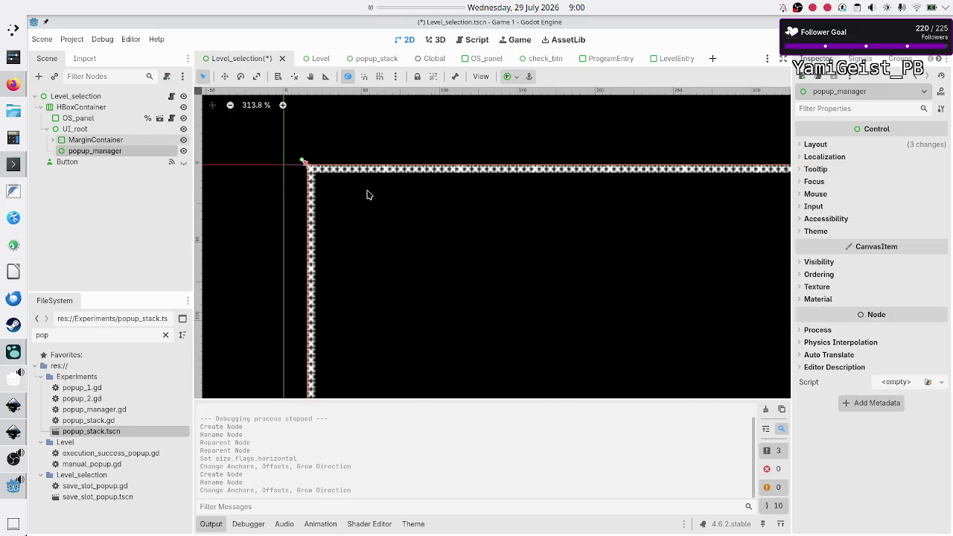
Step: After comparing with popup_stack, set popup_manager's Modulate alpha to 0 (ffffff00)
left_click(839, 262)
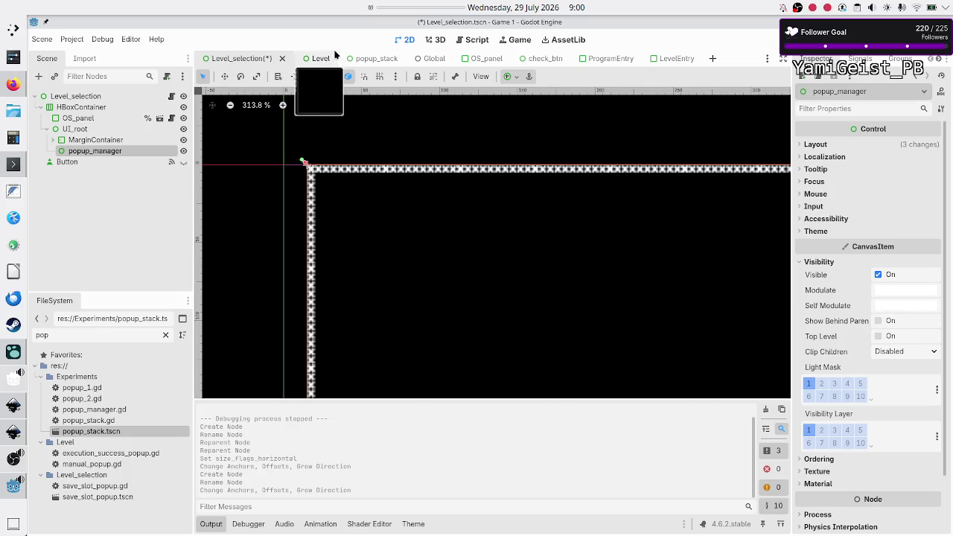
left_click(362, 58)
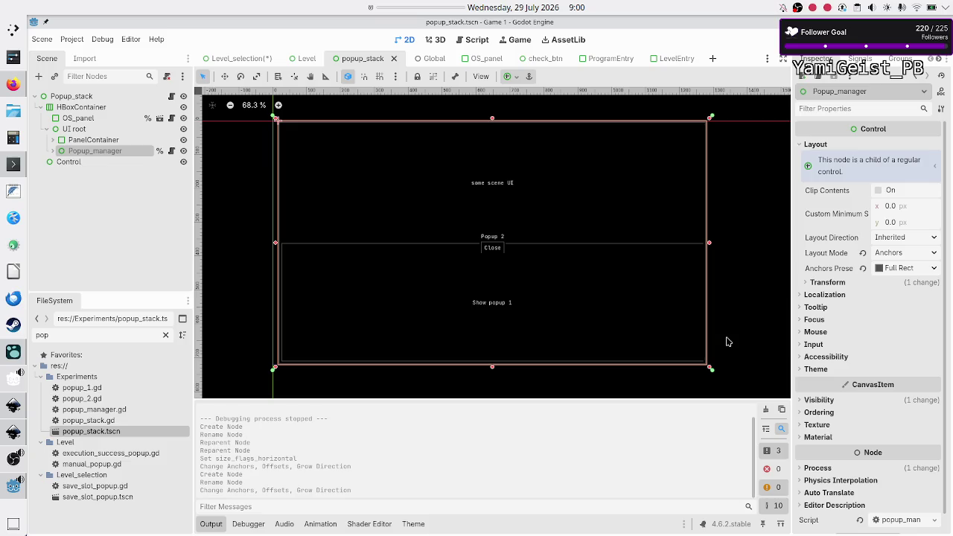
left_click(819, 402)
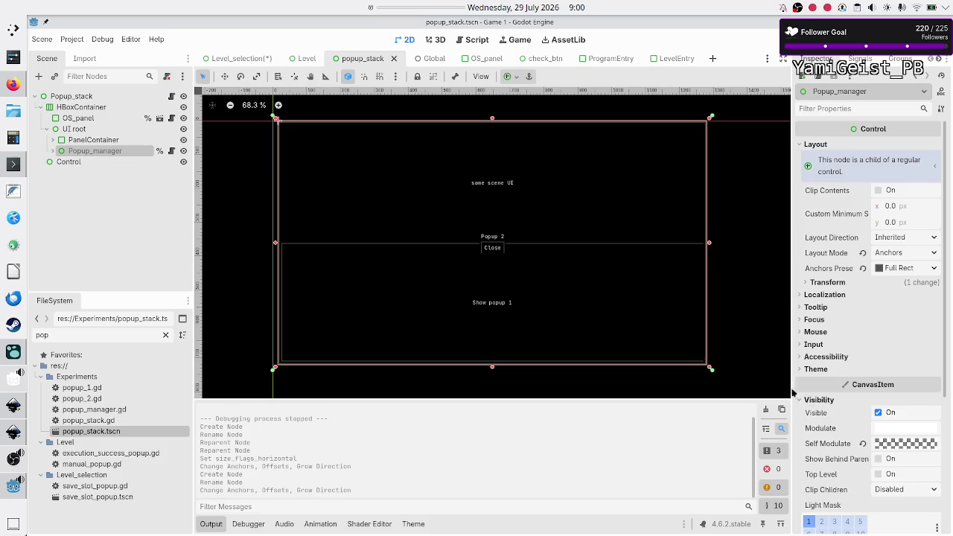
left_click(229, 60)
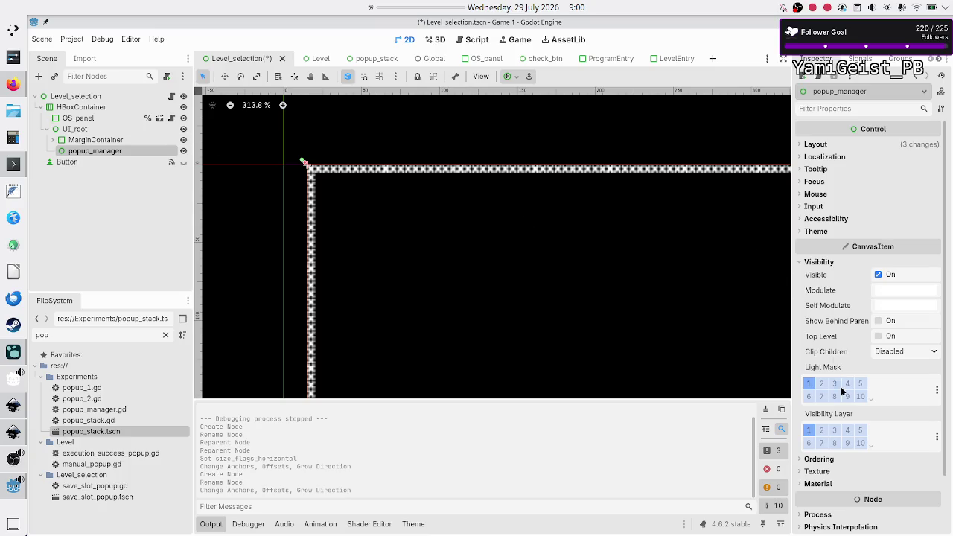
left_click(896, 290)
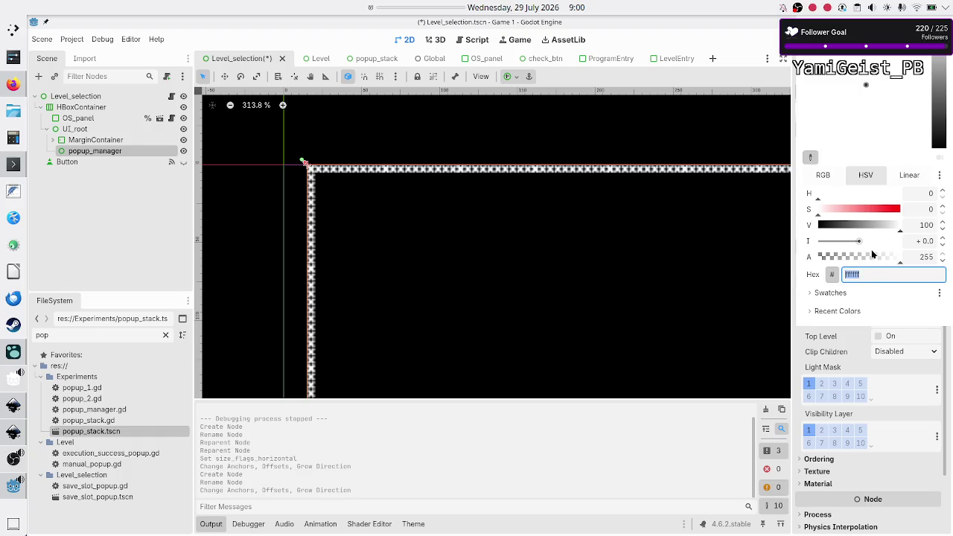
left_click_drag(872, 257, 816, 258)
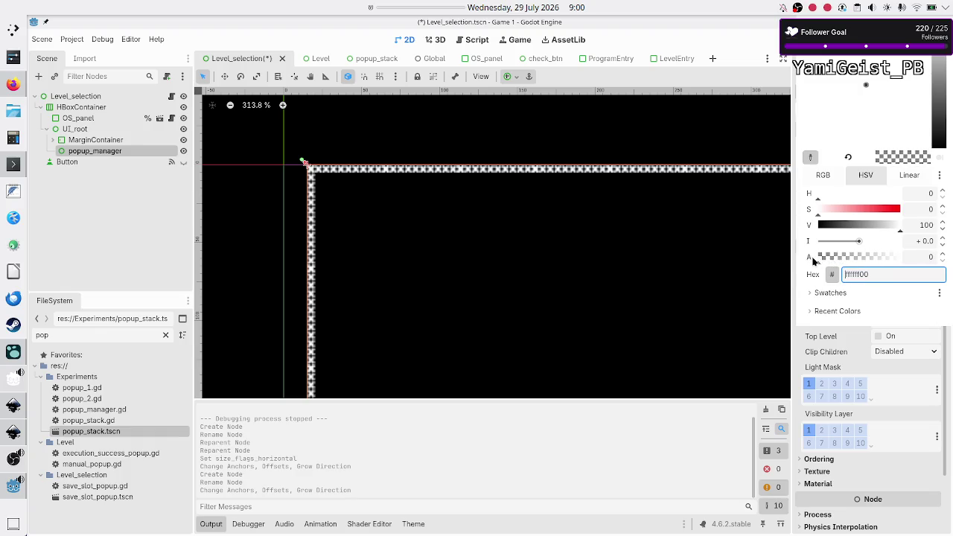
key("Return")
key("Escape")
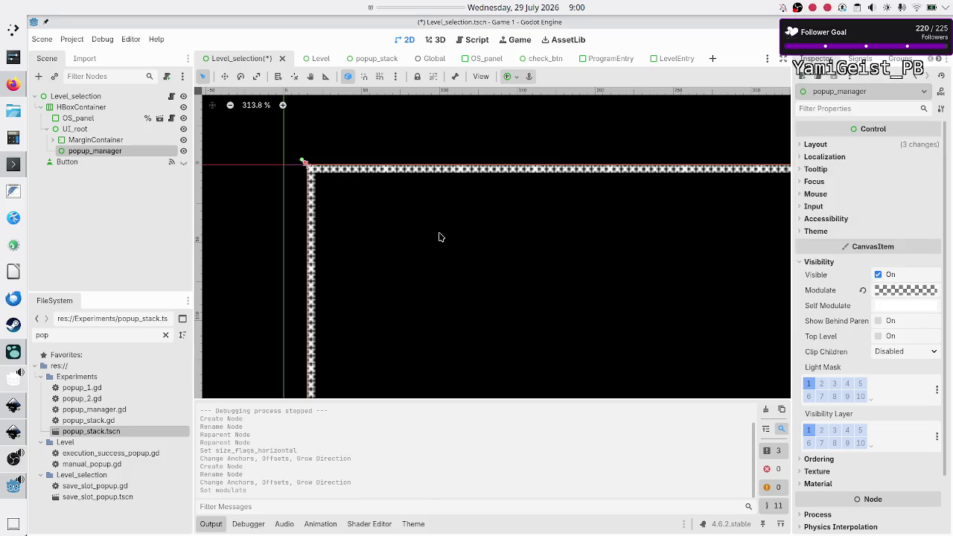
left_click(362, 59)
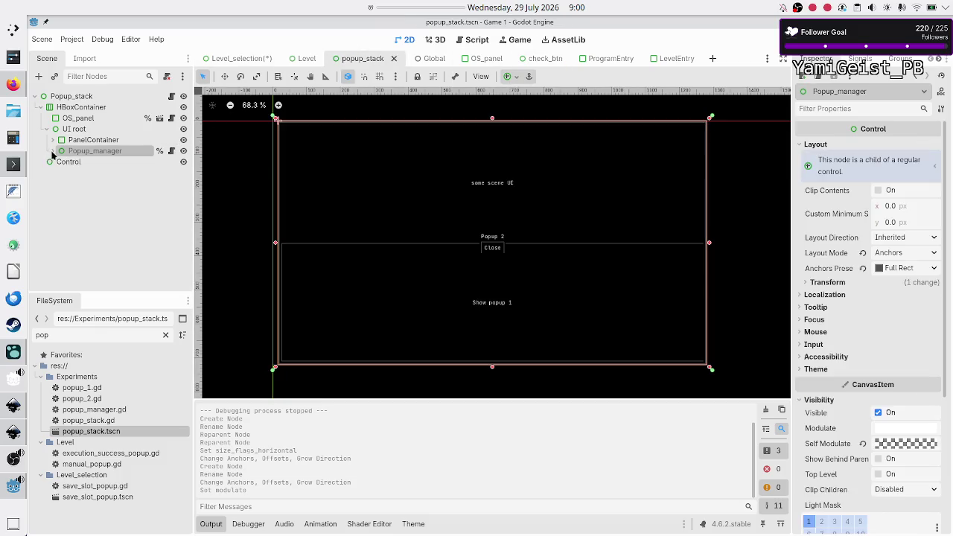
left_click(53, 151)
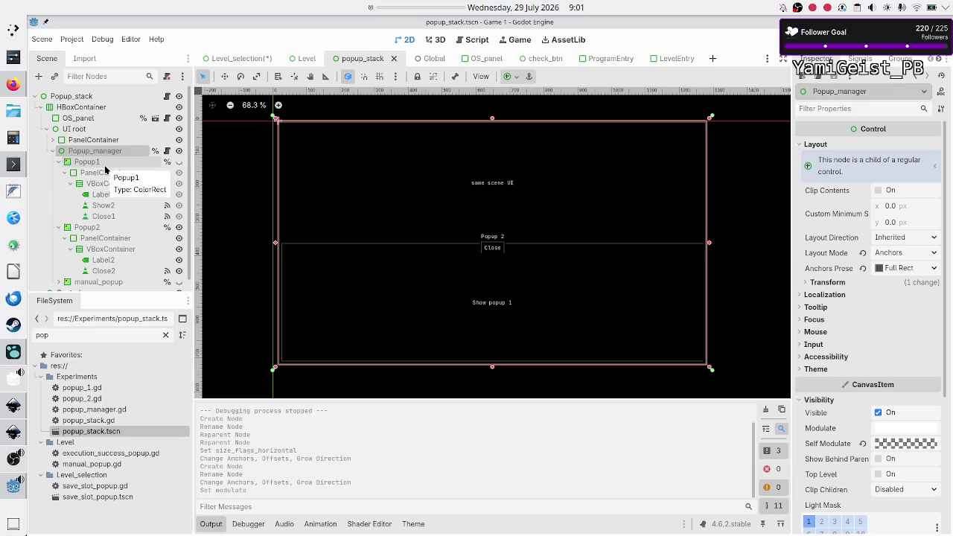
left_click(105, 163)
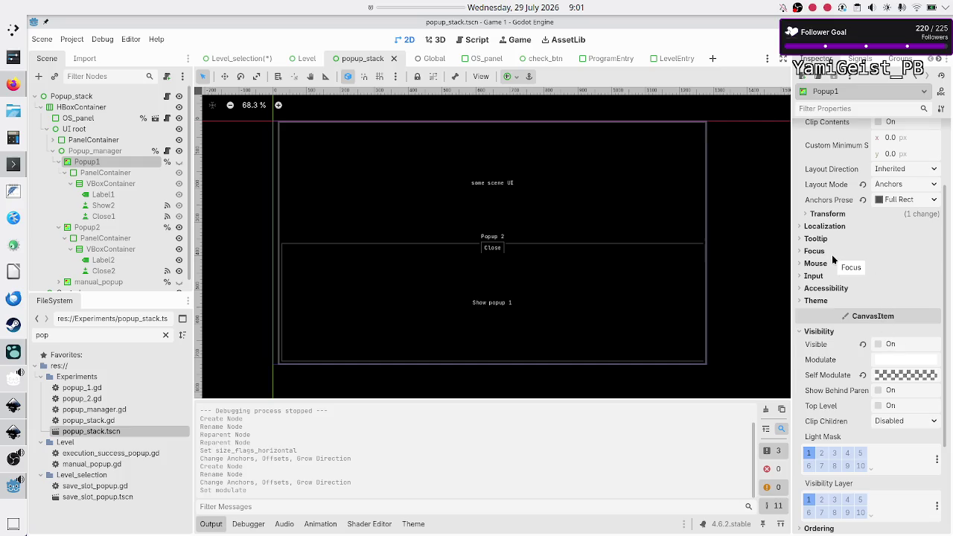
scroll(832, 296, "up", 2)
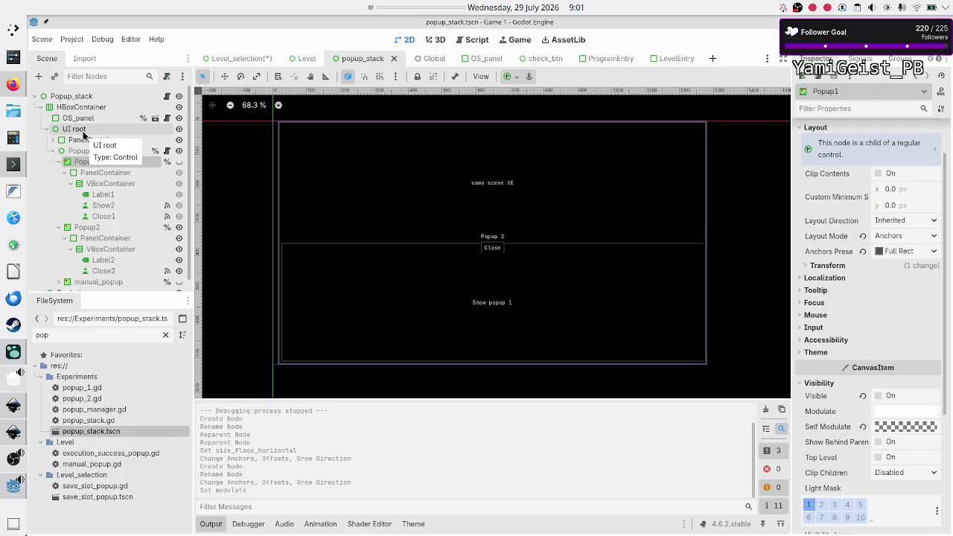
left_click(84, 132)
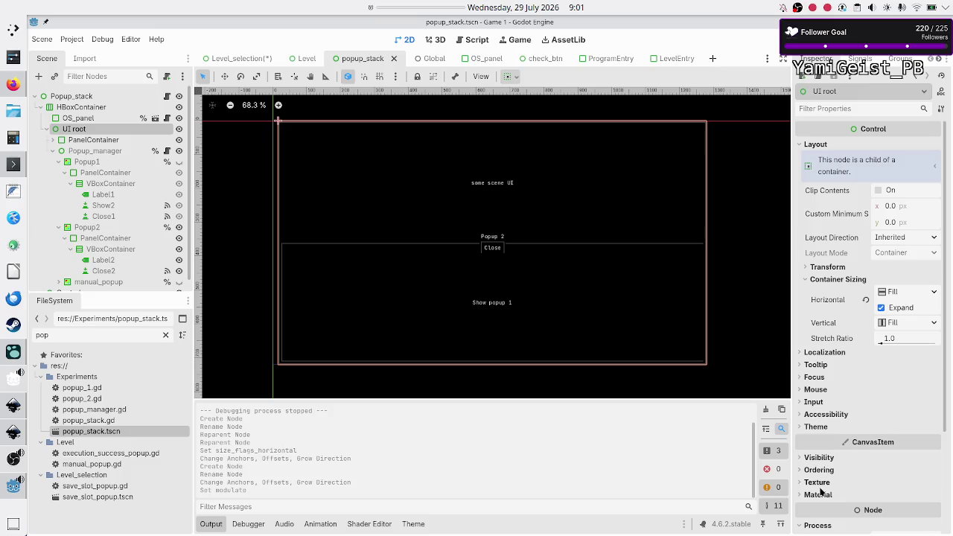
scroll(833, 461, "down", 5)
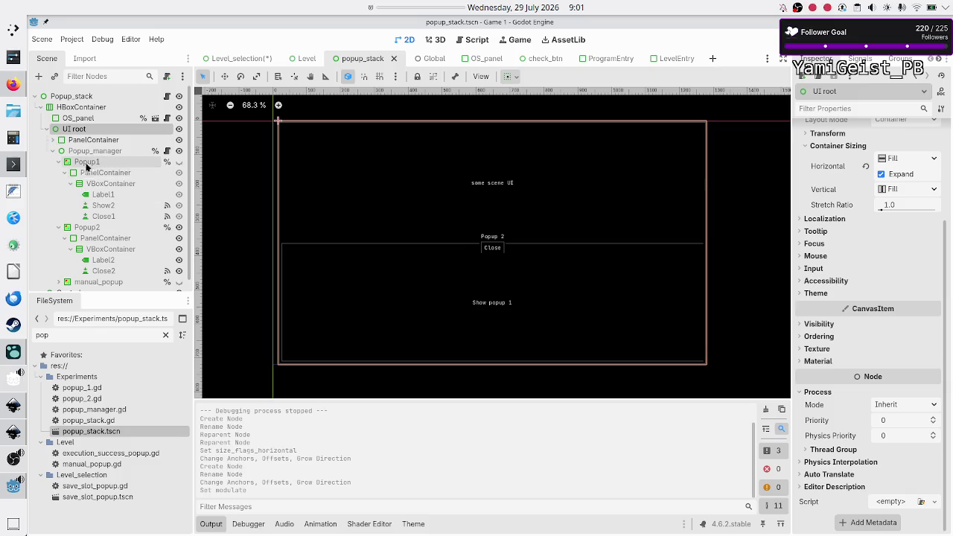
left_click(97, 153)
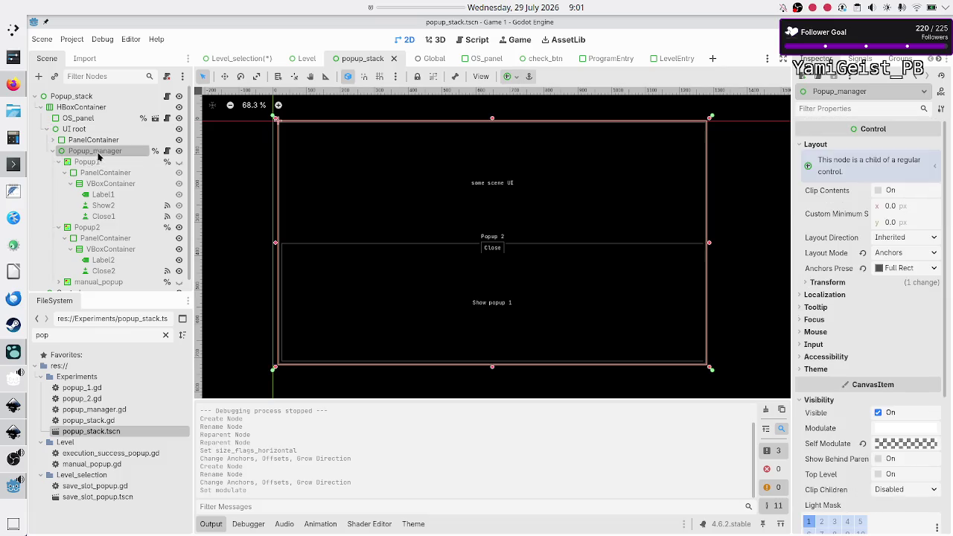
left_click(820, 400)
left_click(818, 467)
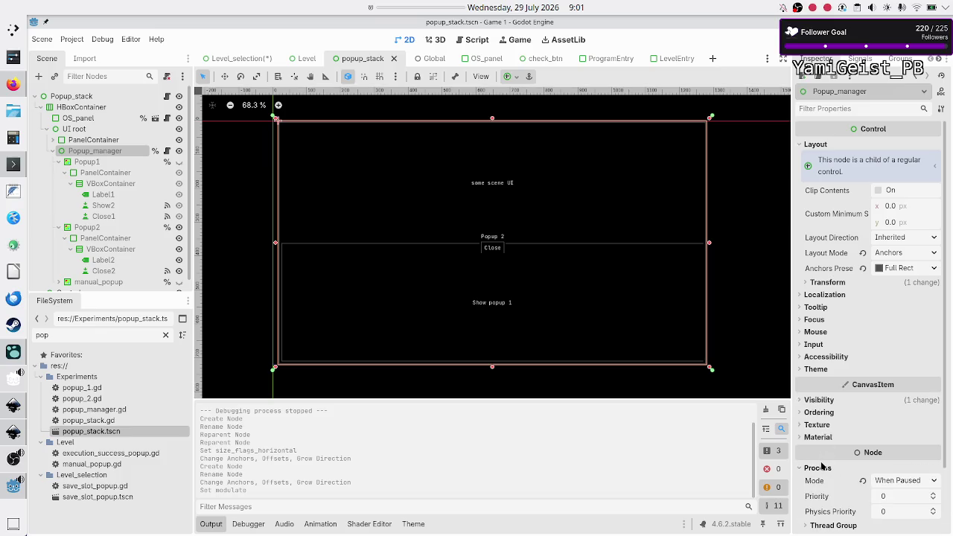
scroll(822, 466, "down", 2)
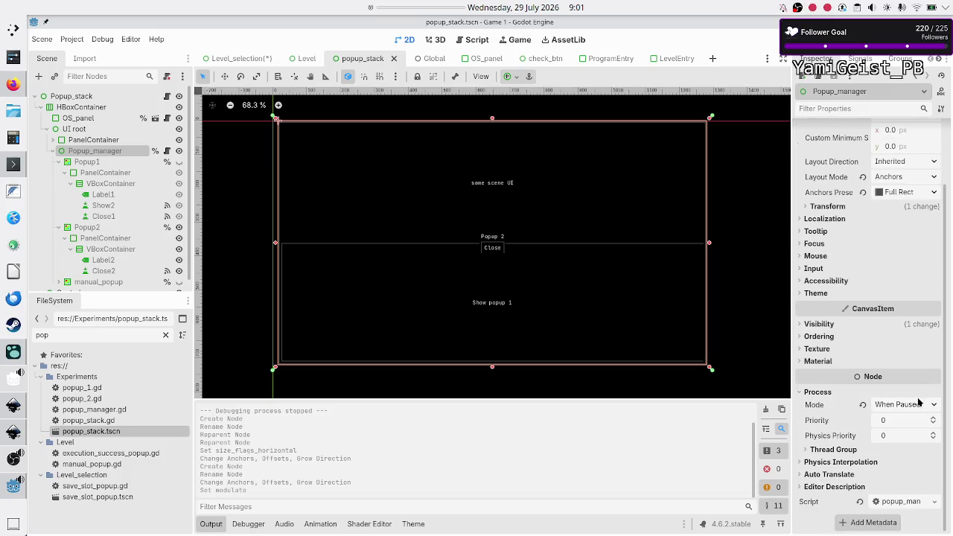
left_click(98, 161)
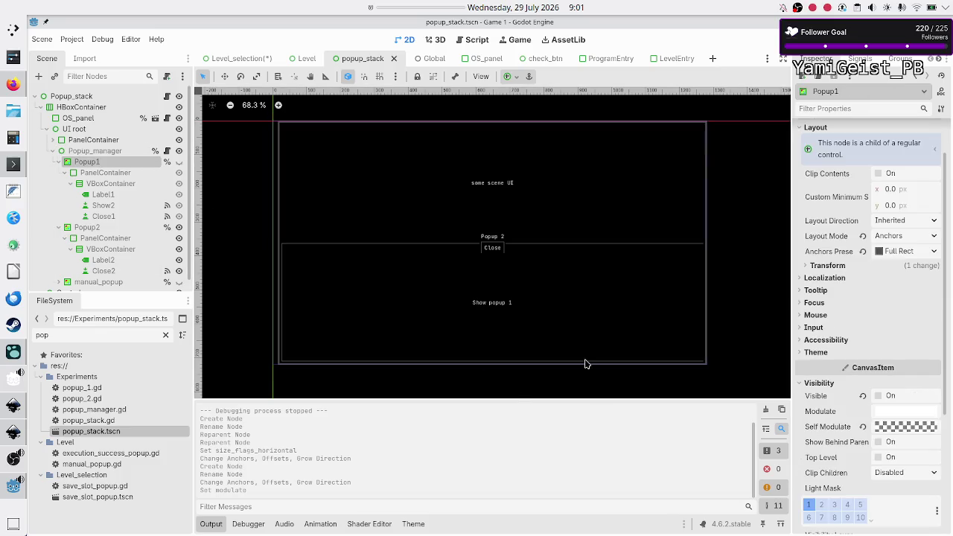
scroll(804, 388, "down", 5)
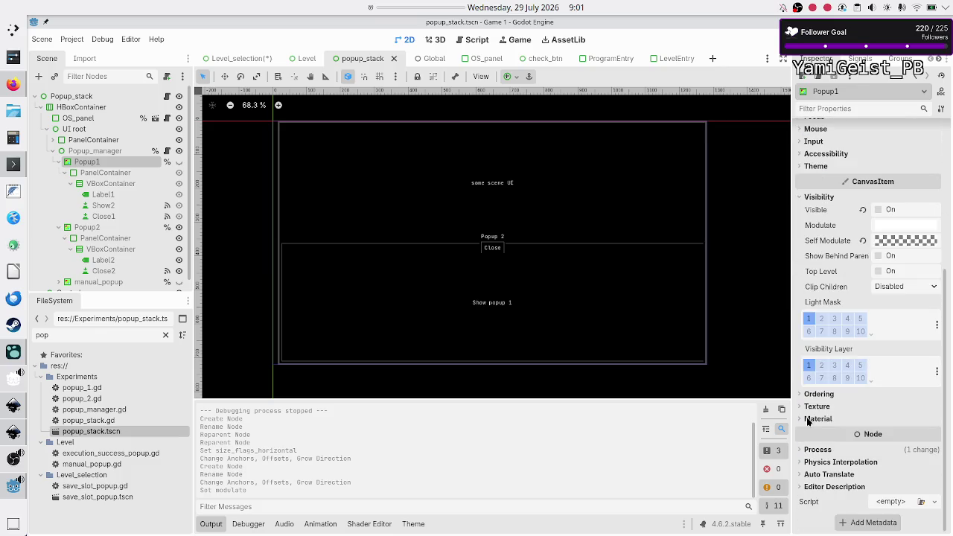
left_click(819, 449)
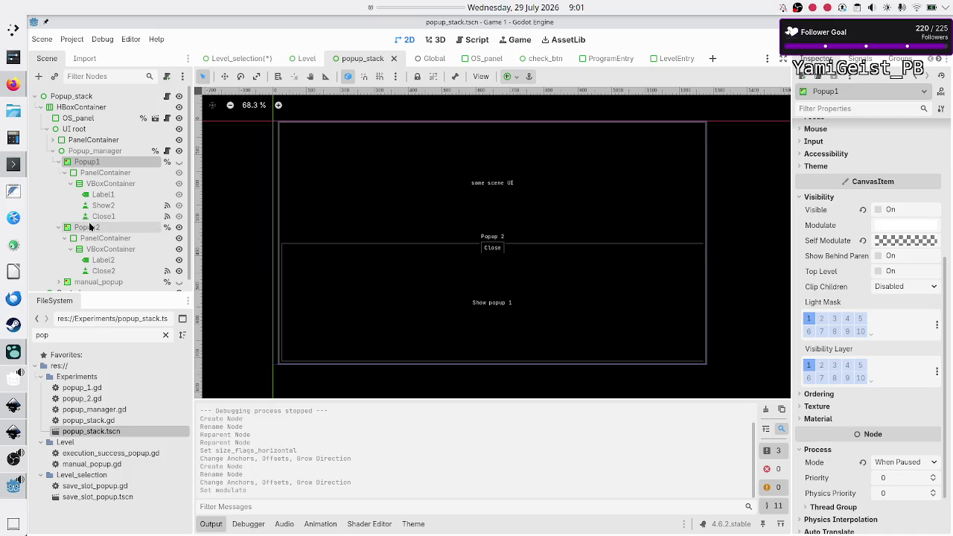
left_click(134, 172)
scroll(826, 424, "down", 5)
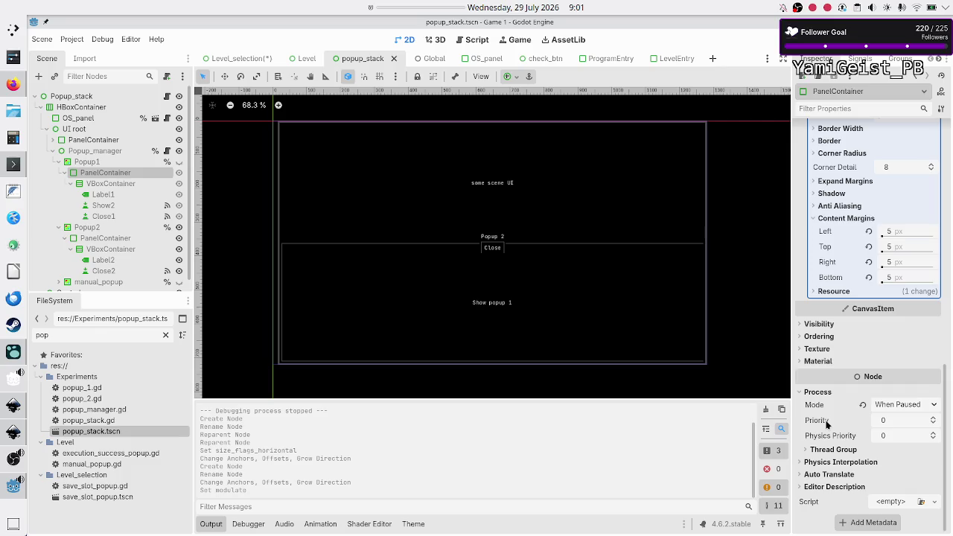
left_click(125, 185)
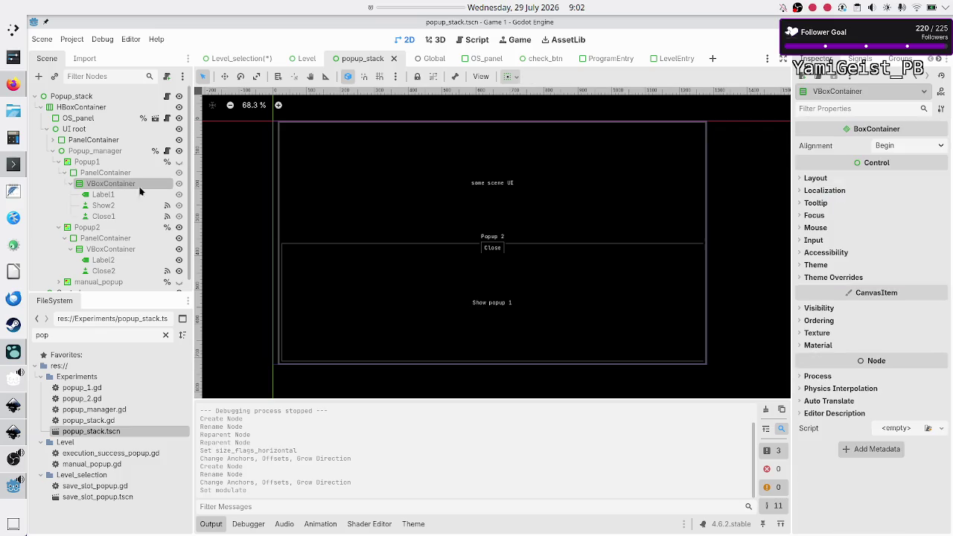
left_click(817, 376)
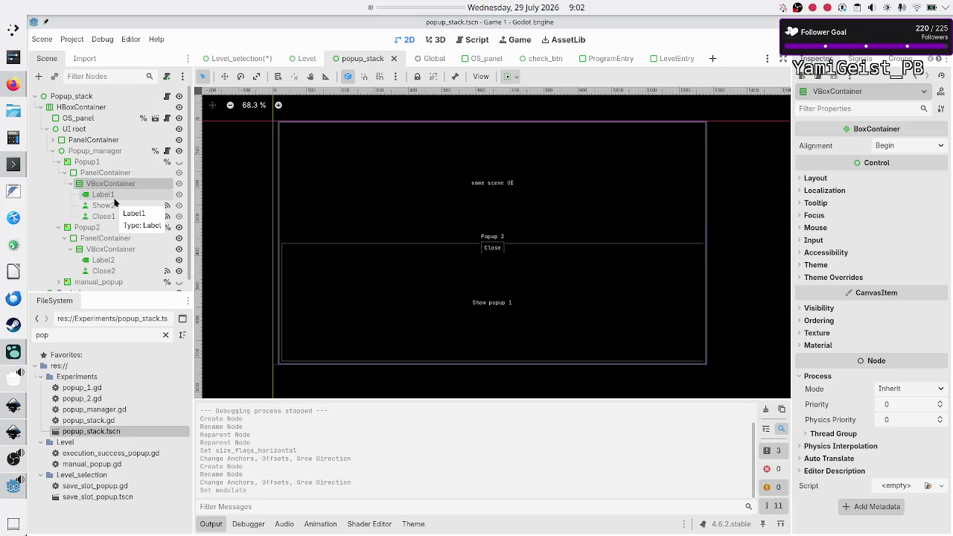
Step: Check the Process mode settings of the Label1 and Show2 nodes
left_click(113, 198)
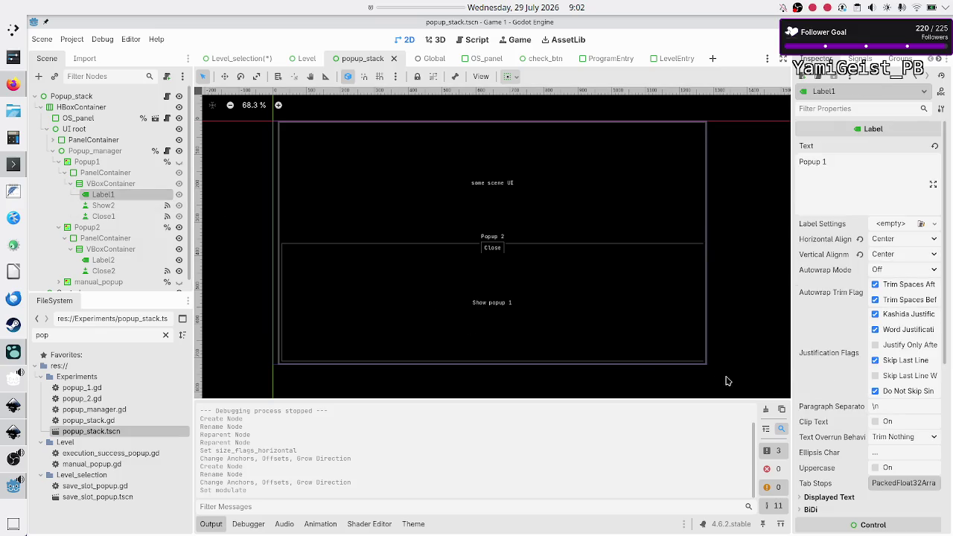
scroll(813, 398, "down", 5)
left_click(815, 394)
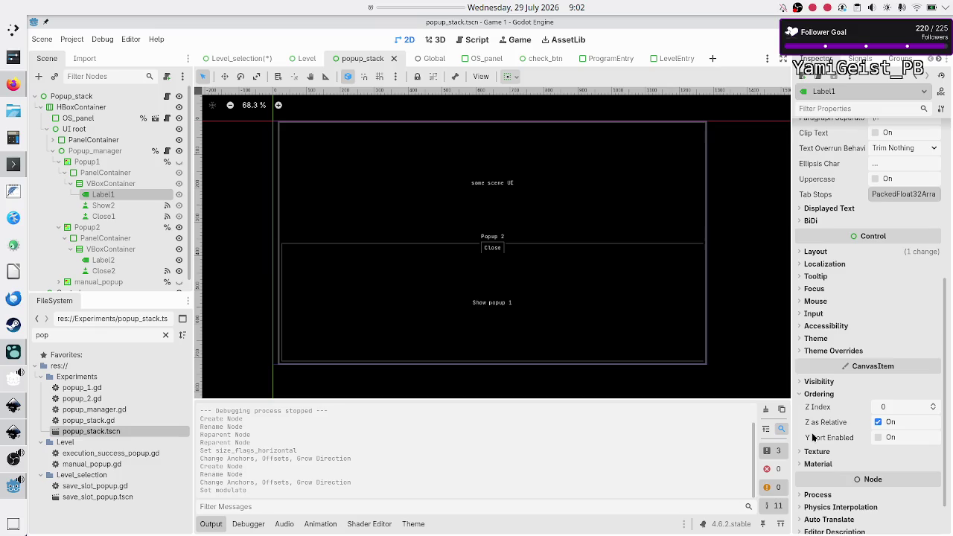
left_click(819, 394)
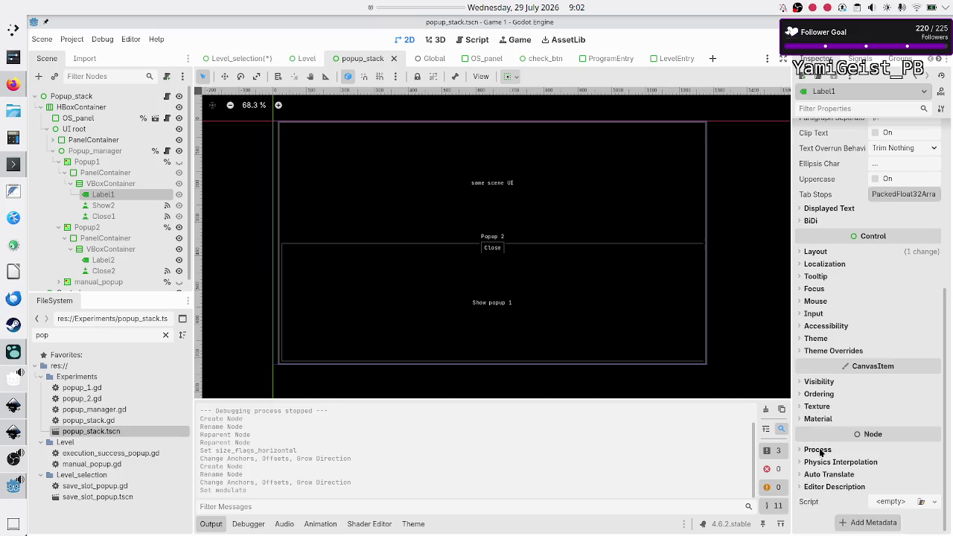
left_click(817, 451)
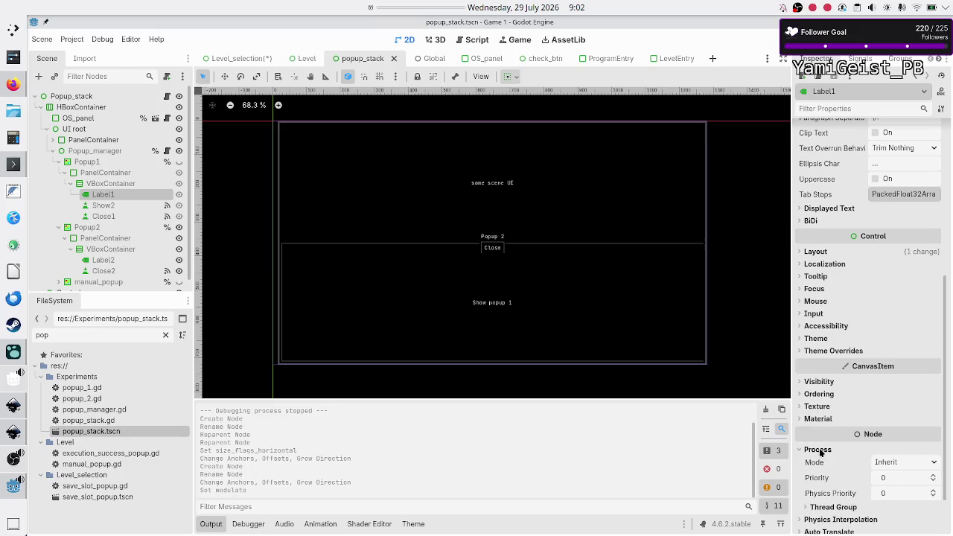
left_click(113, 205)
scroll(850, 462, "down", 4)
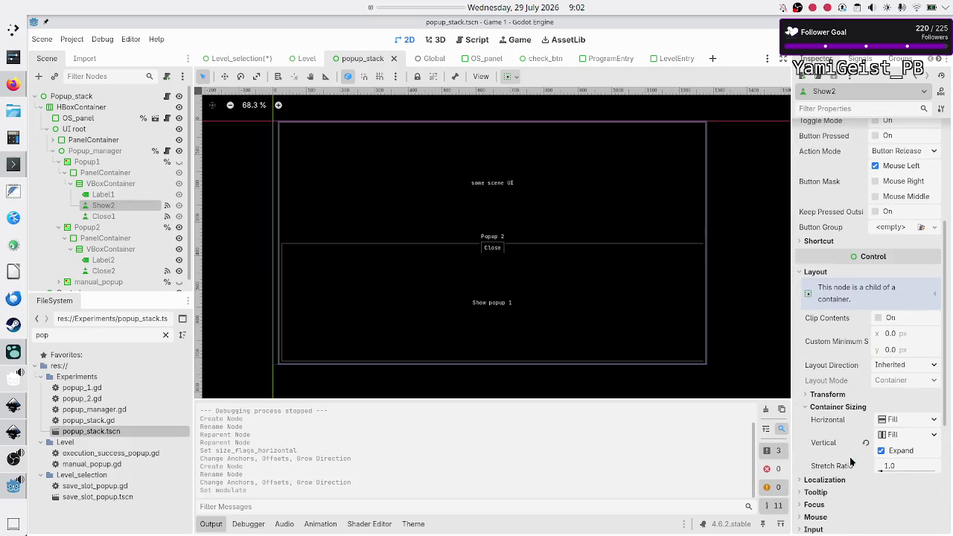
scroll(845, 457, "down", 2)
scroll(818, 496, "down", 5)
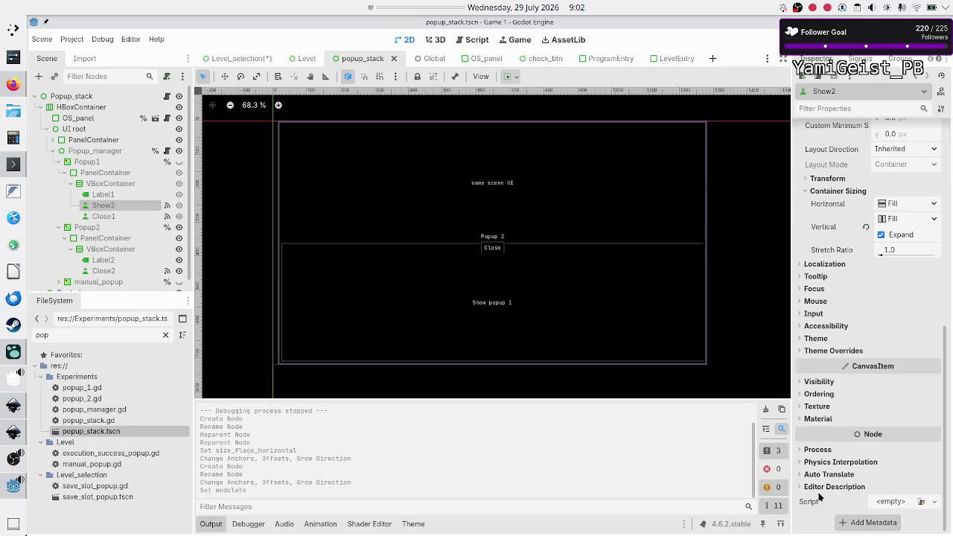
left_click(817, 450)
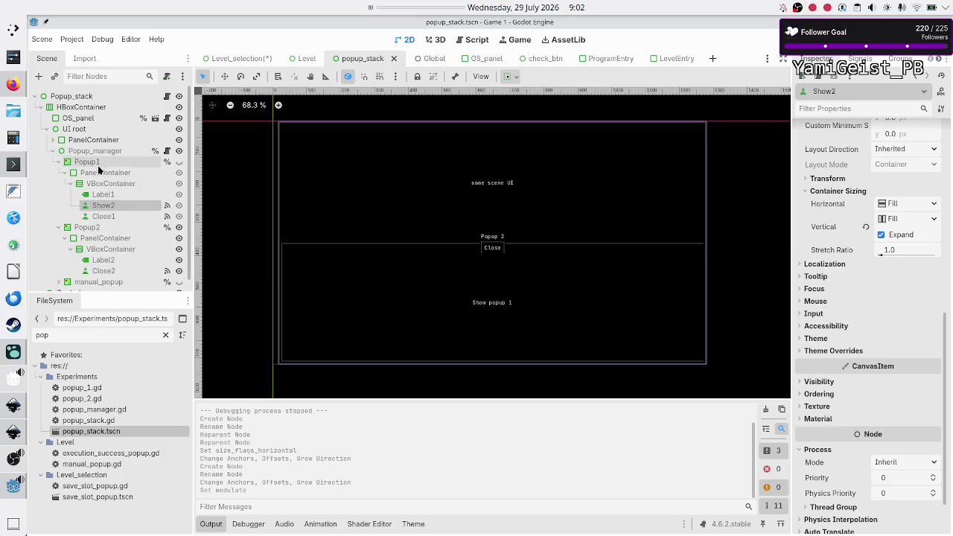
Step: Revert Popup1's process mode to Inherit and save popup_stack.tscn
left_click(101, 172)
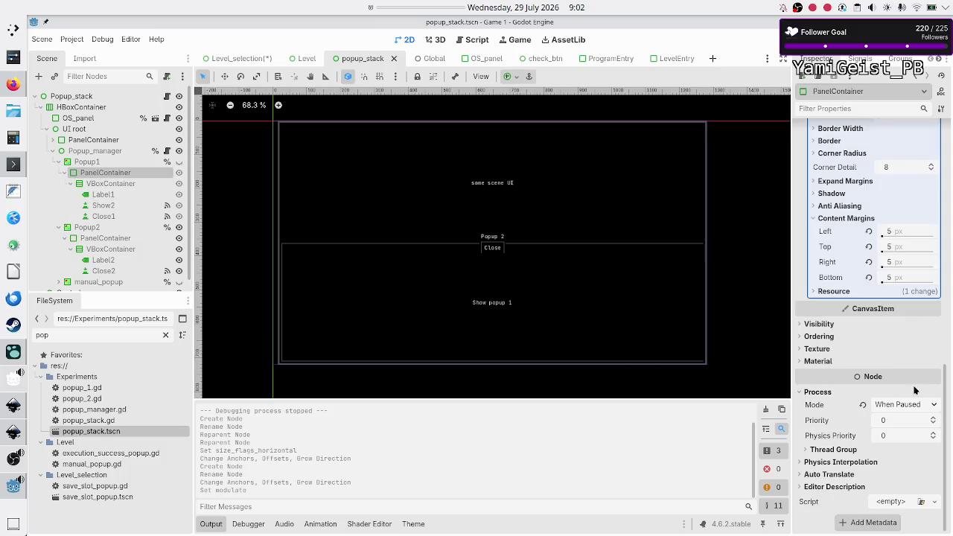
left_click(102, 163)
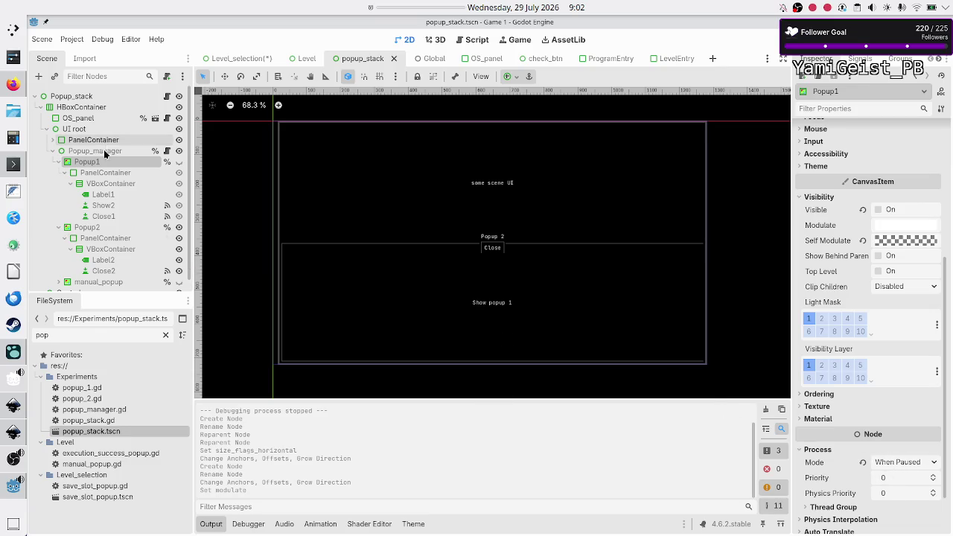
left_click(860, 462)
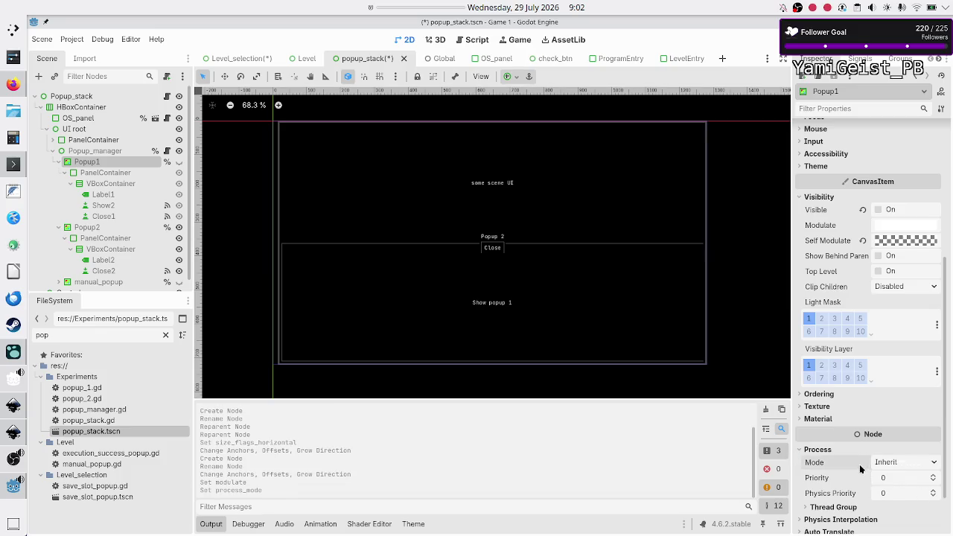
key("ctrl+s")
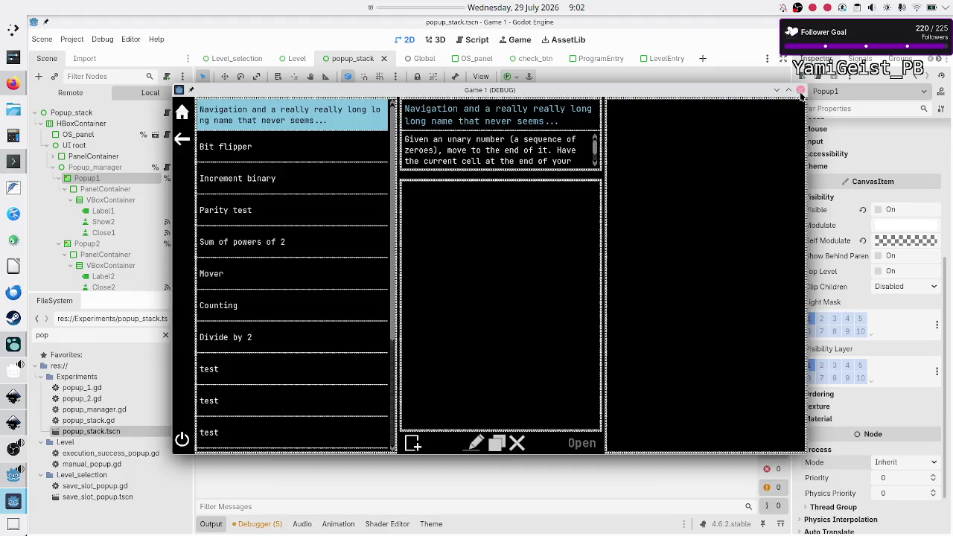
Step: Close the old game, run popup_stack with F6, and open and close Popup 1 twice
left_click(800, 91)
key("F6")
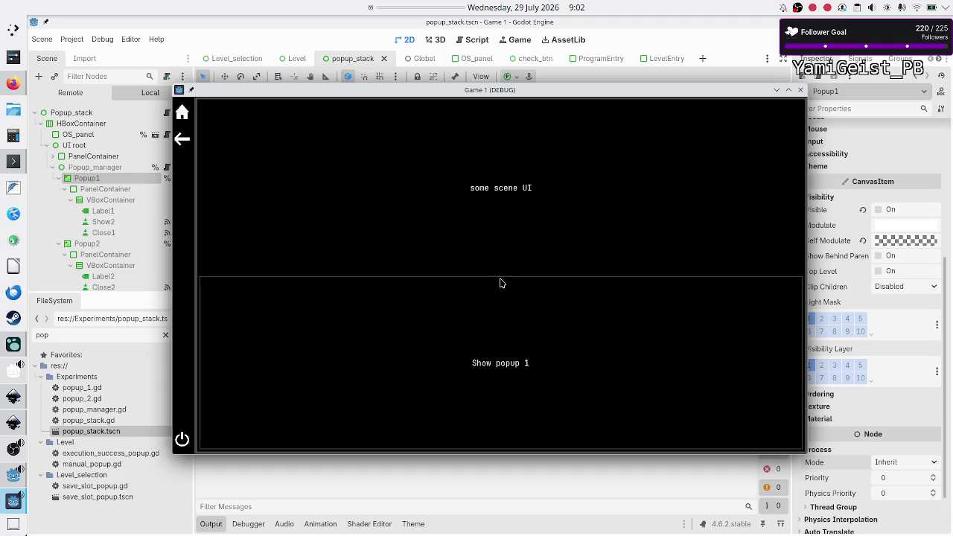
left_click(491, 330)
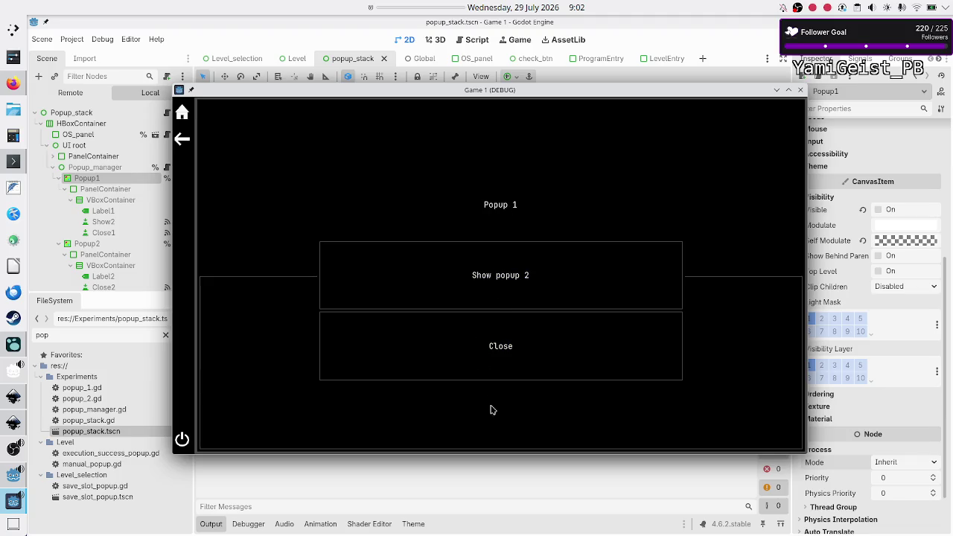
left_click(502, 350)
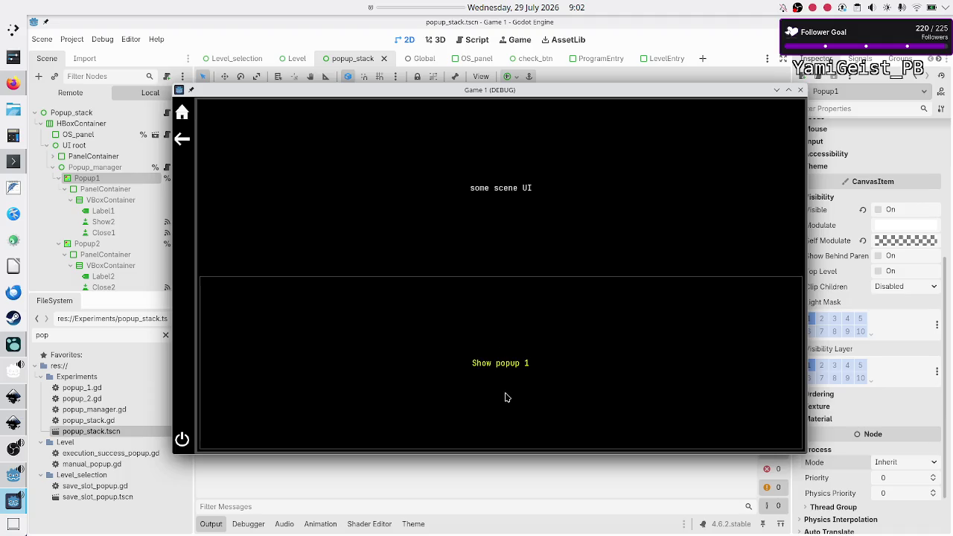
left_click(511, 353)
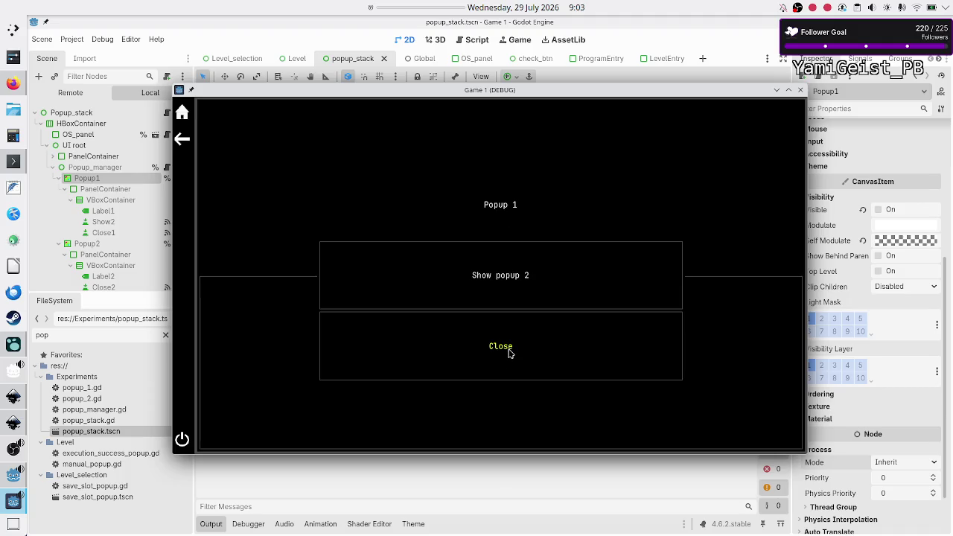
left_click(508, 362)
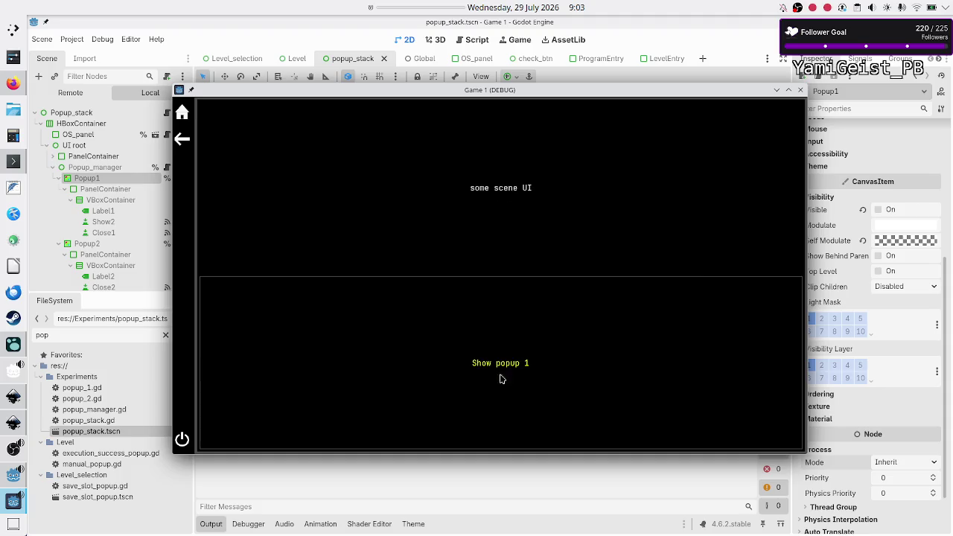
Step: Test that the back arrow dismisses Popup 1 and stacked Popup 2, then stop the game
left_click(478, 441)
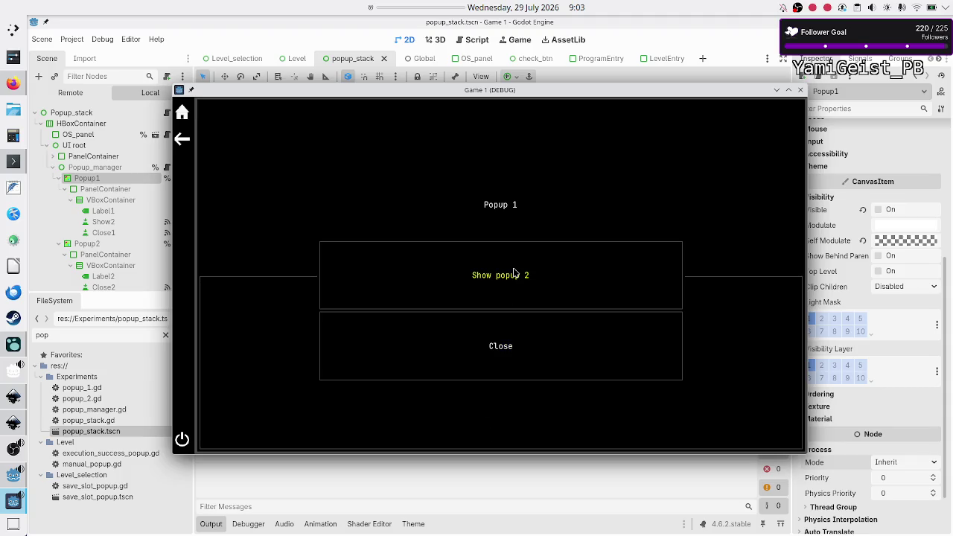
left_click(182, 138)
left_click(483, 410)
left_click(520, 280)
left_click(183, 141)
left_click(800, 90)
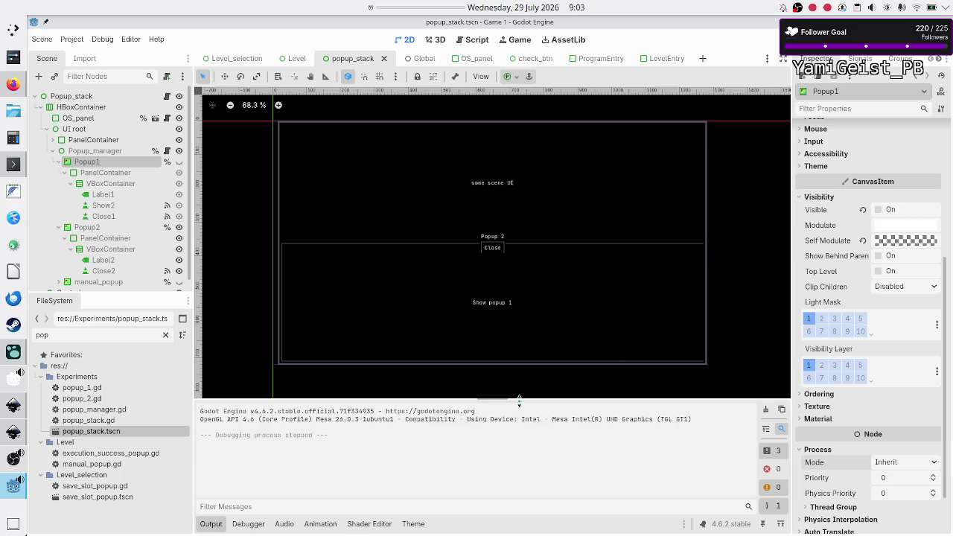
Step: Review Popup1, Popup2 and their PanelContainers, then open the Popup_stack node's popup_stack.gd script
left_click(111, 173)
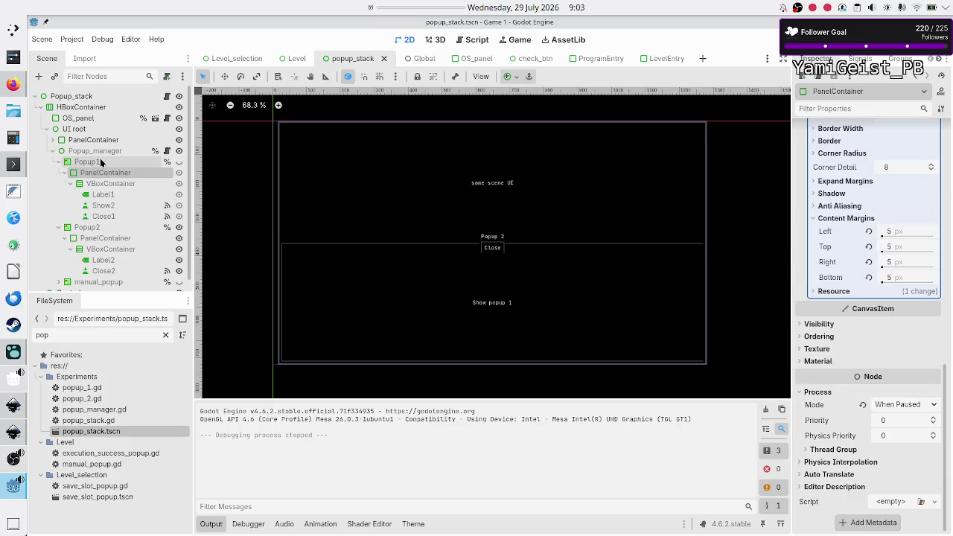
left_click(102, 162)
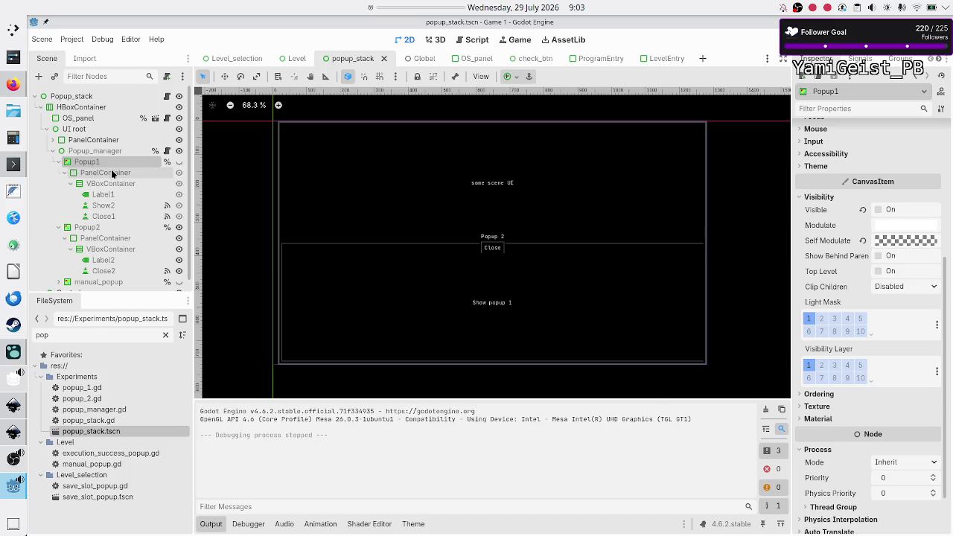
left_click(112, 172)
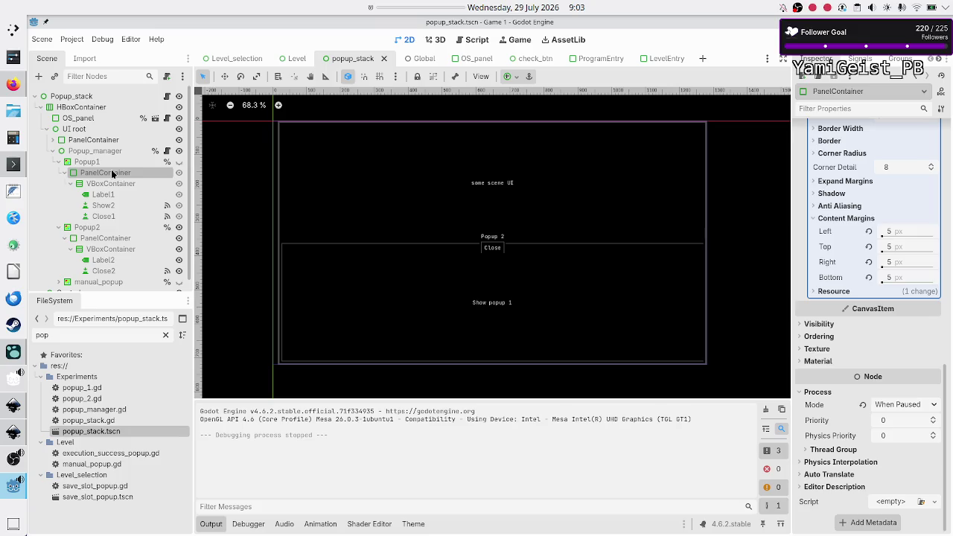
left_click(97, 163)
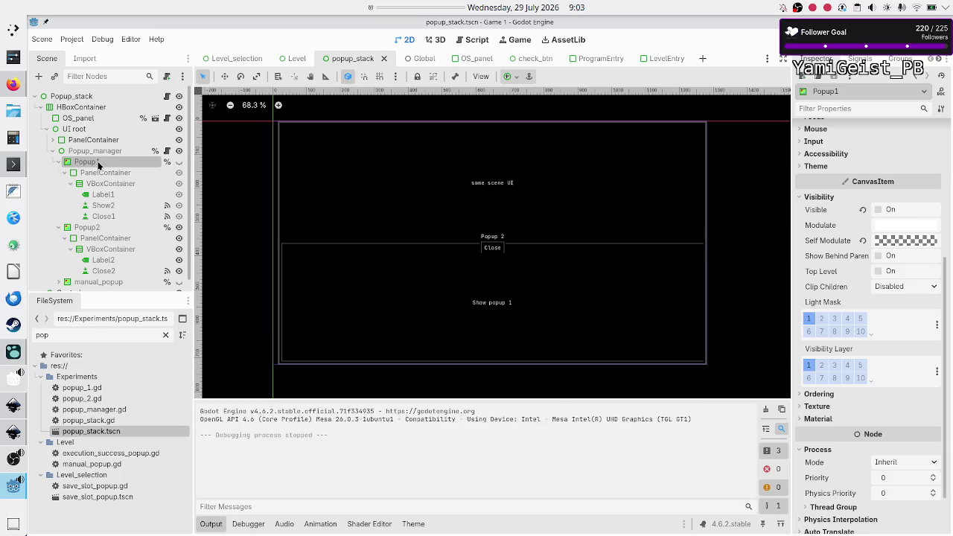
left_click(111, 228)
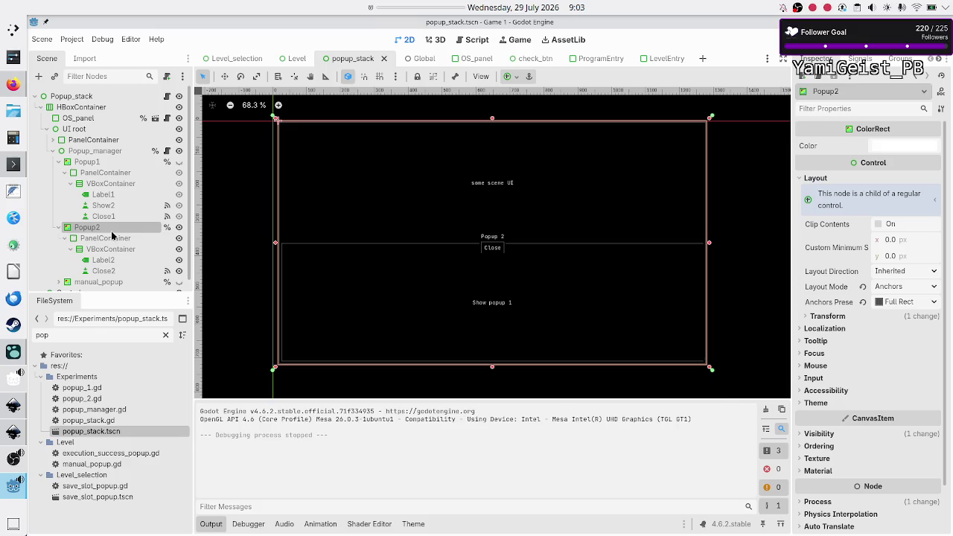
left_click(815, 503)
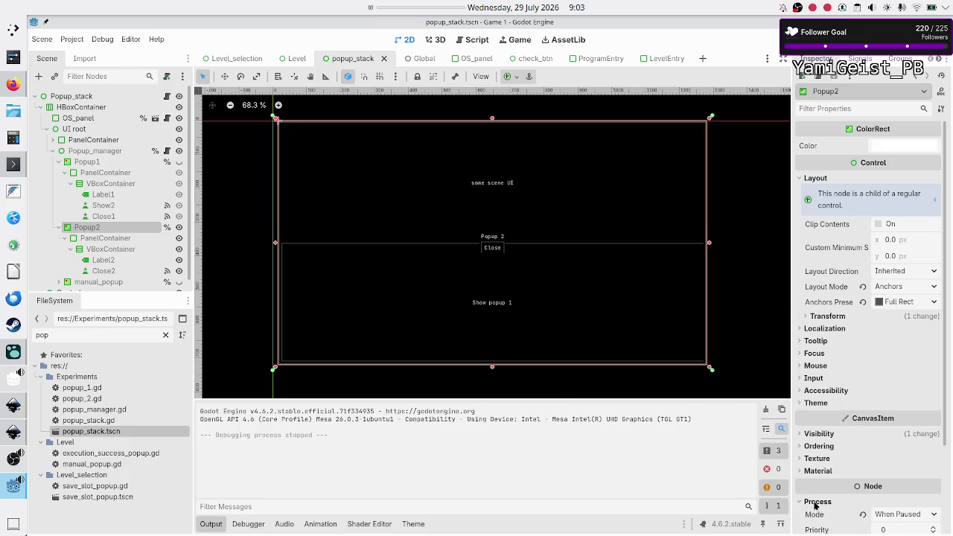
left_click(115, 238)
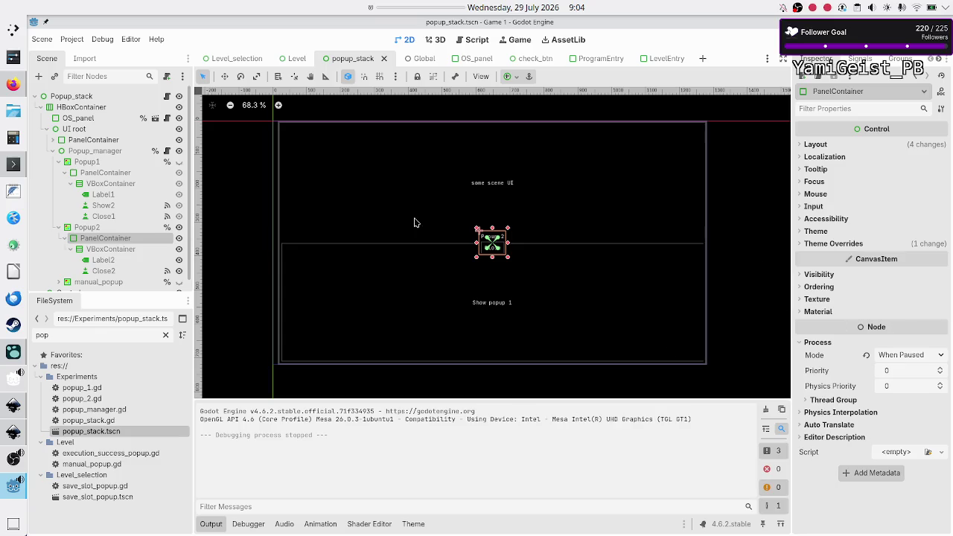
left_click(167, 97)
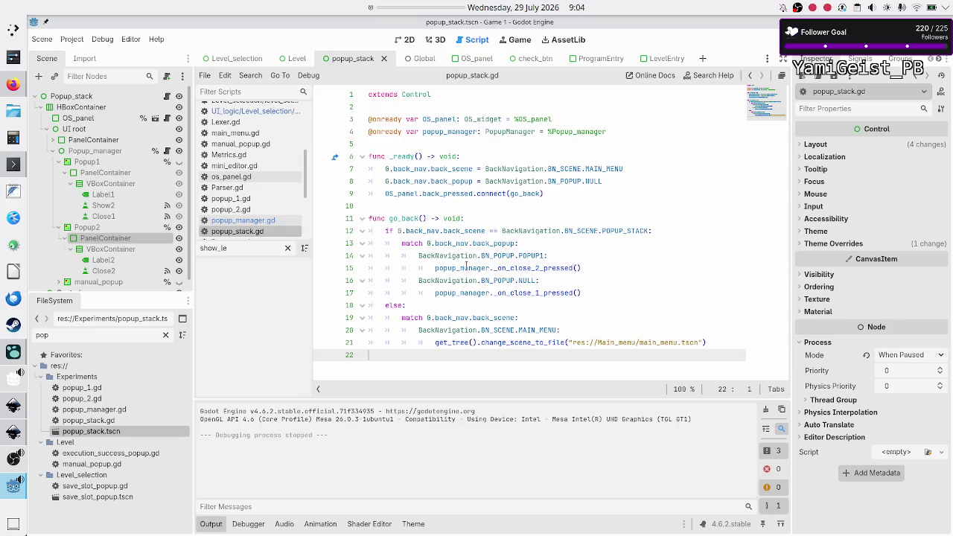
mouse_move(465, 267)
mouse_move(511, 244)
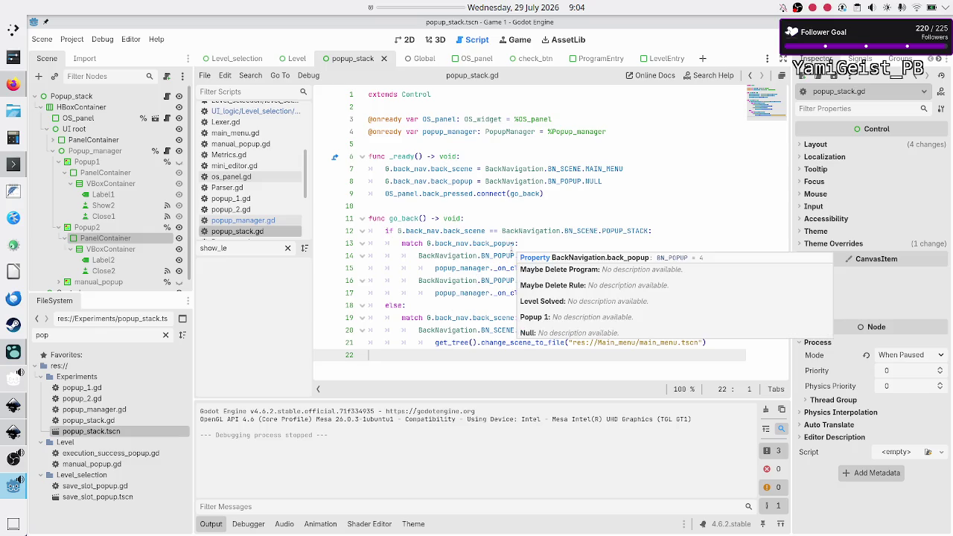
double_click(565, 181)
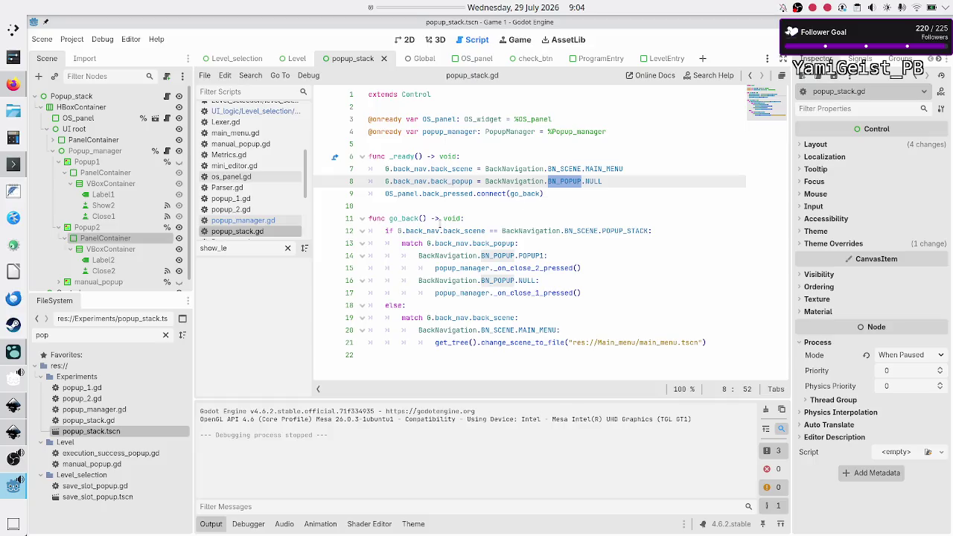
mouse_move(430, 230)
left_mouse_down()
mouse_move(416, 305)
mouse_move(445, 331)
left_mouse_up()
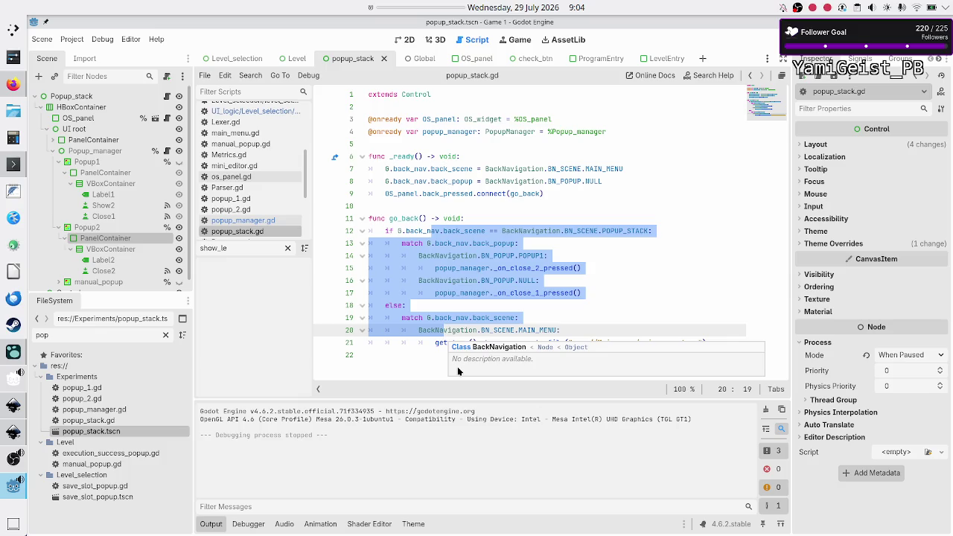
left_click(402, 344)
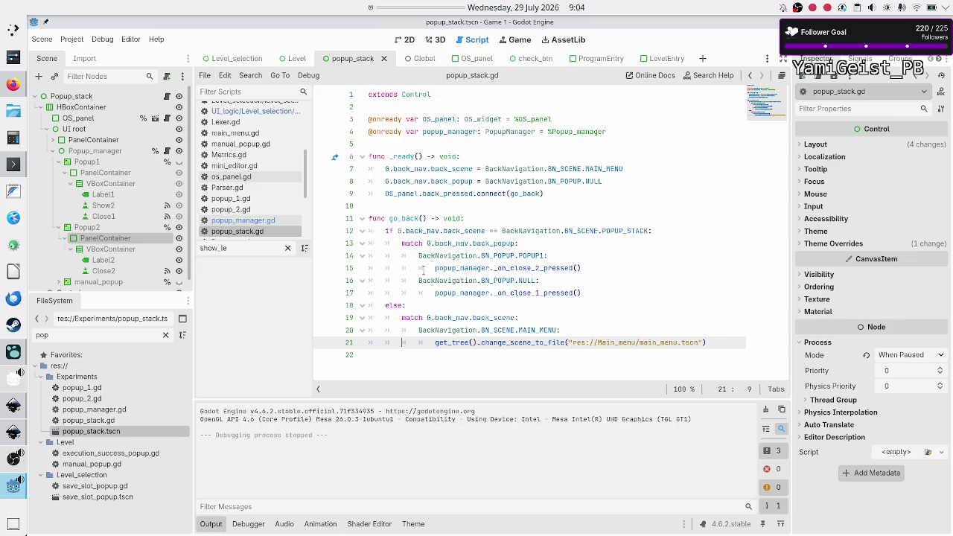
left_click(87, 229)
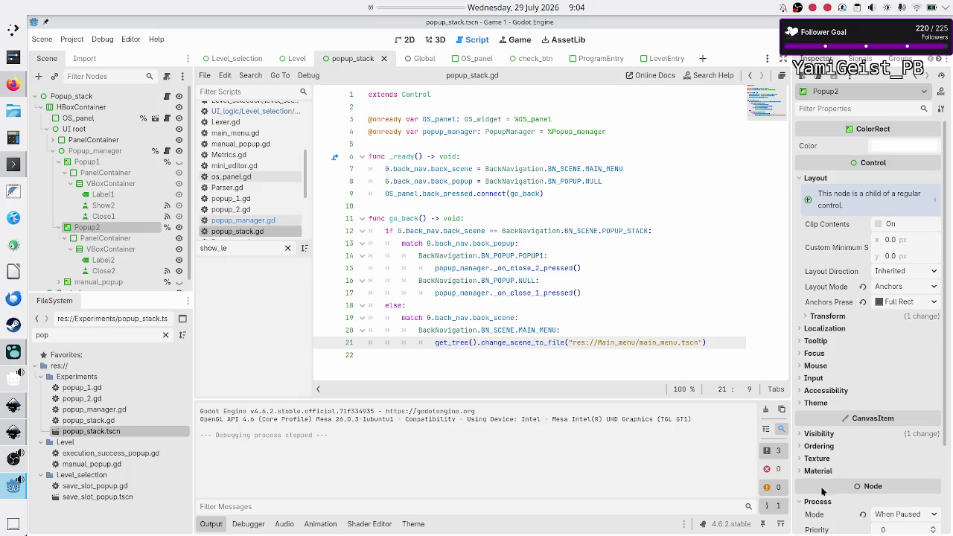
scroll(822, 494, "down", 3)
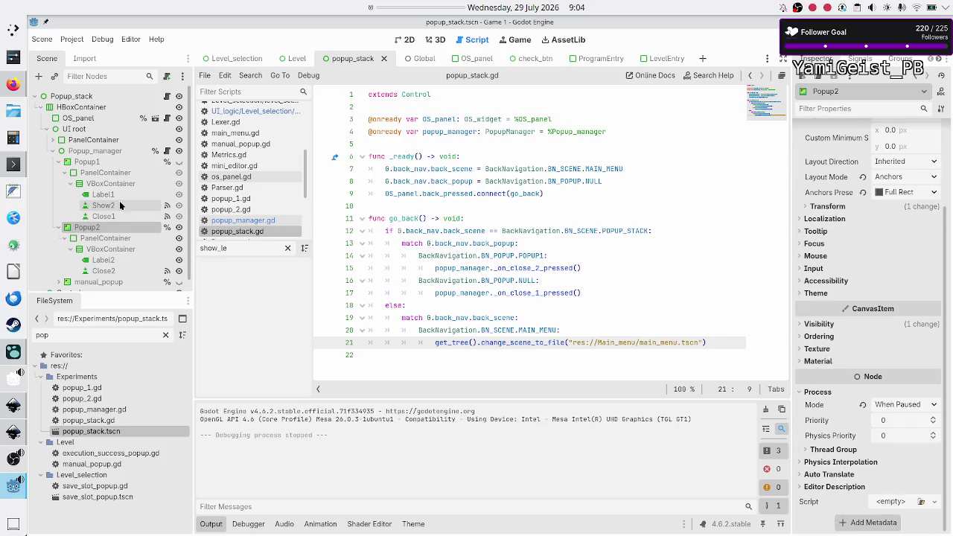
left_click(116, 172)
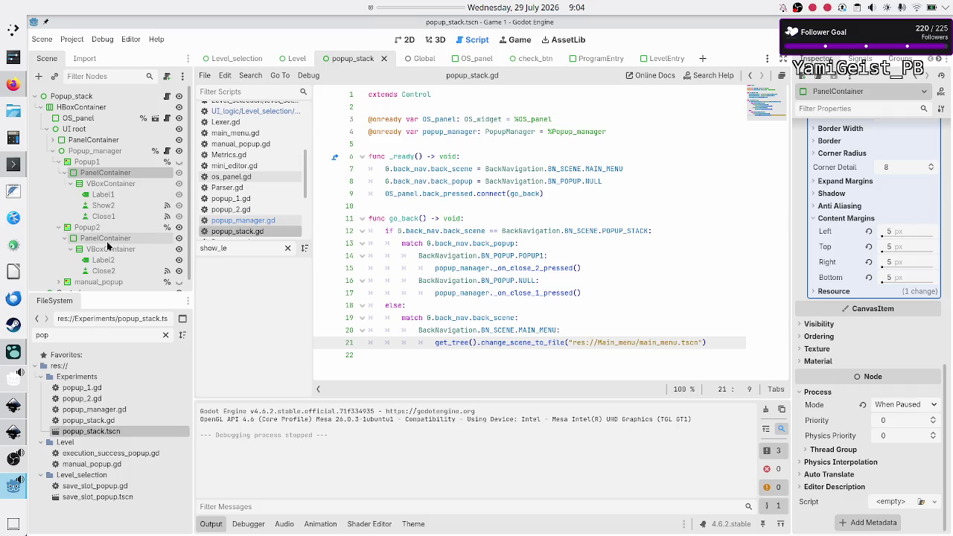
left_click(108, 240, "ctrl")
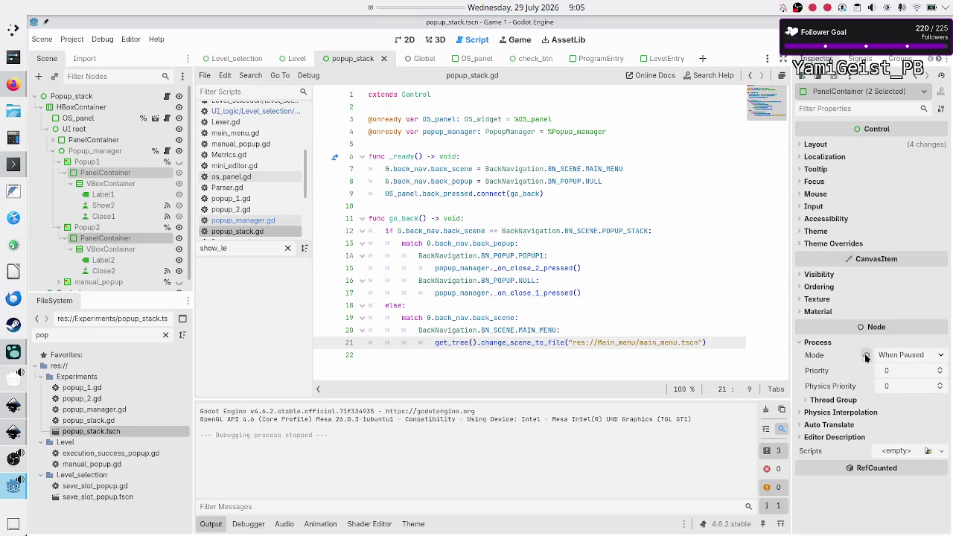
Step: Reset both PanelContainers' process mode to Inherit, save popup_stack.tscn, and run the project with F6
left_click(866, 356)
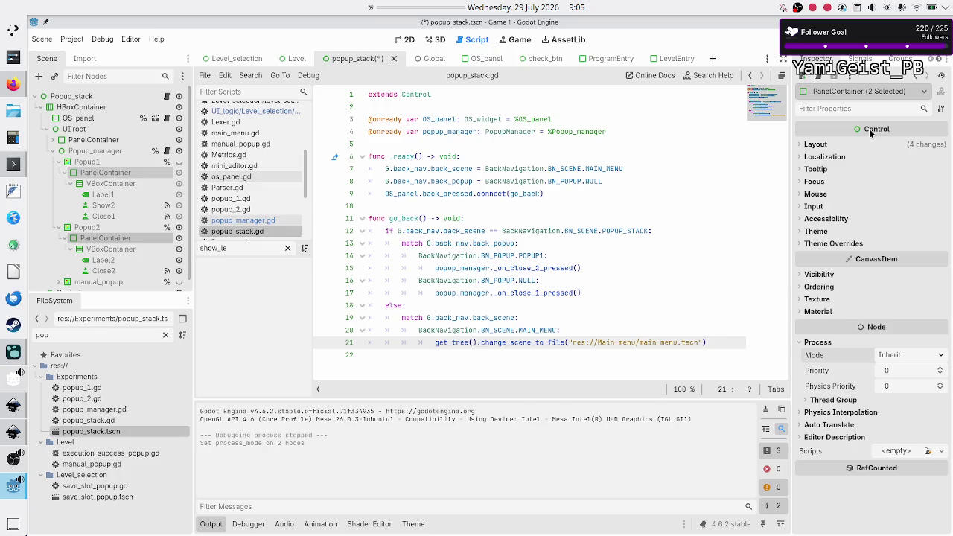
key("ctrl+s")
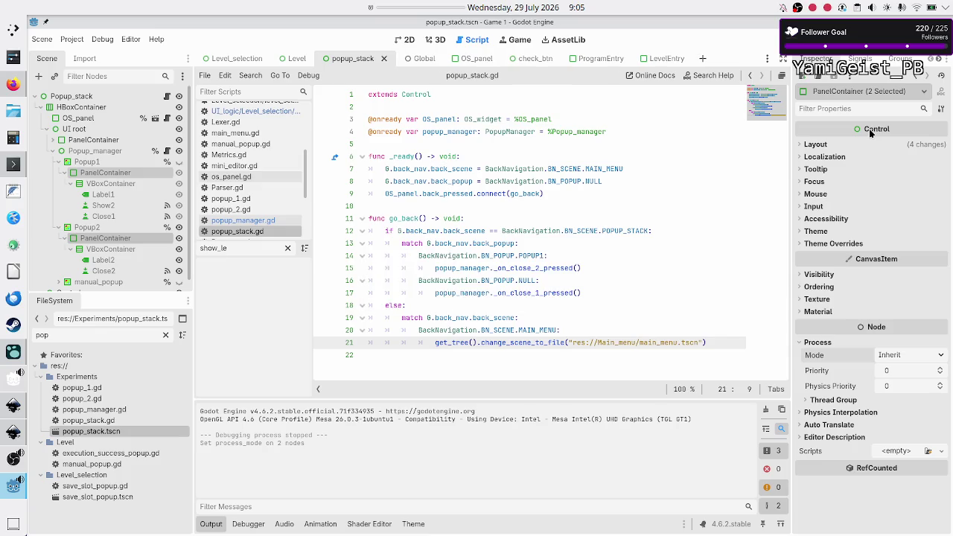
left_click(117, 252)
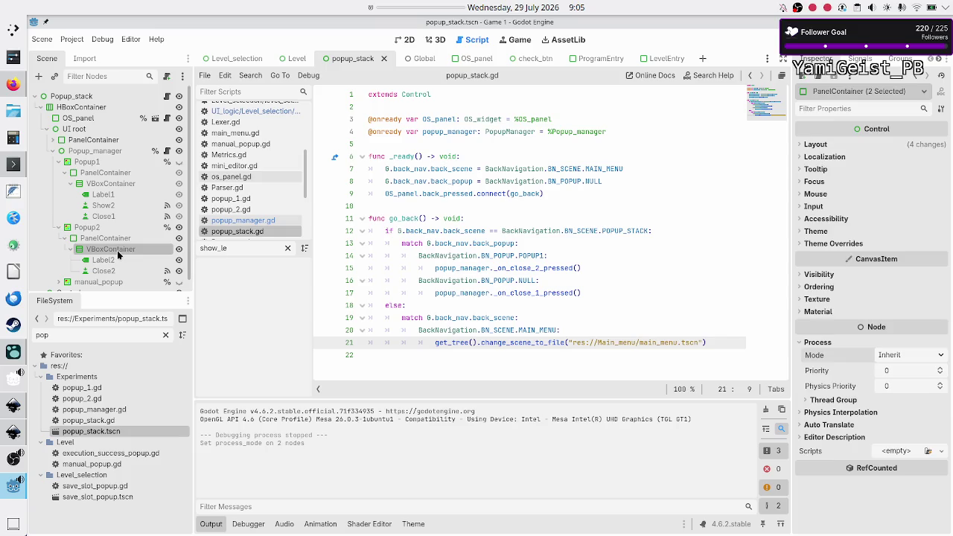
left_click(112, 239)
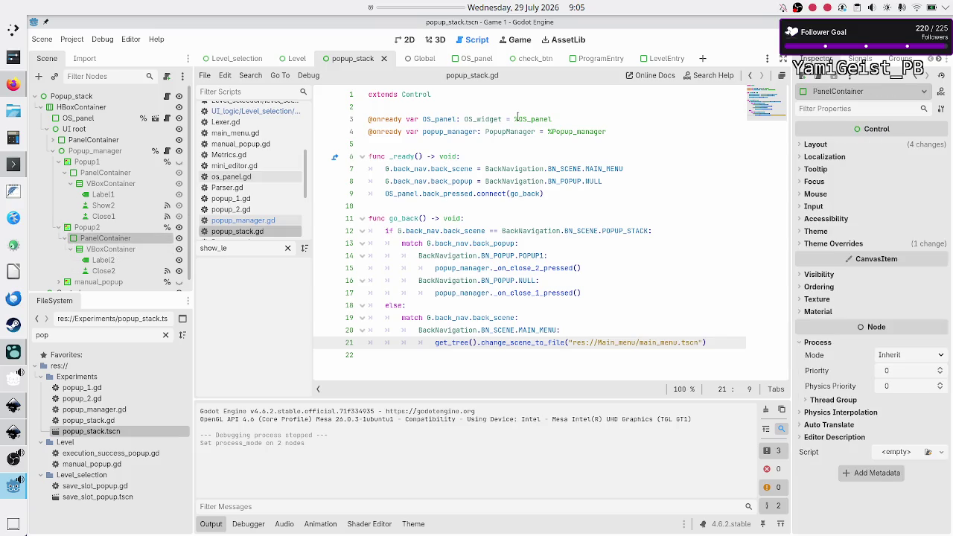
key("F6")
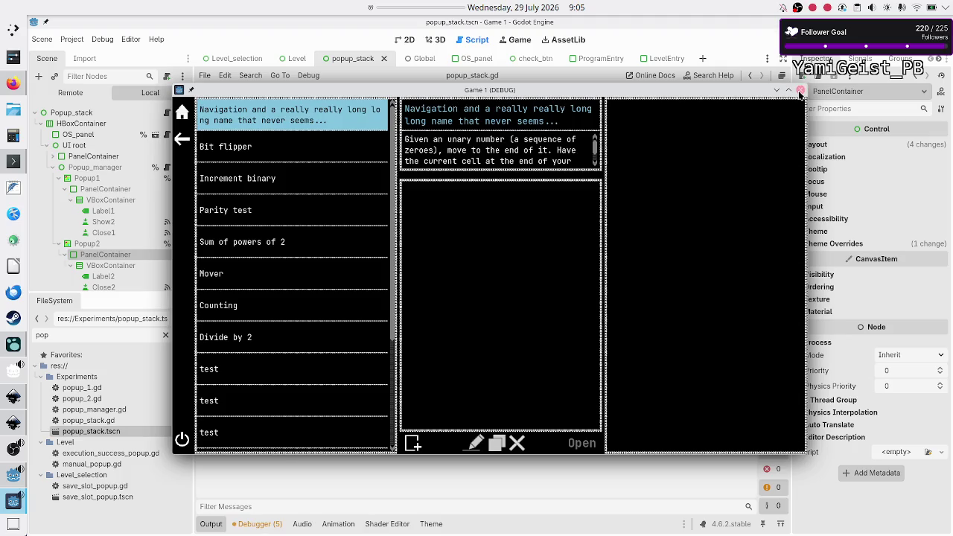
left_click(800, 90)
key("F6")
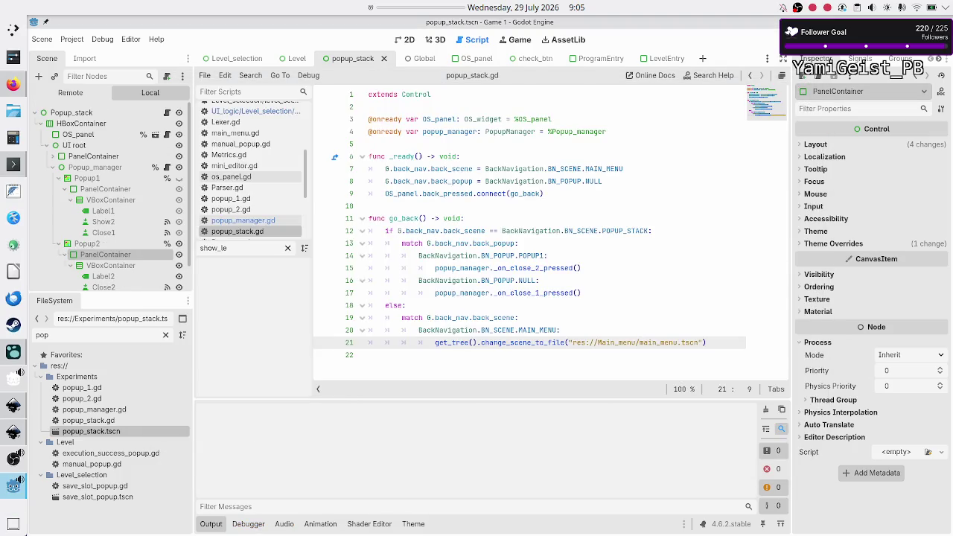
left_click(488, 366)
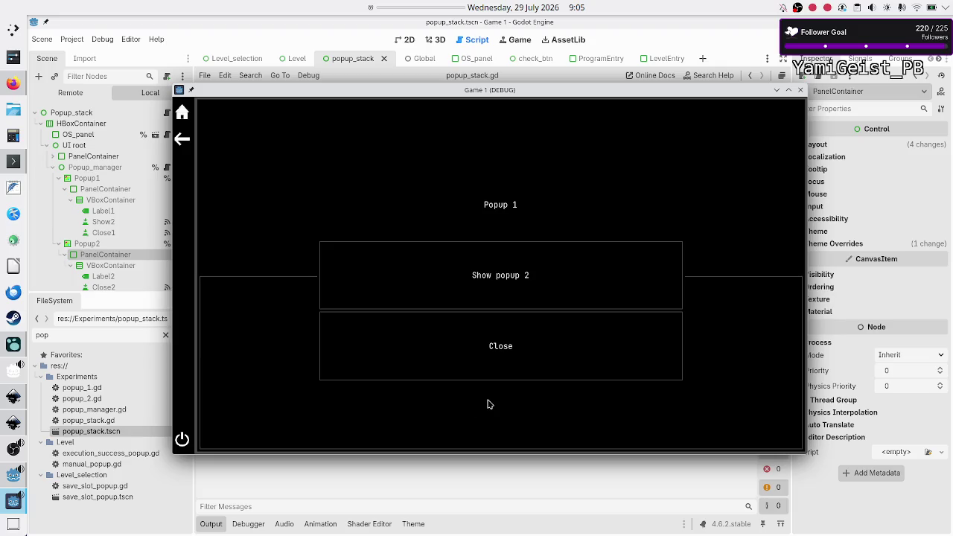
left_click(408, 273)
left_click(503, 283)
left_click(188, 143)
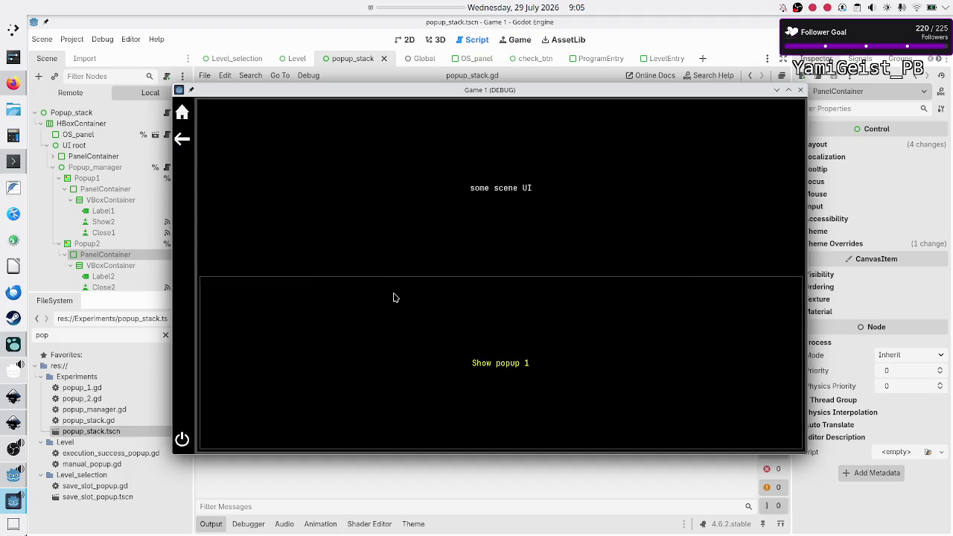
left_click(800, 91)
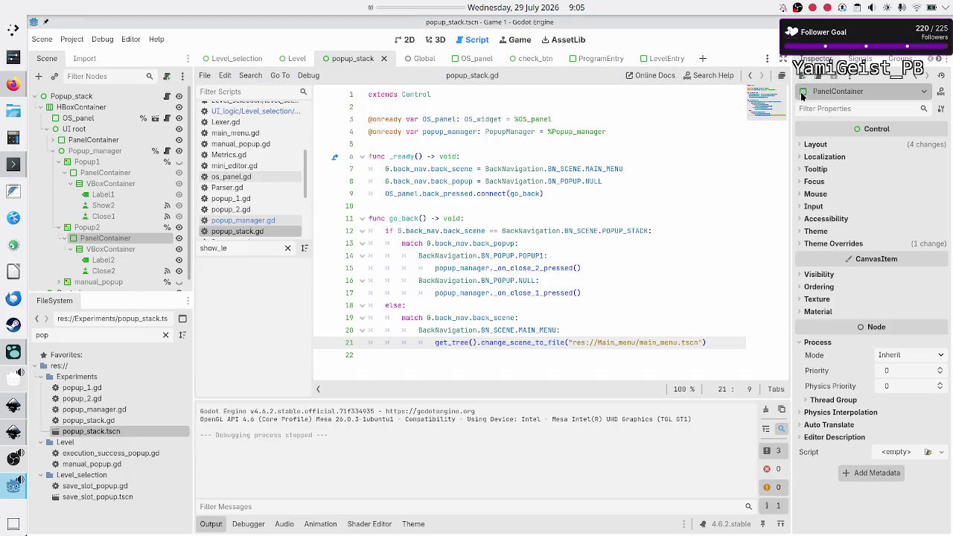
left_click(104, 229)
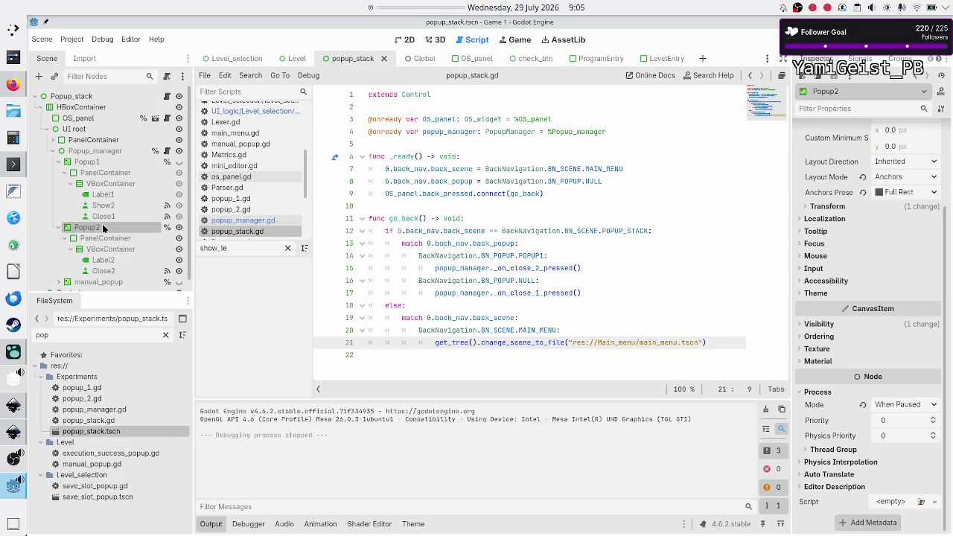
left_click(88, 161)
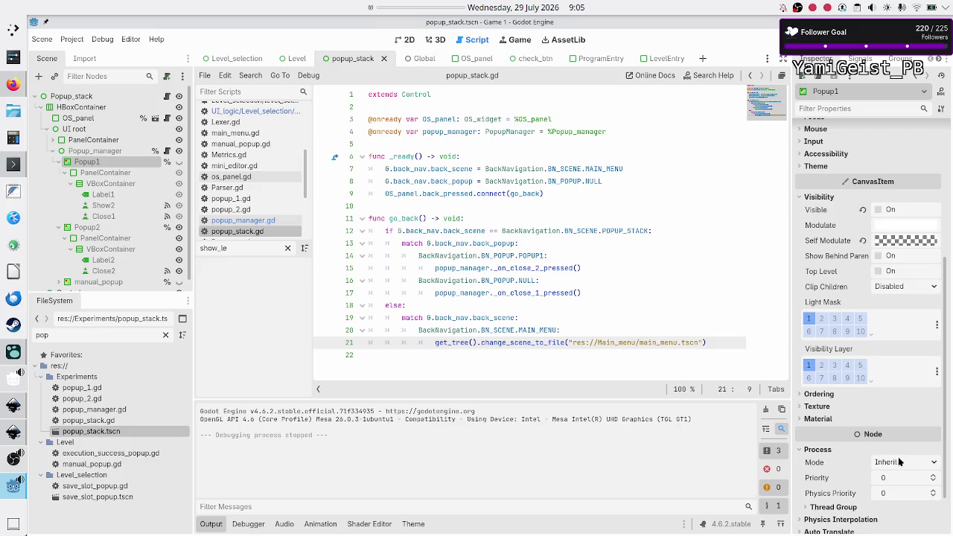
left_click(121, 227)
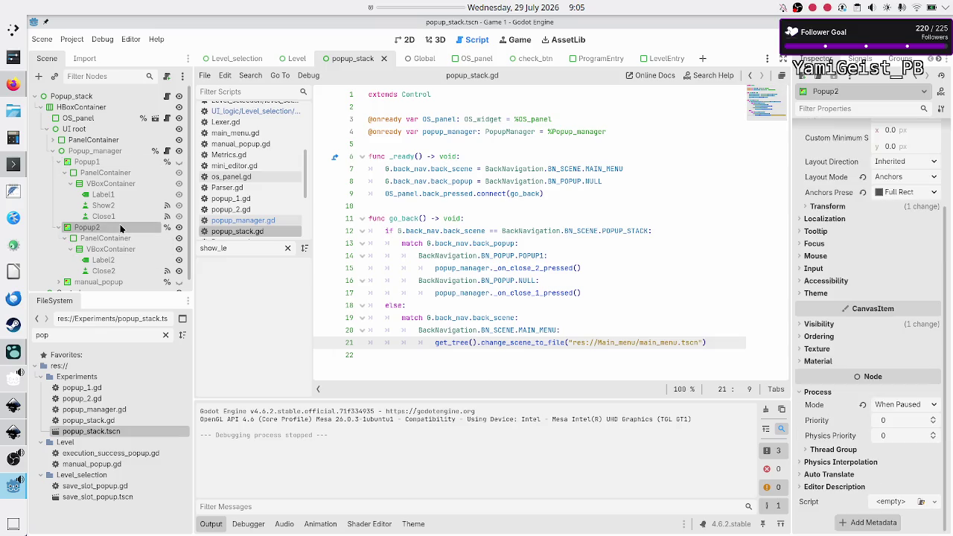
left_click(100, 162)
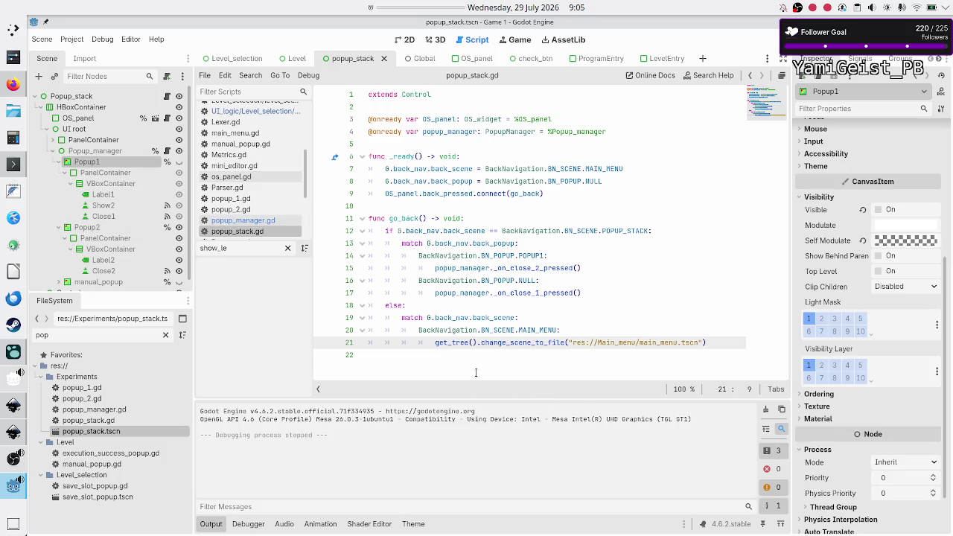
left_click(110, 154)
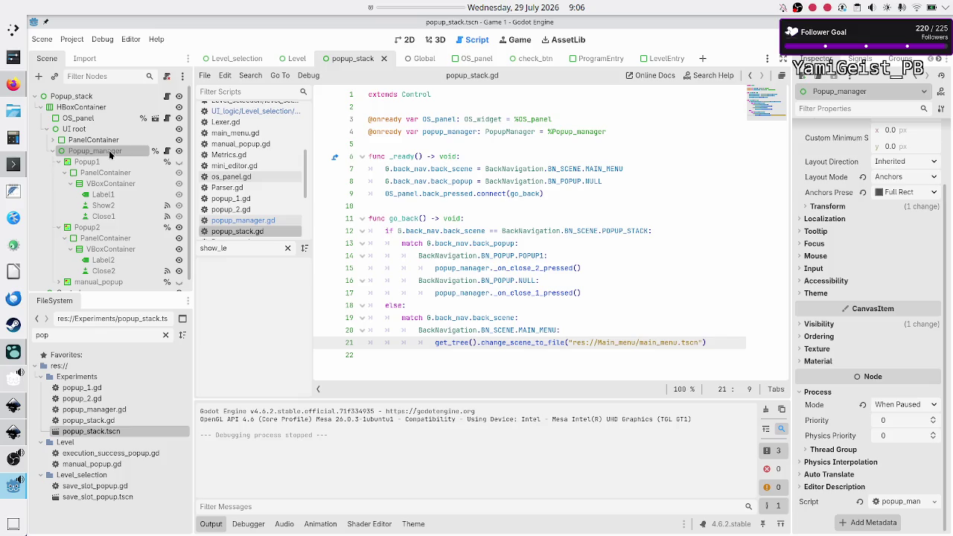
Step: Read through popup_manager.gd: show_popup1 pauses the tree and close_popup1 unpauses it
left_click(167, 153)
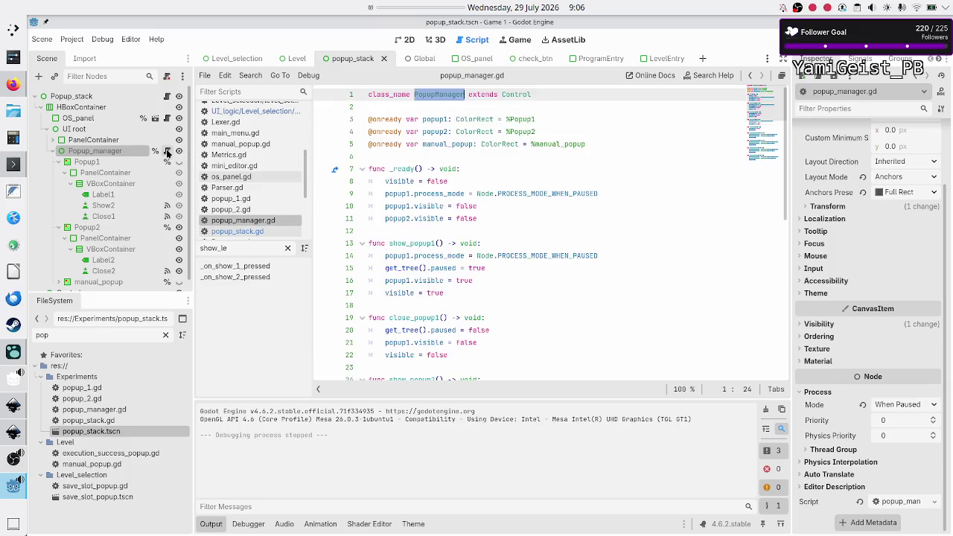
left_click(519, 223)
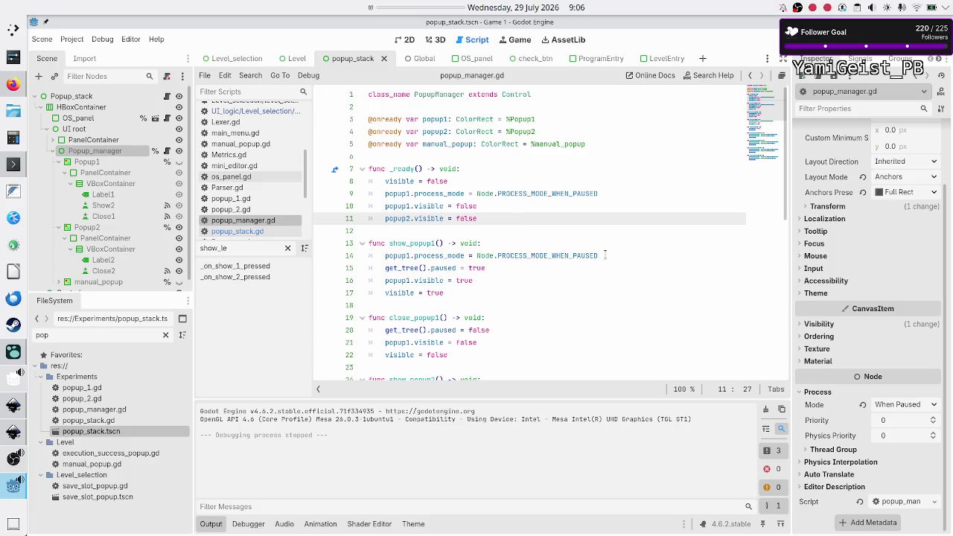
mouse_move(444, 196)
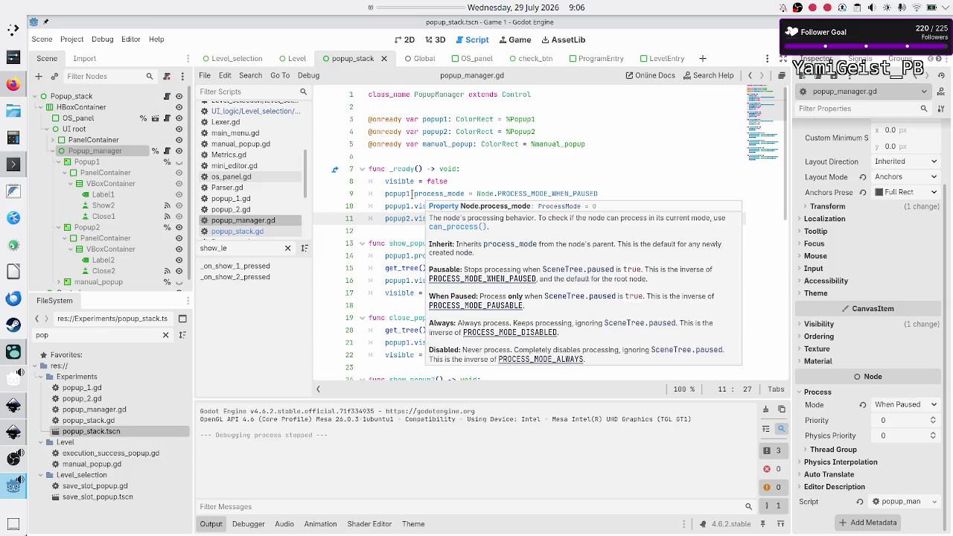
left_click(411, 193)
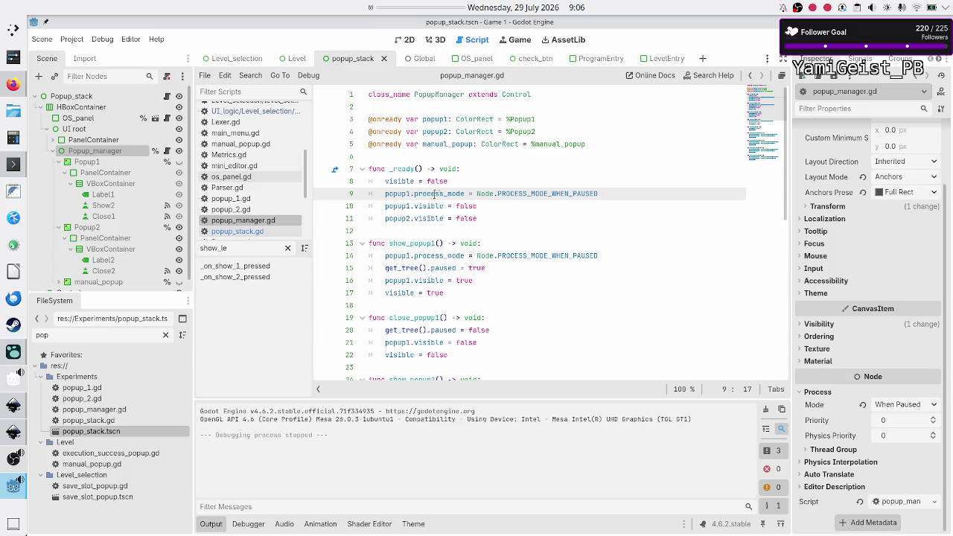
left_click_drag(435, 194, 615, 195)
left_click_drag(439, 243, 524, 256)
left_click(524, 255)
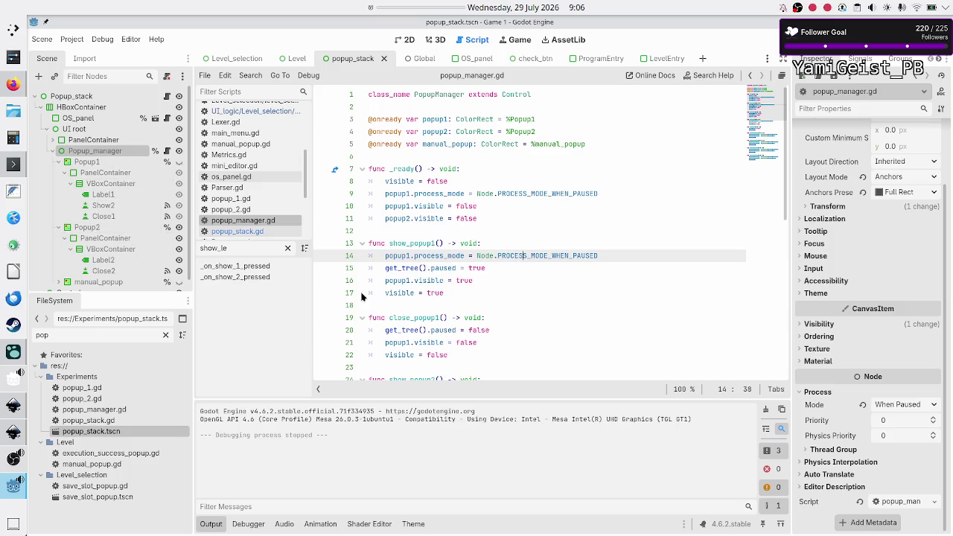
left_click(455, 350)
scroll(519, 291, "down", 5)
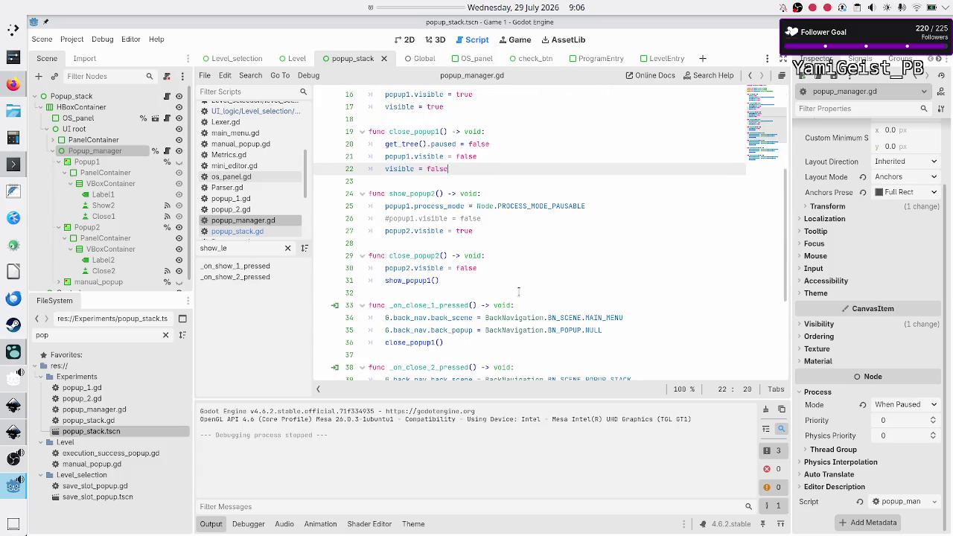
scroll(518, 292, "down", 2)
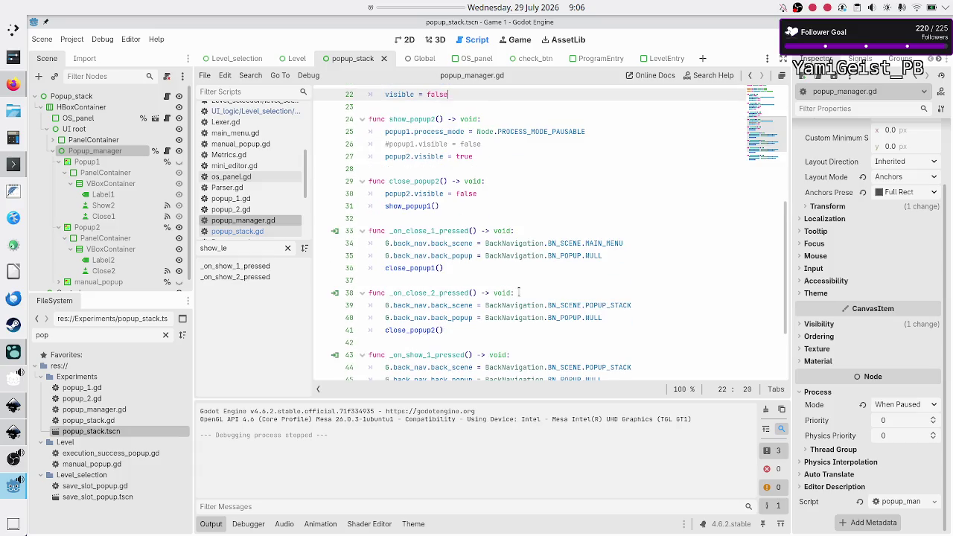
scroll(519, 292, "down", 2)
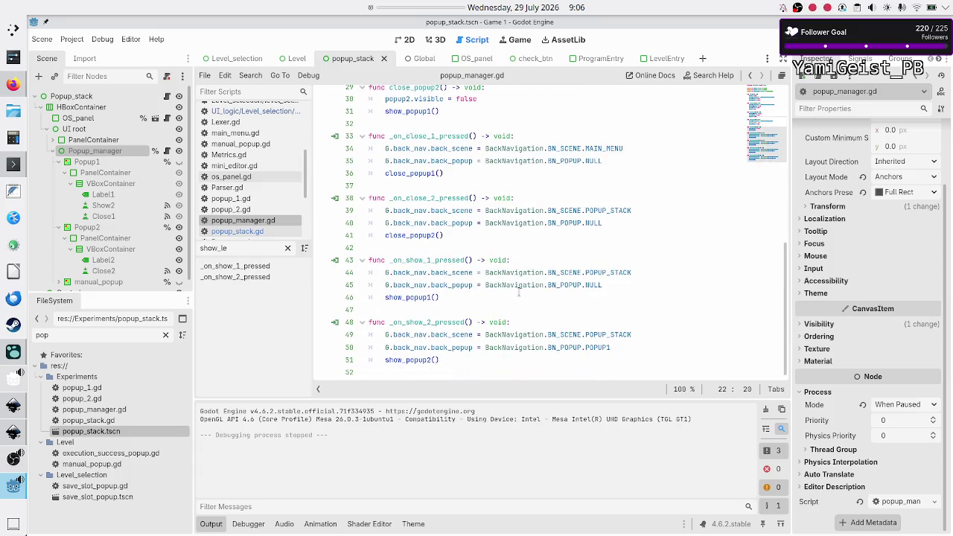
scroll(518, 292, "up", 9)
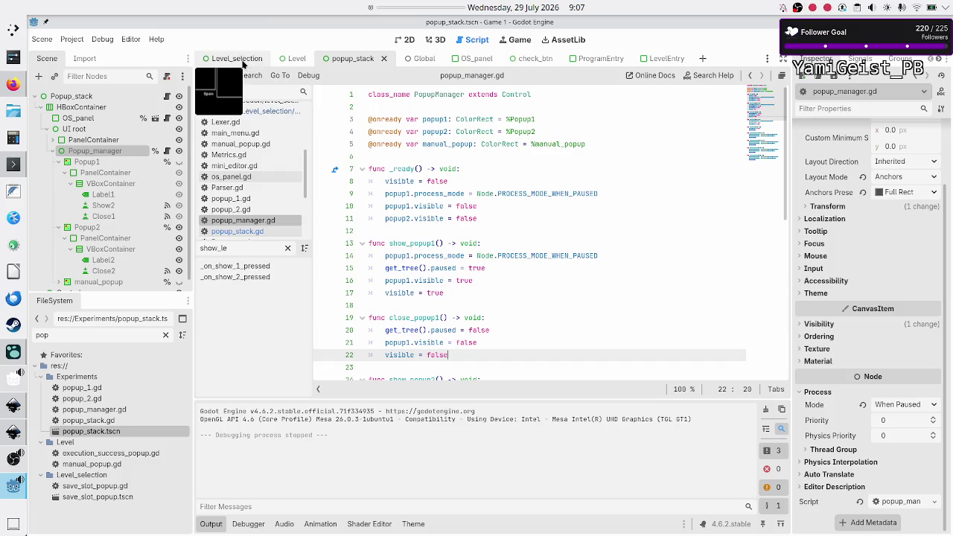
Step: Attach a new default-template popup_manager.gd to Level_selection's popup_manager node, then return to popup_stack
left_click(237, 58)
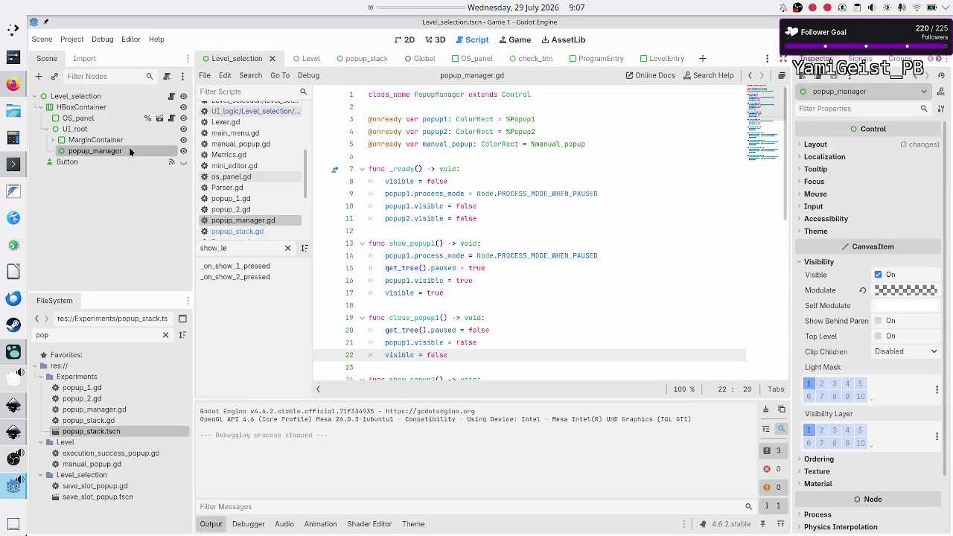
left_click(404, 41)
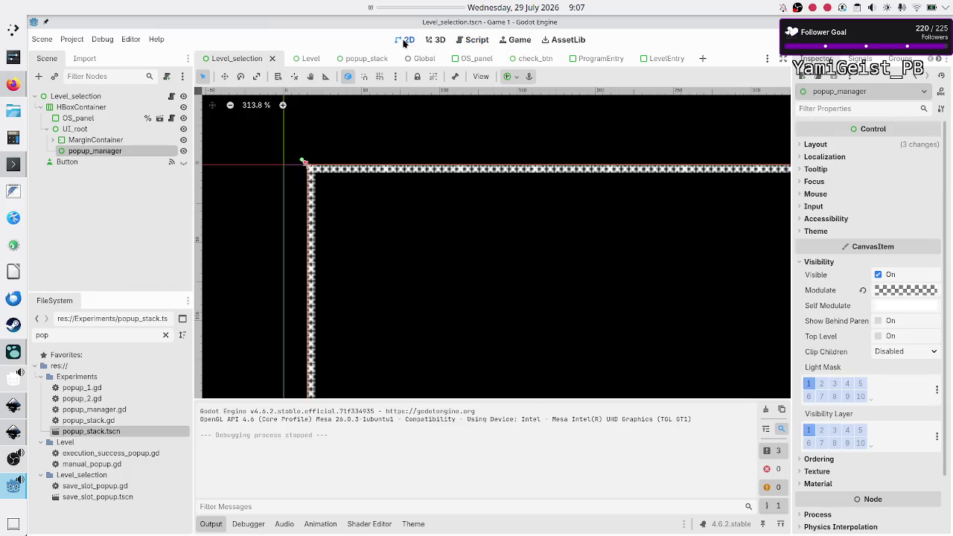
right_click(109, 153)
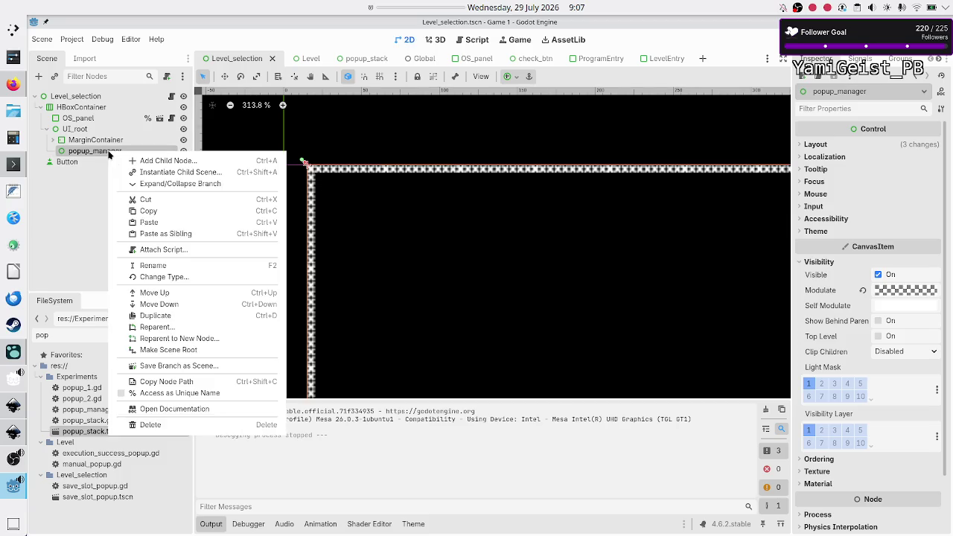
left_click(164, 249)
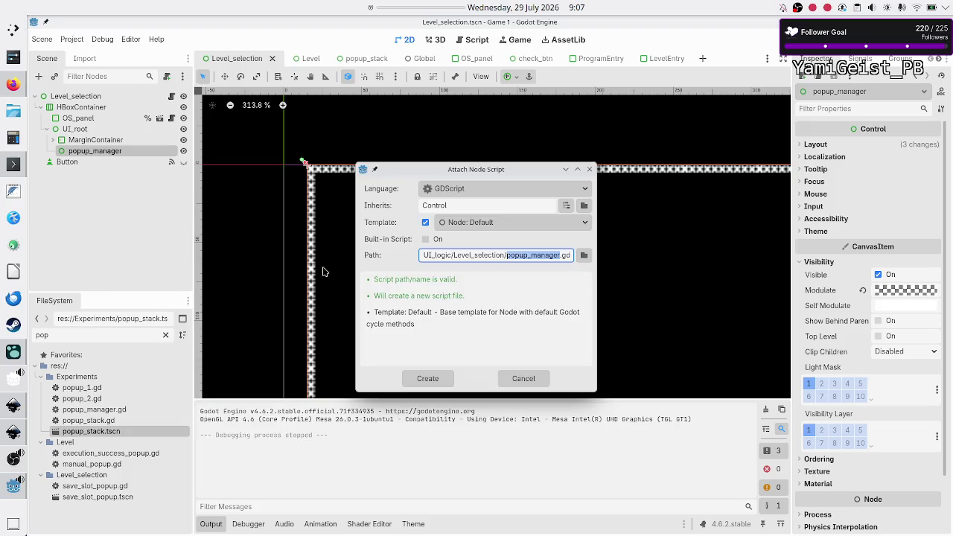
left_click(542, 254)
left_click(428, 378)
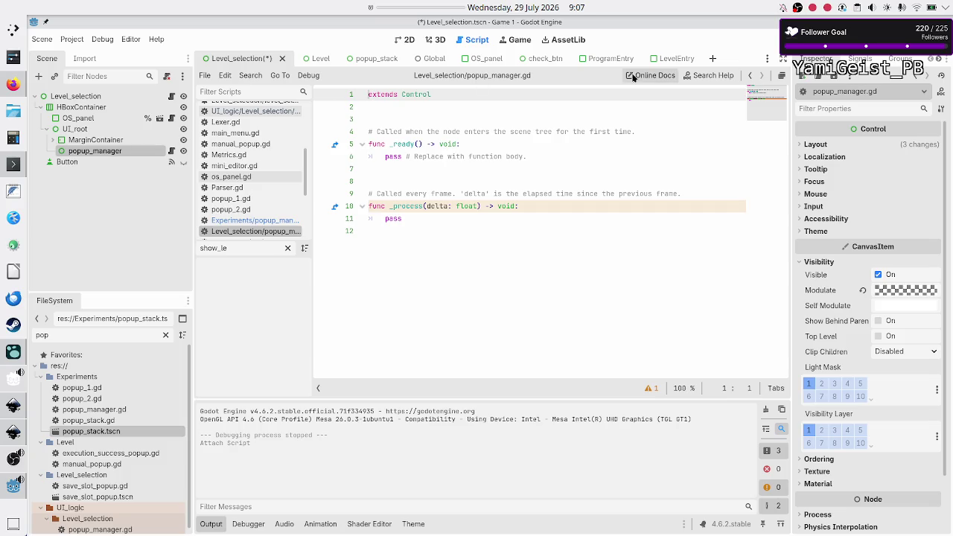
left_click(378, 63)
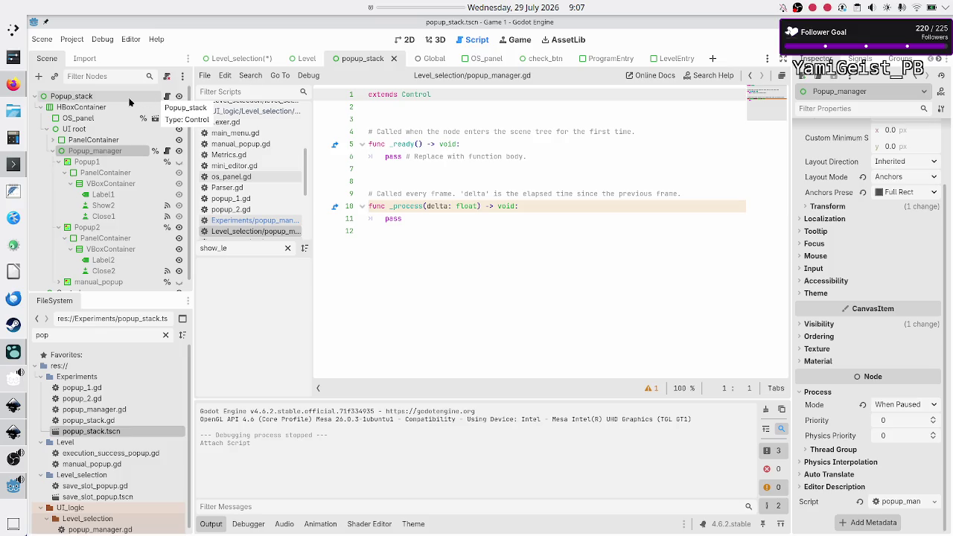
Step: Select the Popup_stack root node and open its script
left_click(130, 100)
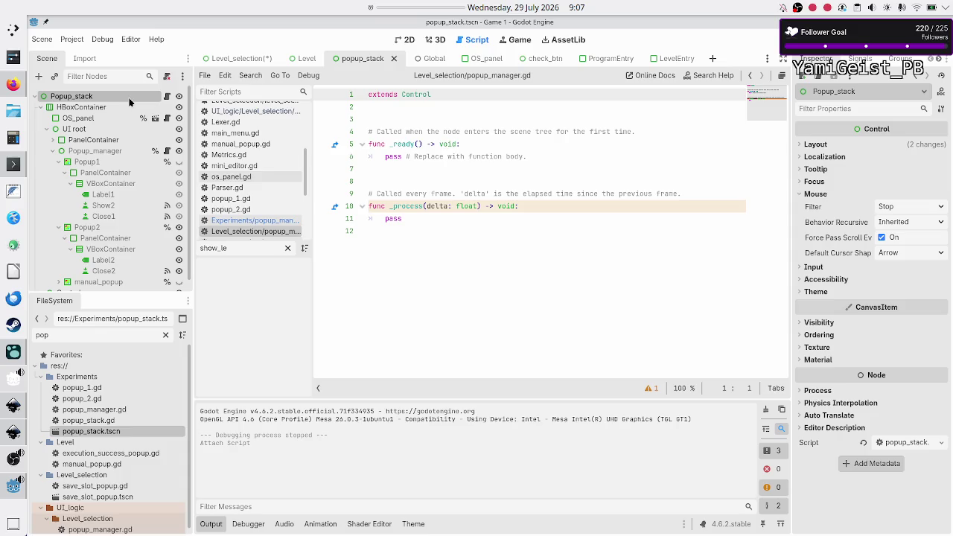
left_click(167, 97)
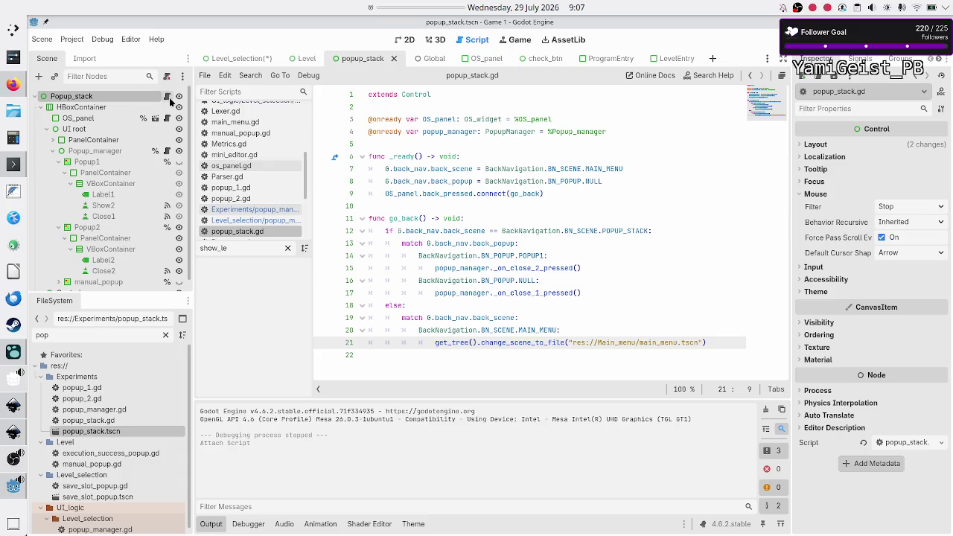
Step: Highlight OS_panel and popup_manager uses in popup_stack.gd, then inspect Level_selection's node tree
double_click(445, 121)
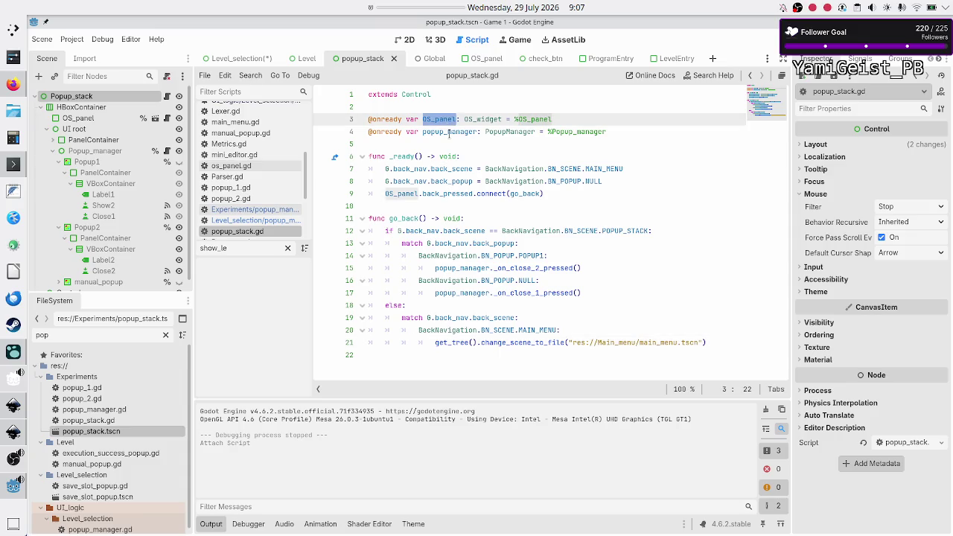
double_click(447, 132)
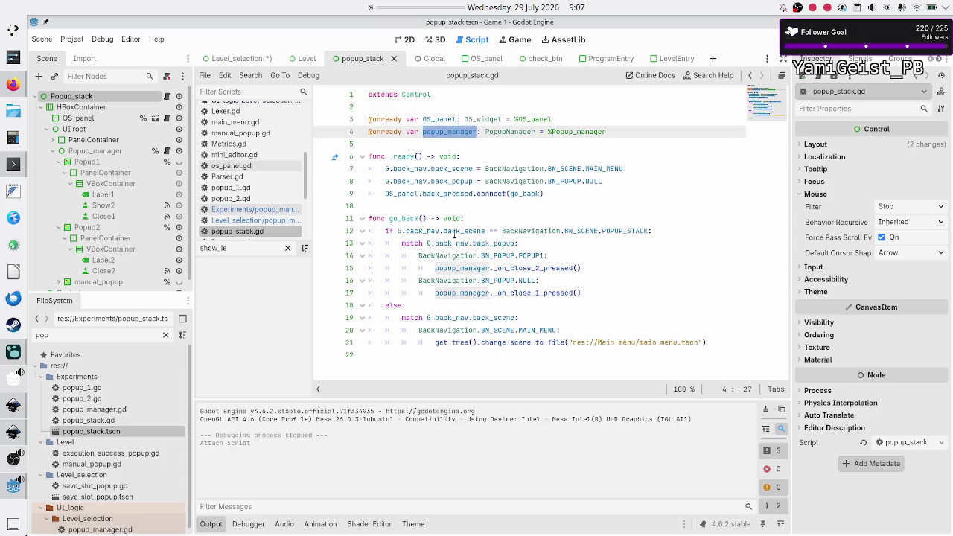
left_click(242, 58)
left_click(99, 111)
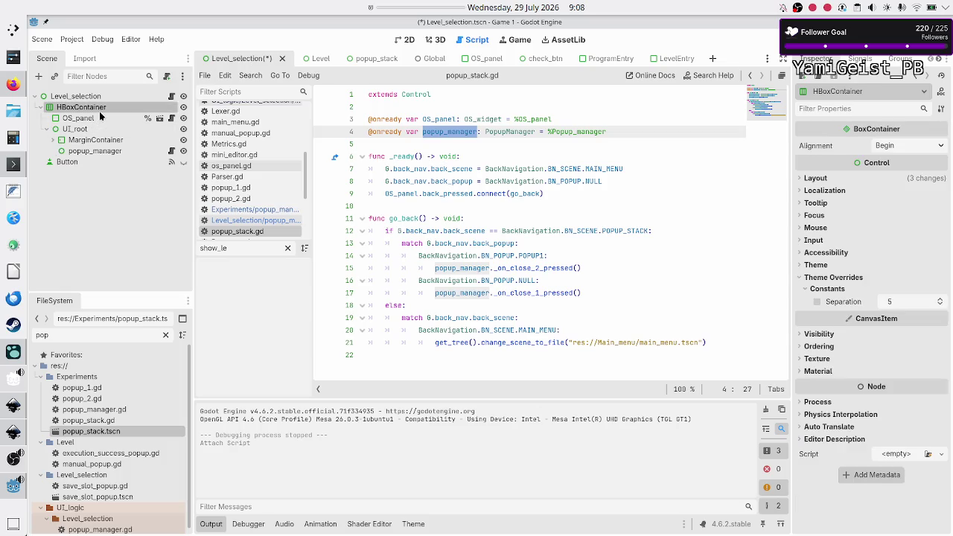
left_click(105, 97)
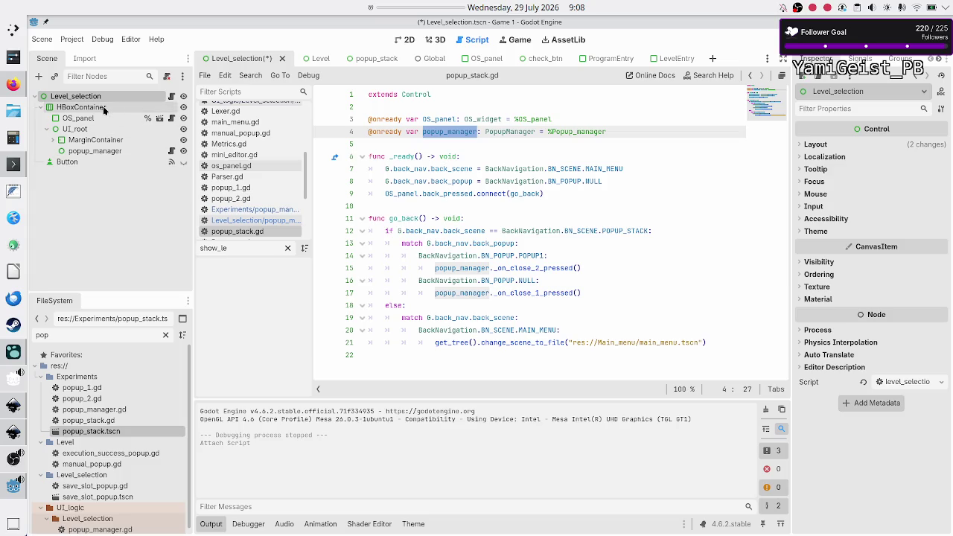
left_click(102, 107)
left_click(93, 118)
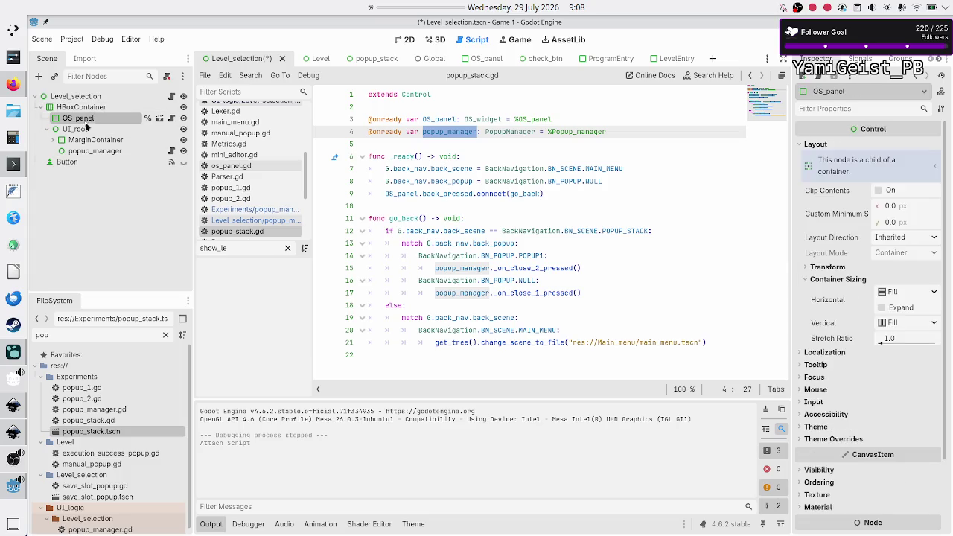
left_click(80, 131)
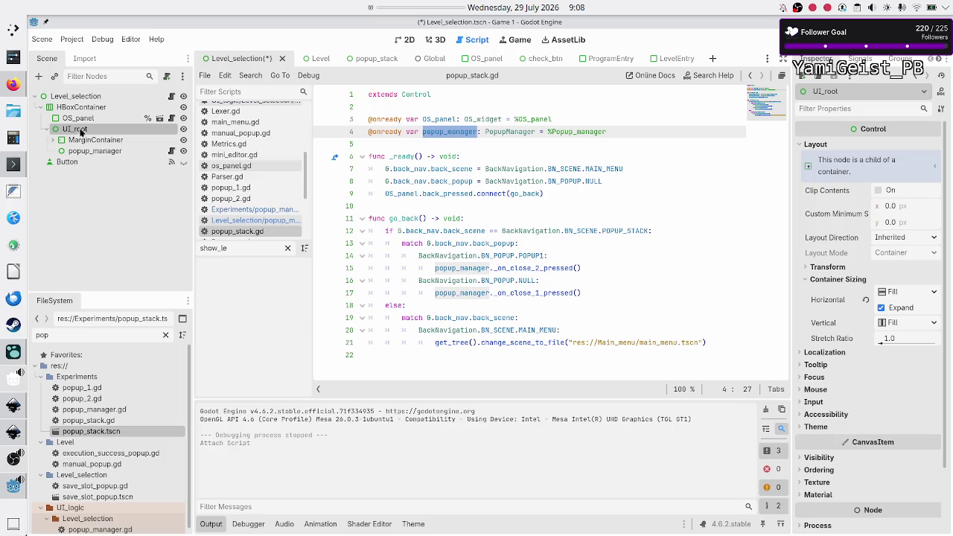
Step: Compare the popup_stack and Level_selection scenes, ending on the Popup_stack root node
left_click(367, 62)
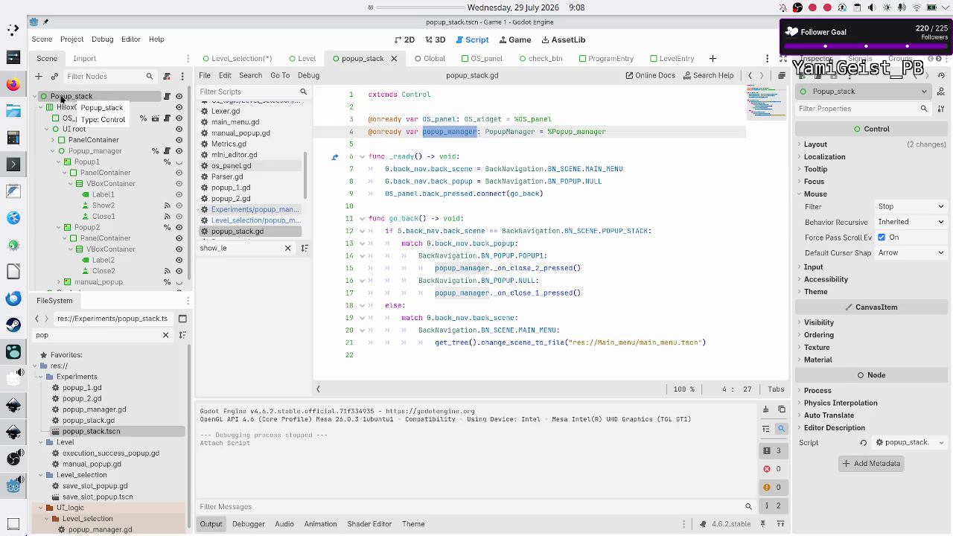
left_click(223, 63)
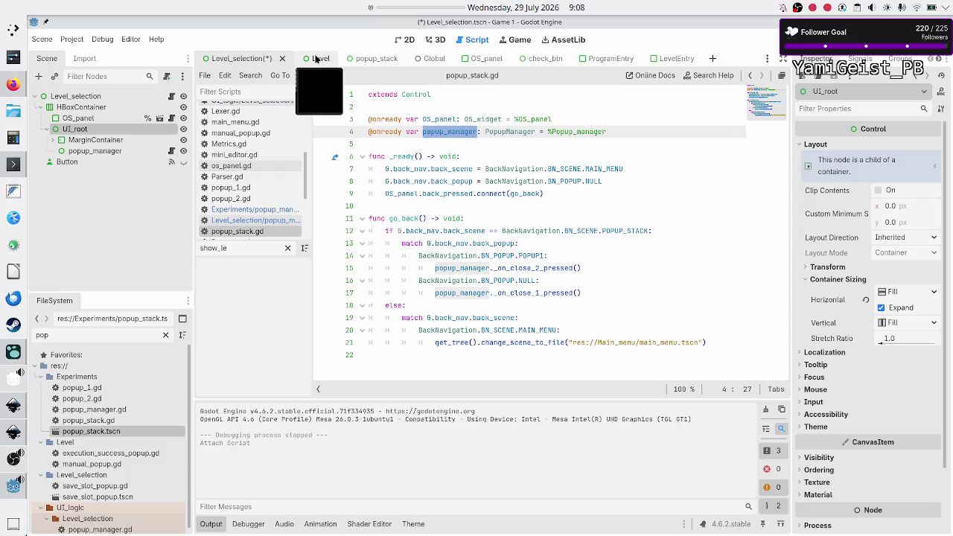
left_click(365, 60)
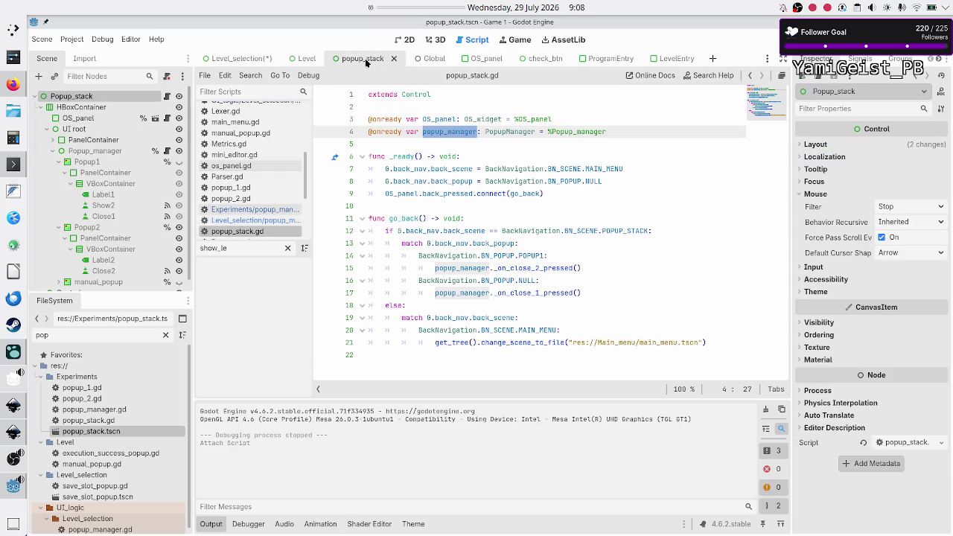
left_click(166, 99)
Step: Select the go_back function in popup_stack.gd, then return to the Level_selection scene
left_click(408, 111)
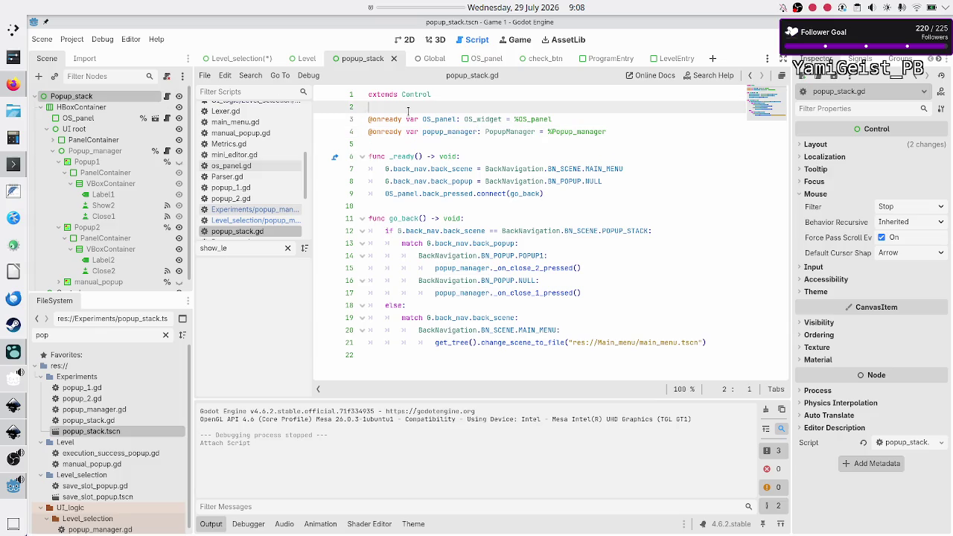
key("Down")
key("Down")
key("Down")
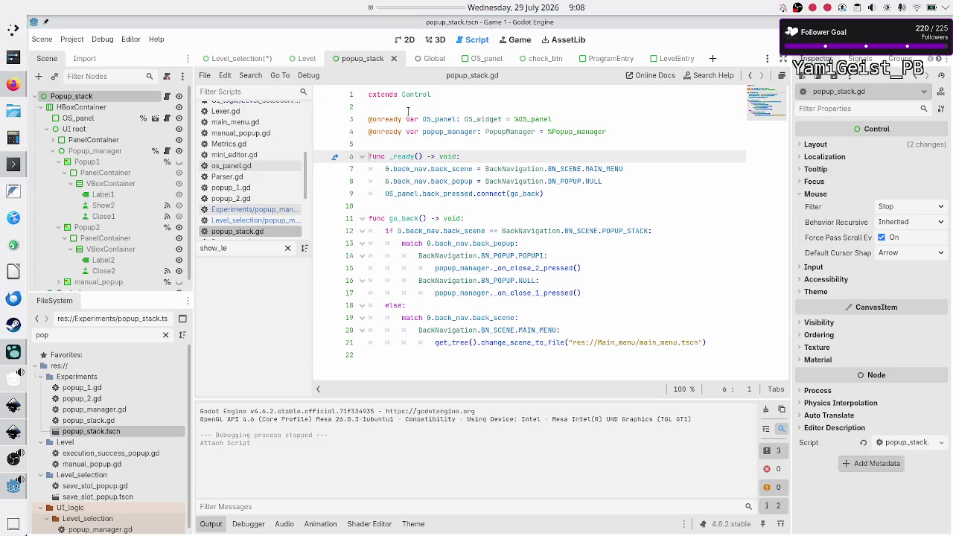
key("Down")
key("Down")
key("Down")
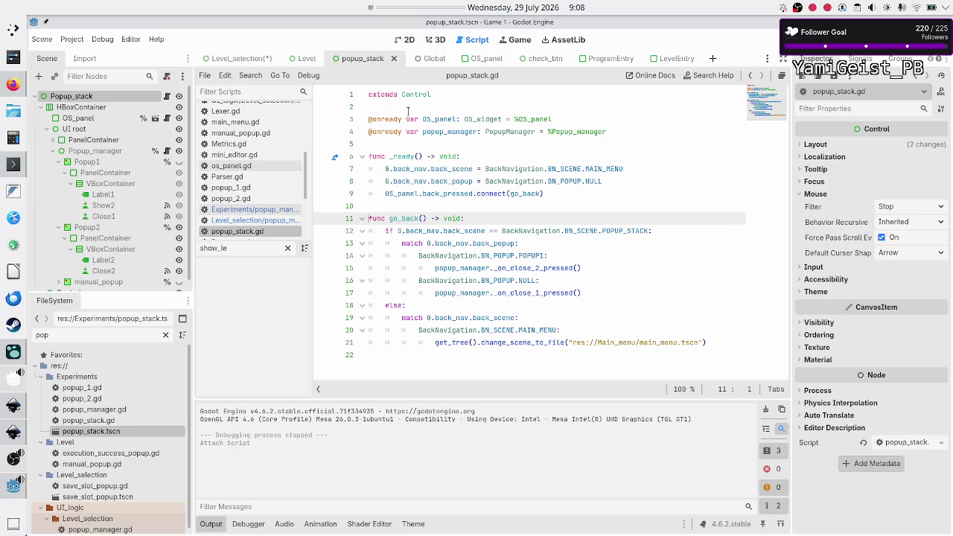
key("shift+Down")
key("shift+Down")
key("shift+Down")
key("shift+End")
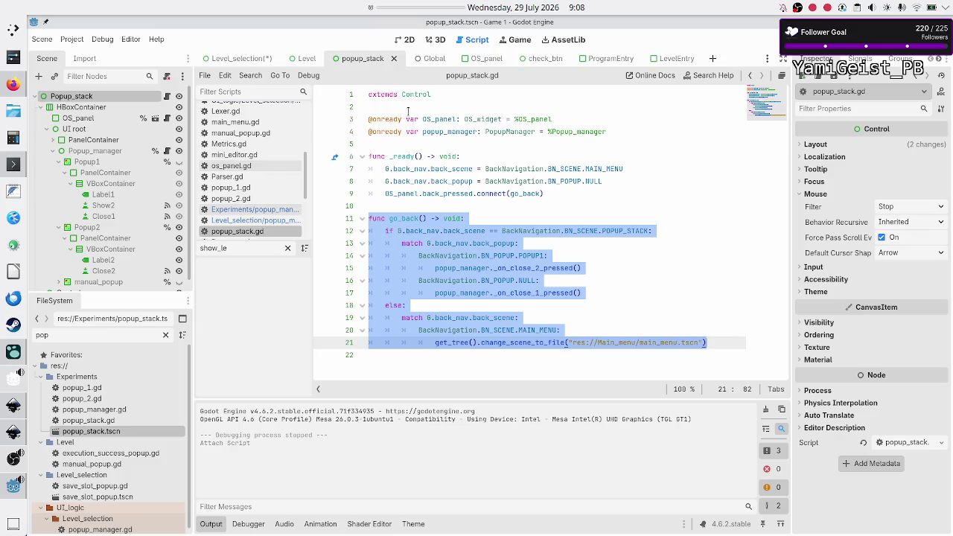
key("Down")
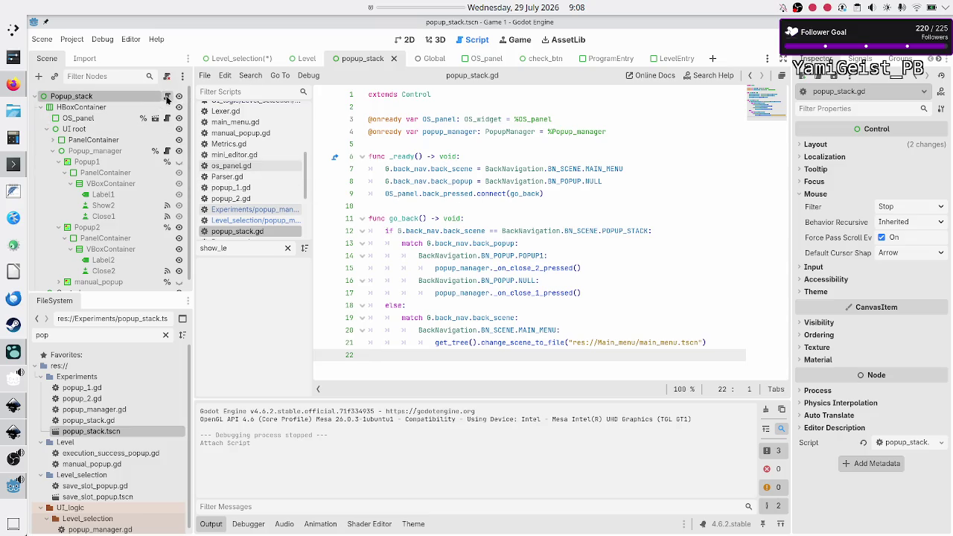
left_click(242, 60)
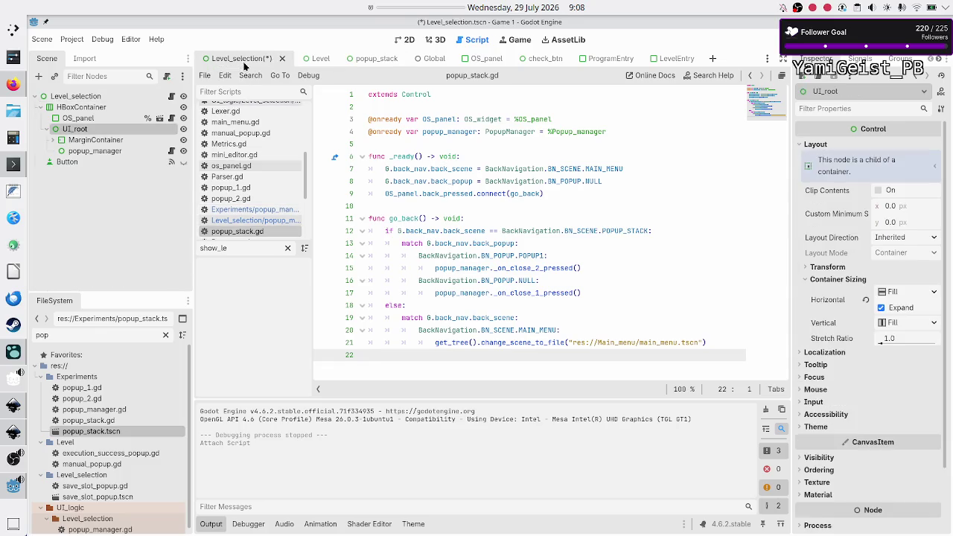
Step: Open level_selection.gd and jump to its go_back function using the 'go_bak' method filter
left_click(171, 96)
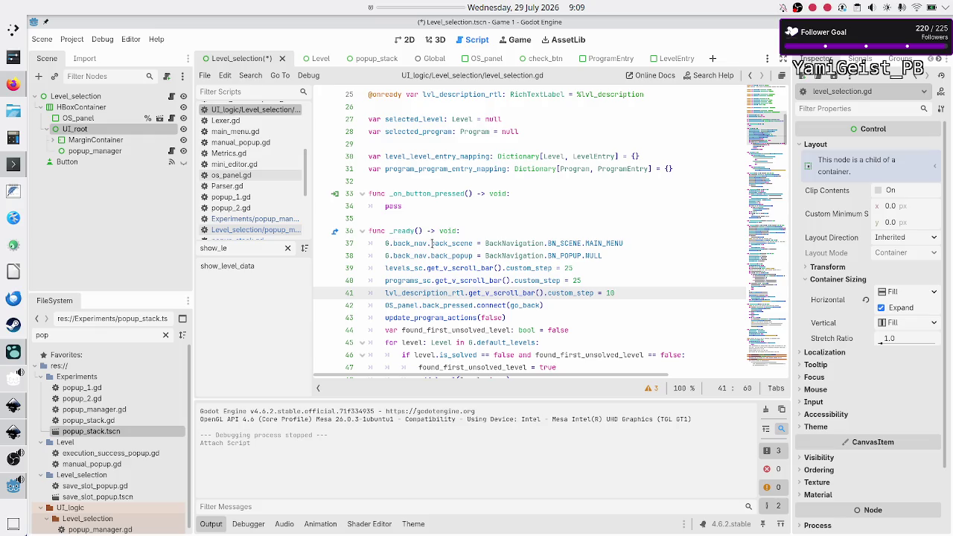
double_click(525, 305)
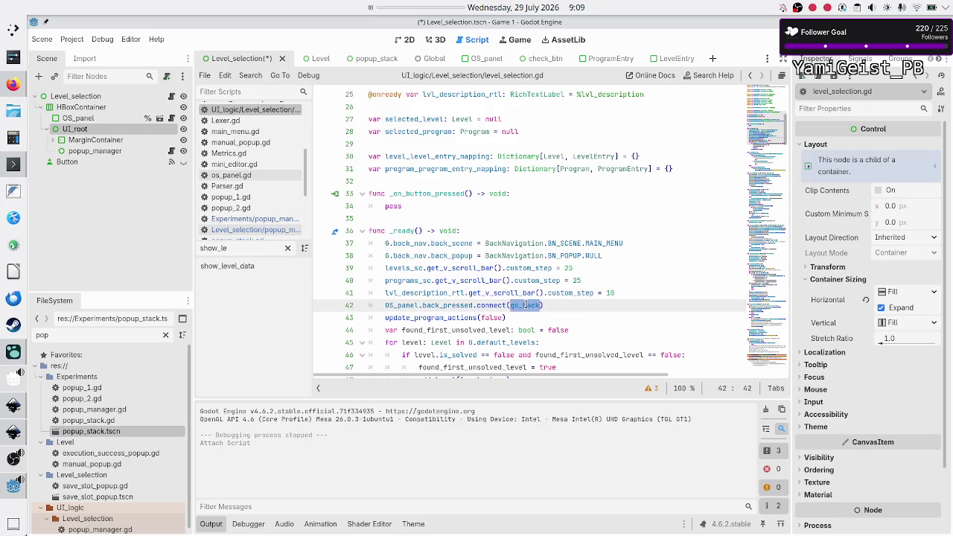
left_click_drag(449, 242, 473, 256)
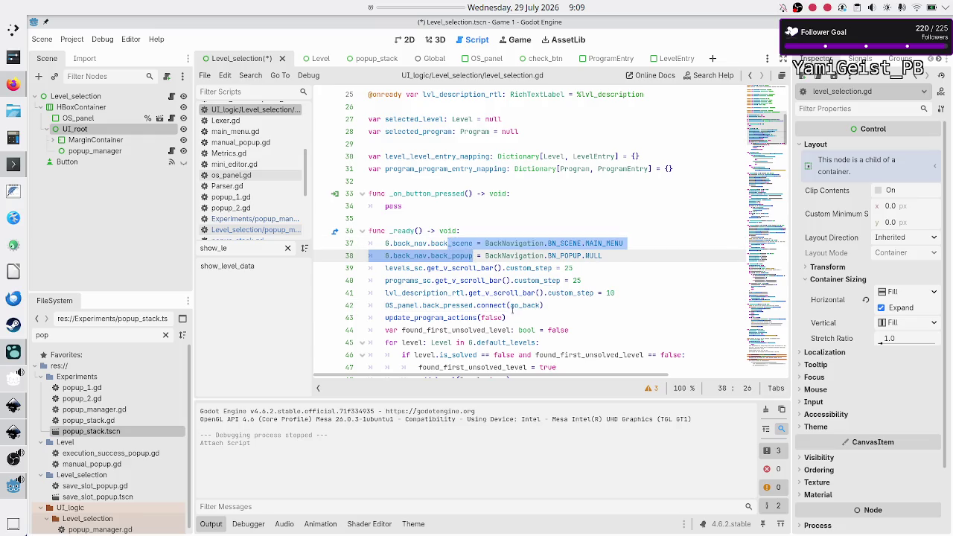
double_click(513, 306)
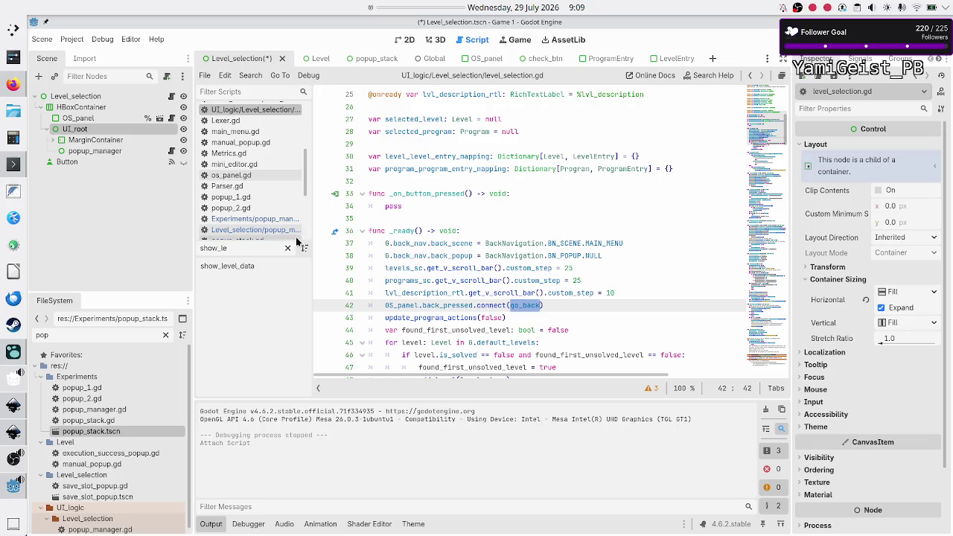
double_click(246, 253)
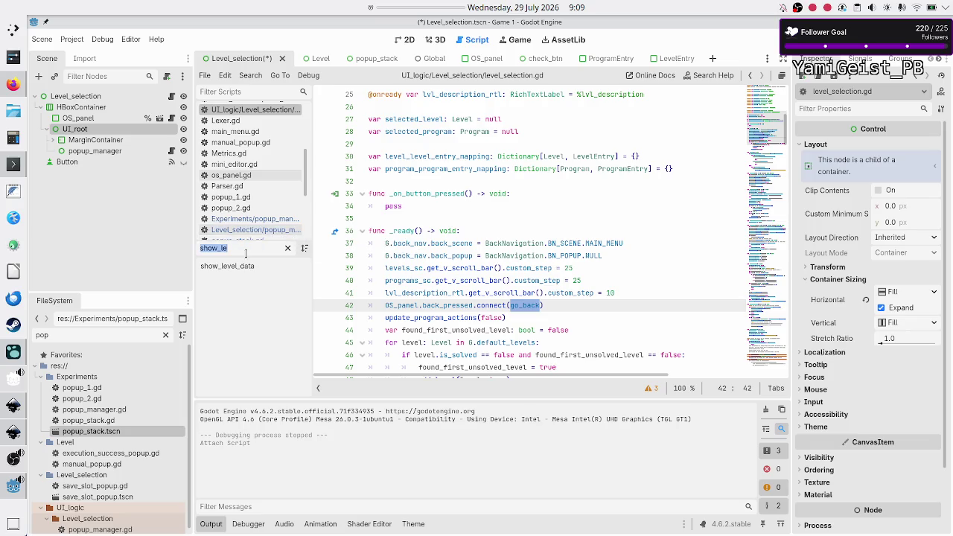
type("go_bak")
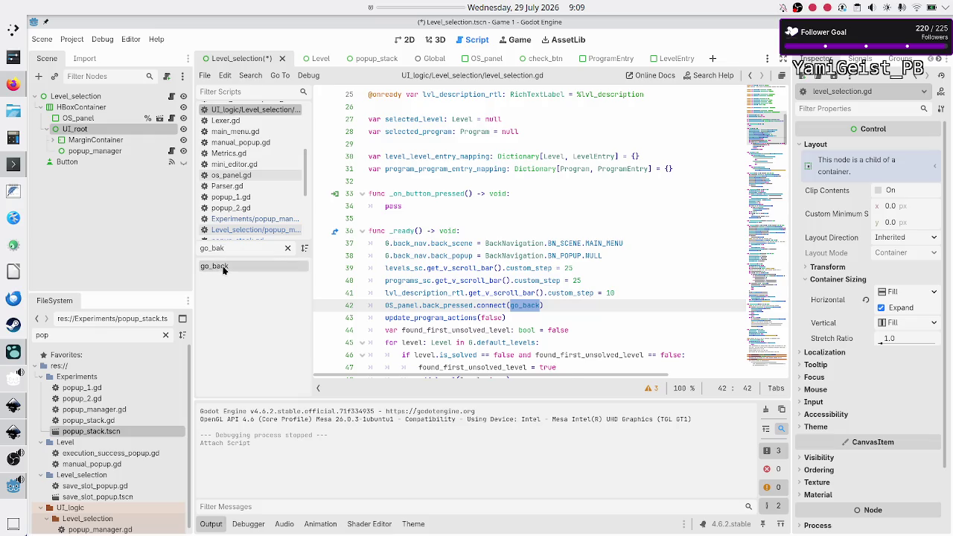
left_click(219, 266)
Step: Inspect go_back's commented popup_manager reference on line 56, then go to popup_stack
left_click(495, 235)
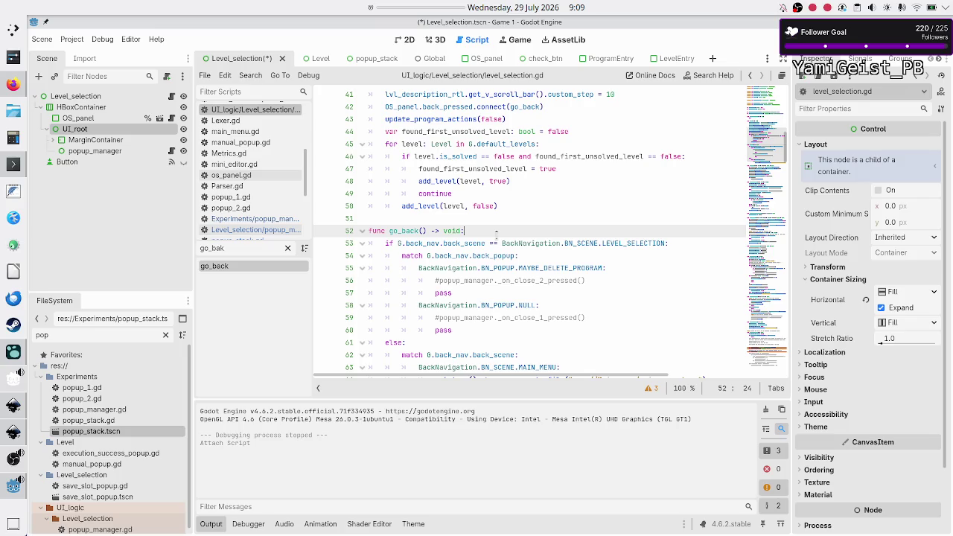
scroll(546, 254, "down", 2)
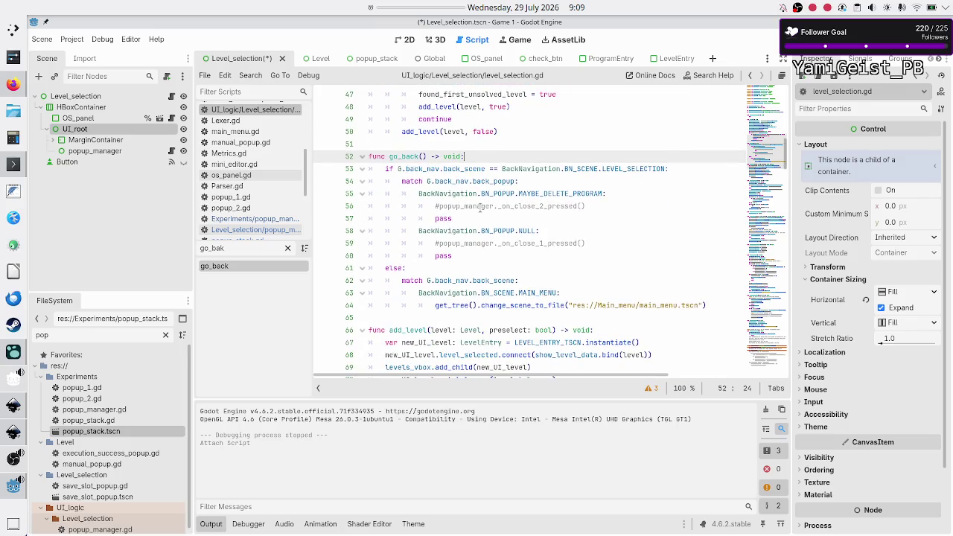
double_click(480, 206)
left_click(608, 243)
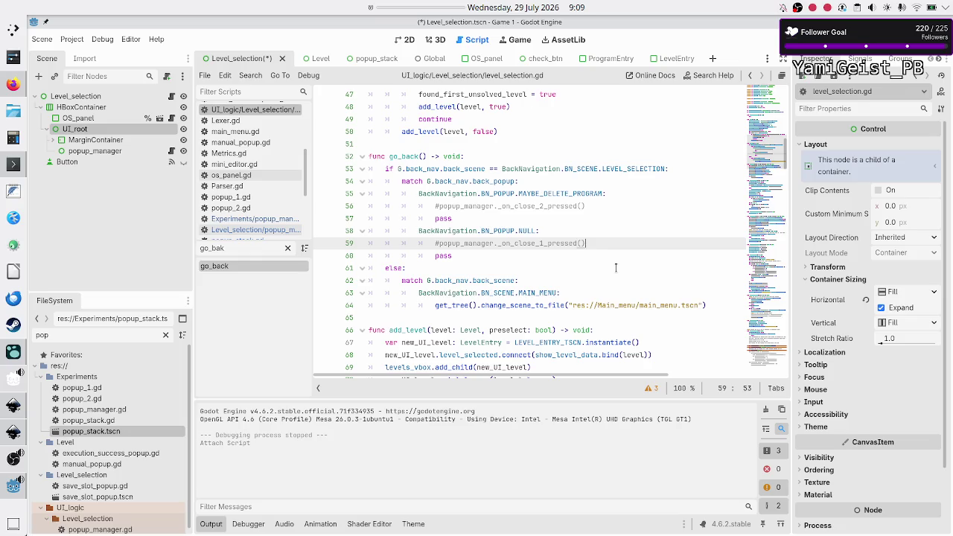
left_click(376, 59)
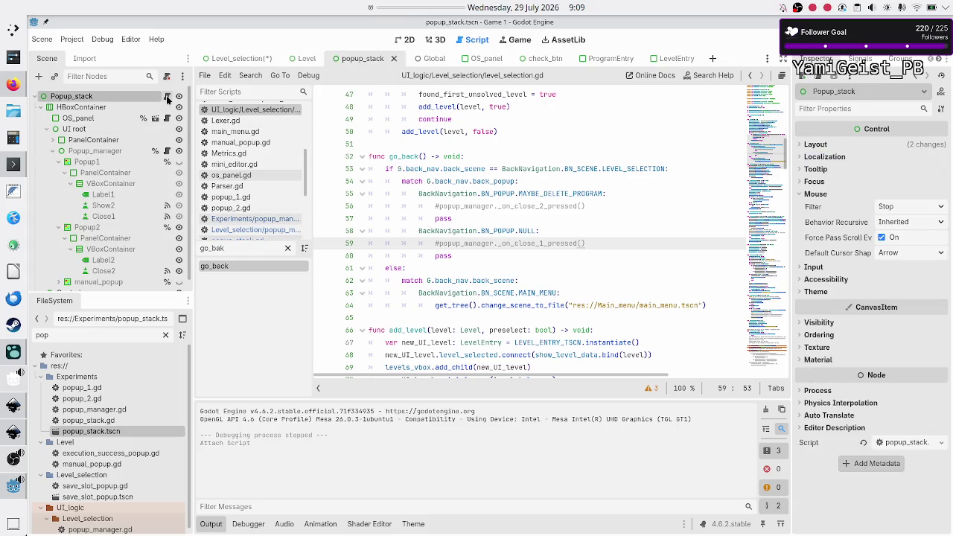
Step: Copy the popup_manager declaration on line 4 of popup_stack.gd
left_click(168, 98)
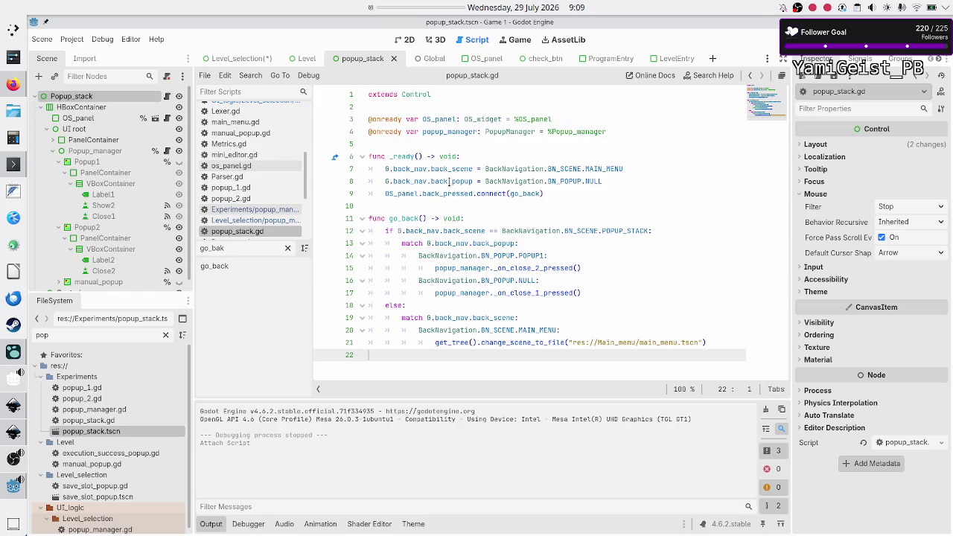
mouse_move(448, 183)
left_click(582, 119)
key("Down")
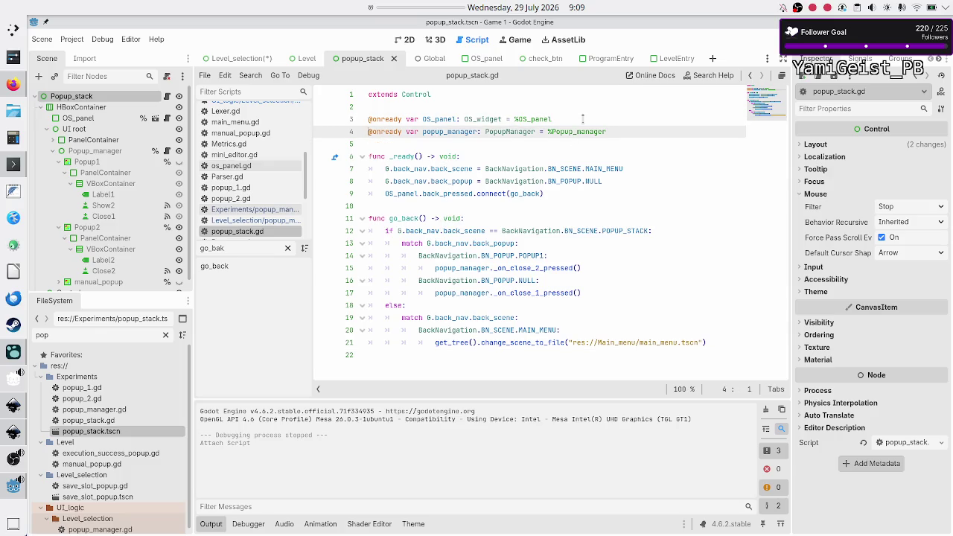
key("Home")
key("shift+Down")
key("shift+Left")
key("ctrl+c")
key("Down")
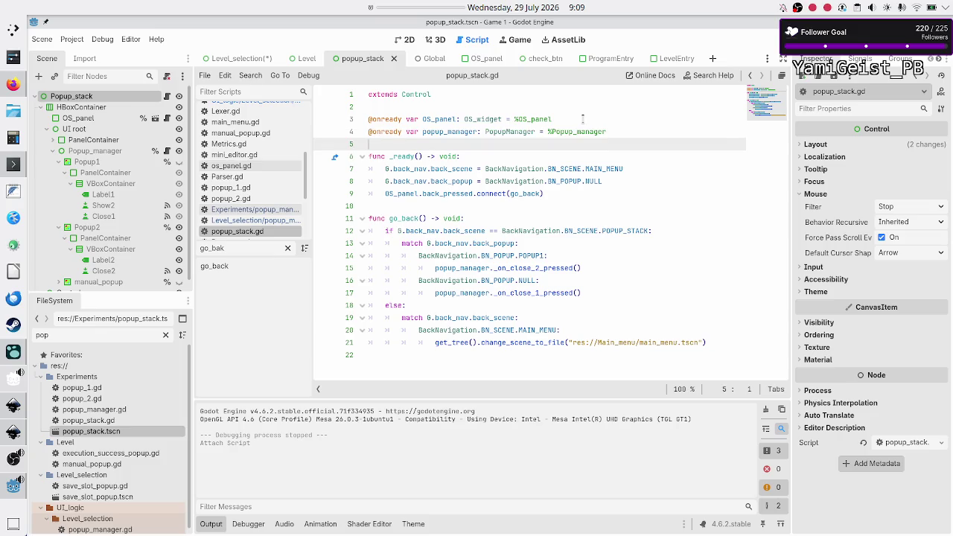
Step: In Level_selection, make the popup_manager node accessible as a unique name
left_click(235, 58)
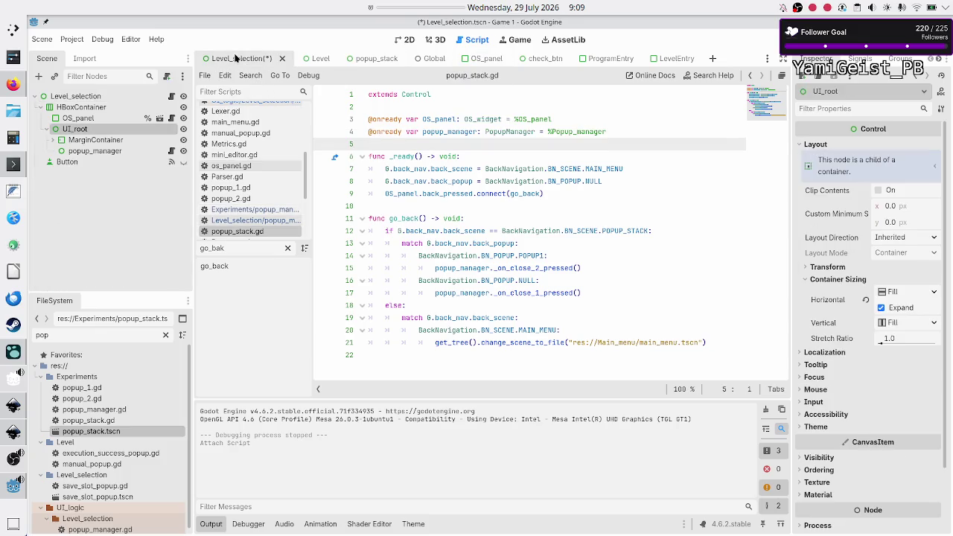
left_click(171, 97)
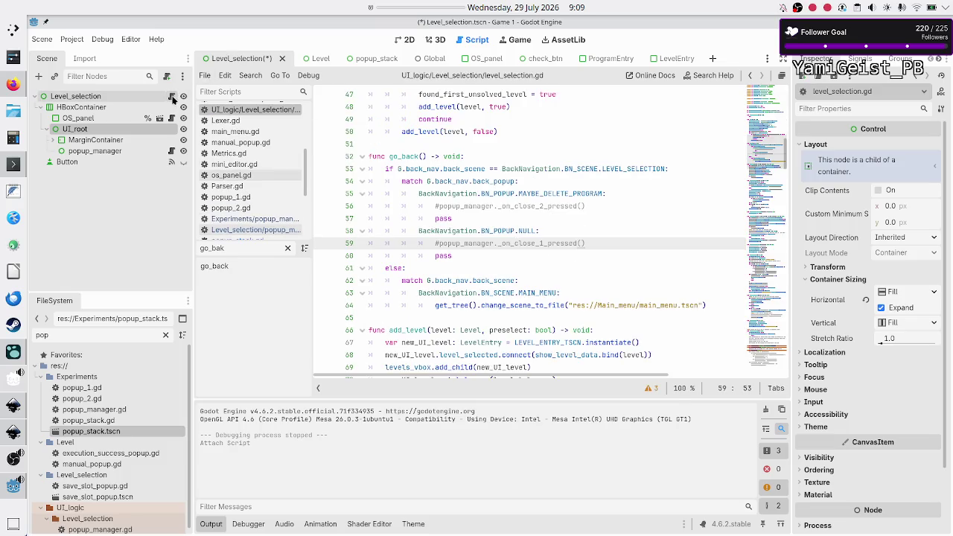
left_click(110, 153)
right_click(111, 153)
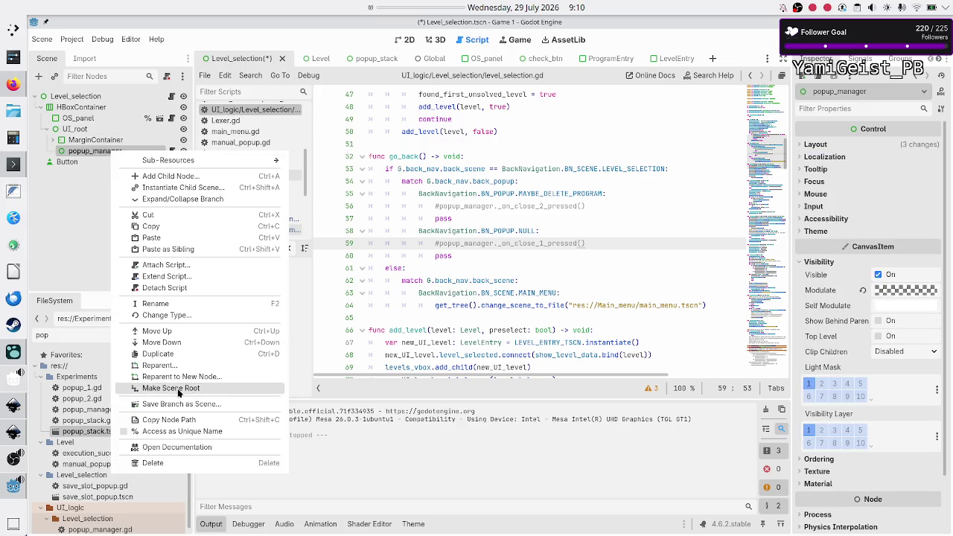
left_click(183, 435)
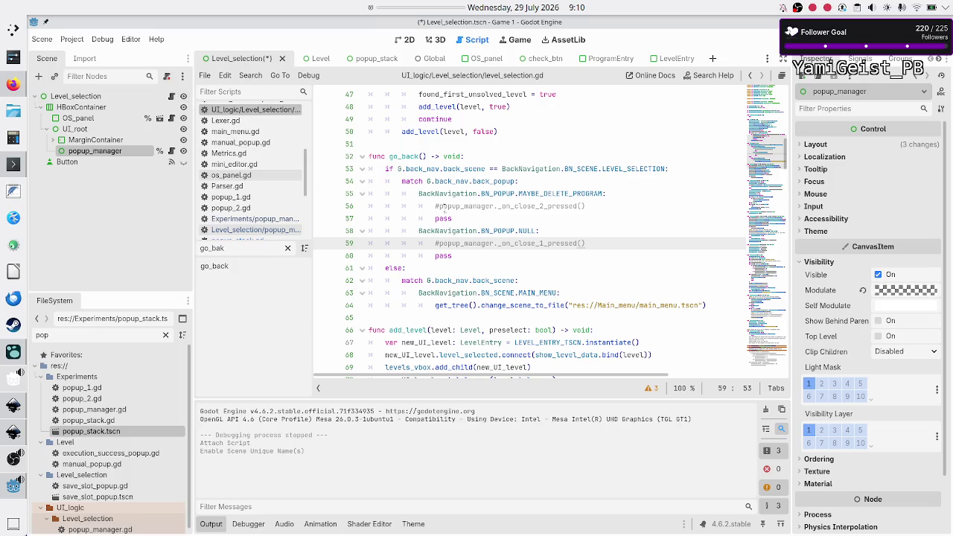
Step: Paste the declaration below the TODO in level_selection.gd and change it to %popup_manager
left_click(485, 169)
scroll(485, 171, "up", 15)
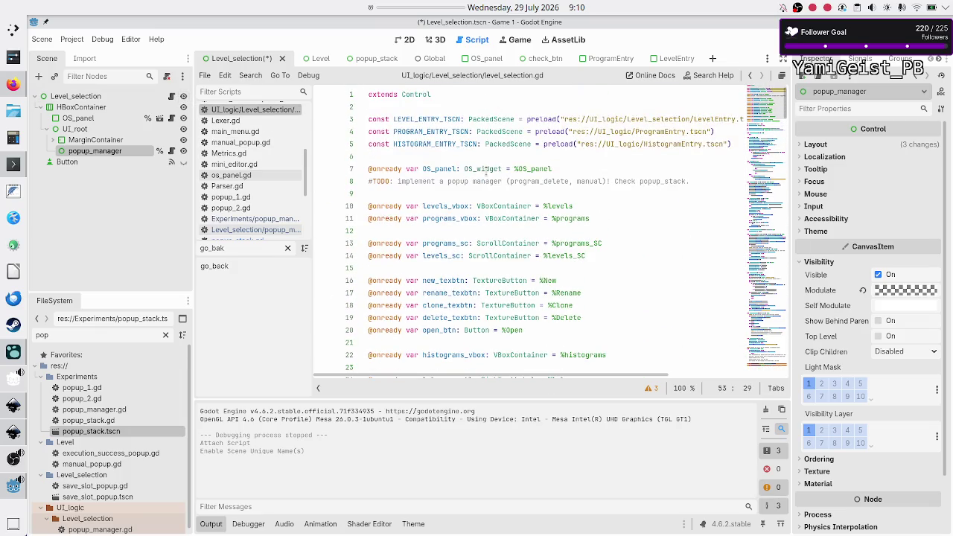
left_click(567, 166)
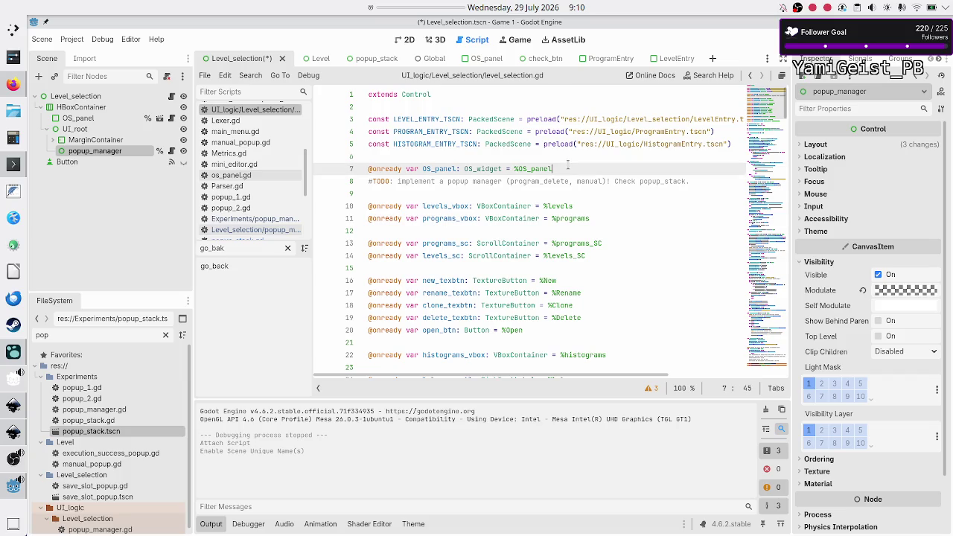
key("Right")
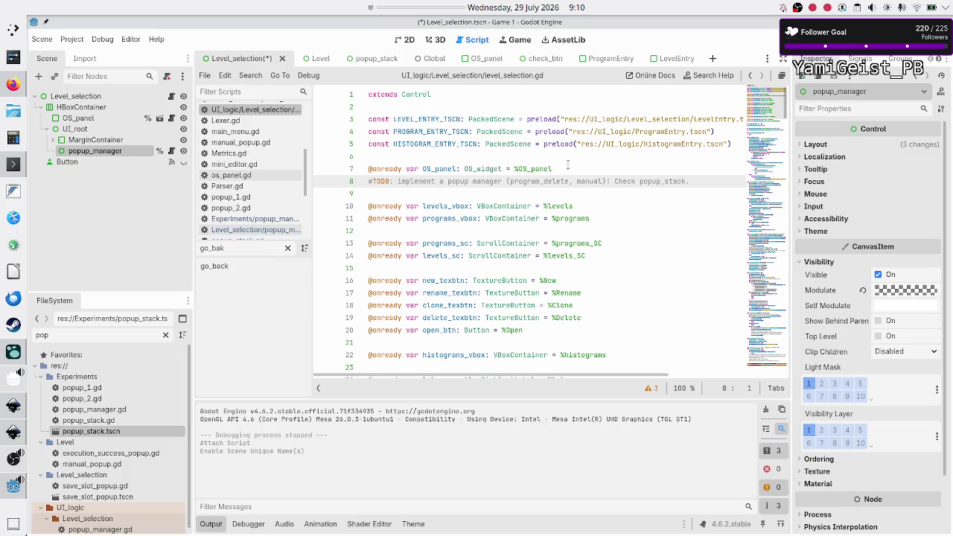
key("End")
key("Return")
key("ctrl+v")
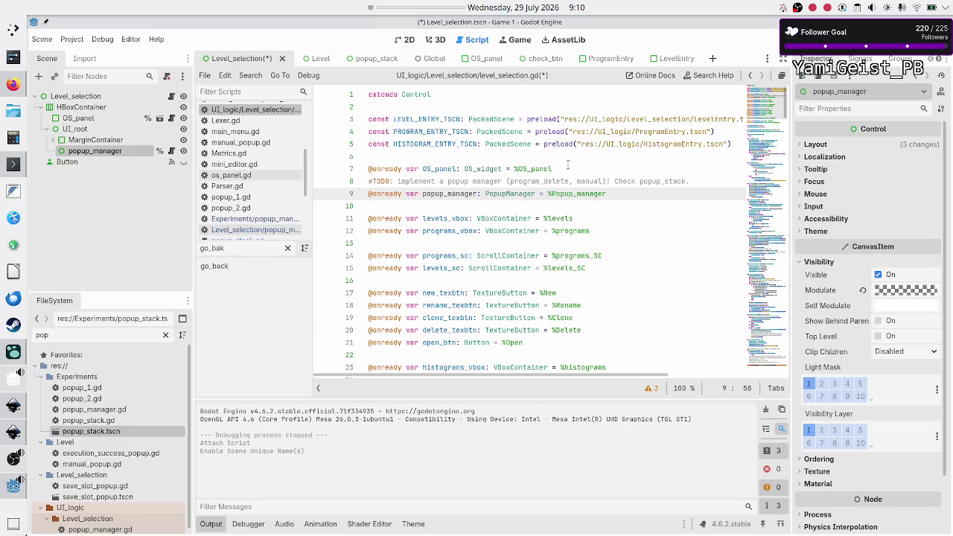
key("Left")
key("Left")
key("Left")
key("BackSpace")
type("p")
key("Right")
key("Right")
key("Right")
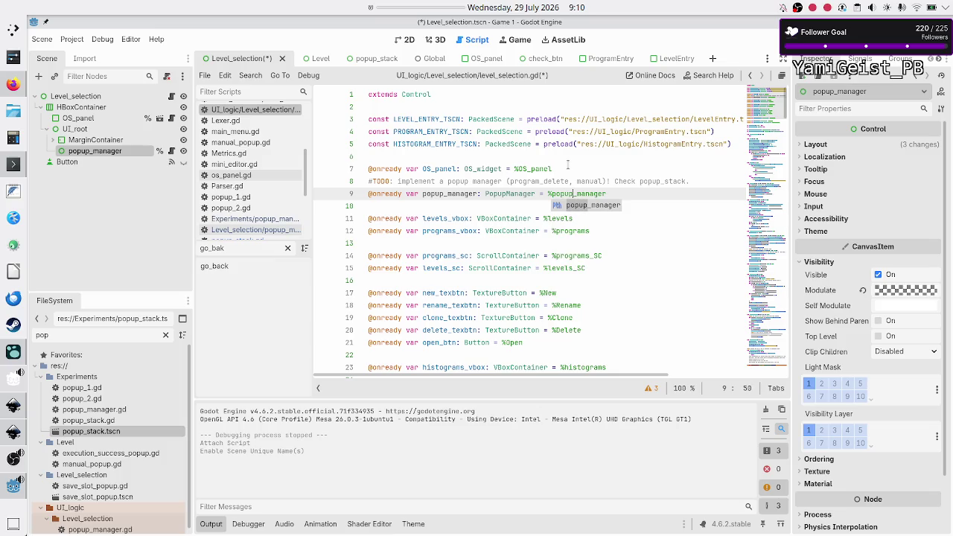
key("Escape")
key("Down")
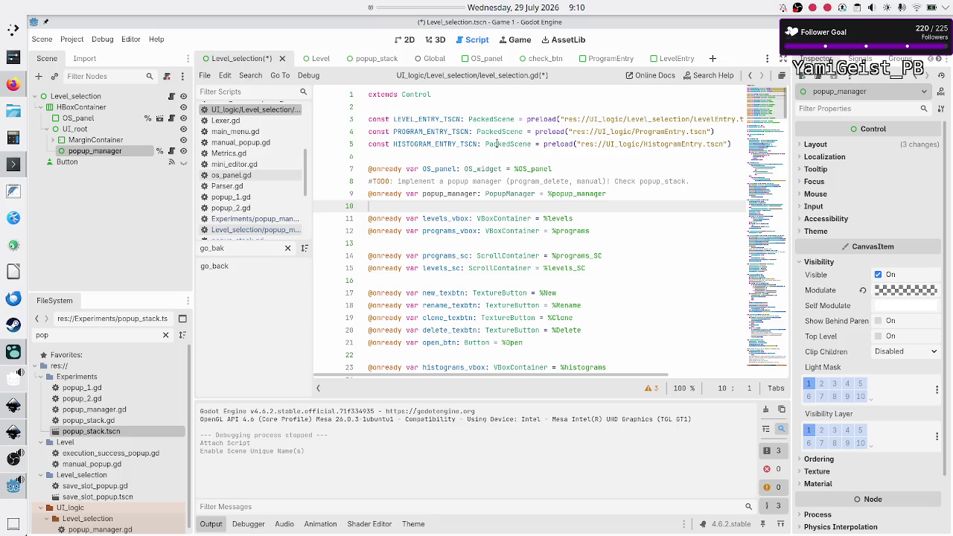
double_click(508, 194)
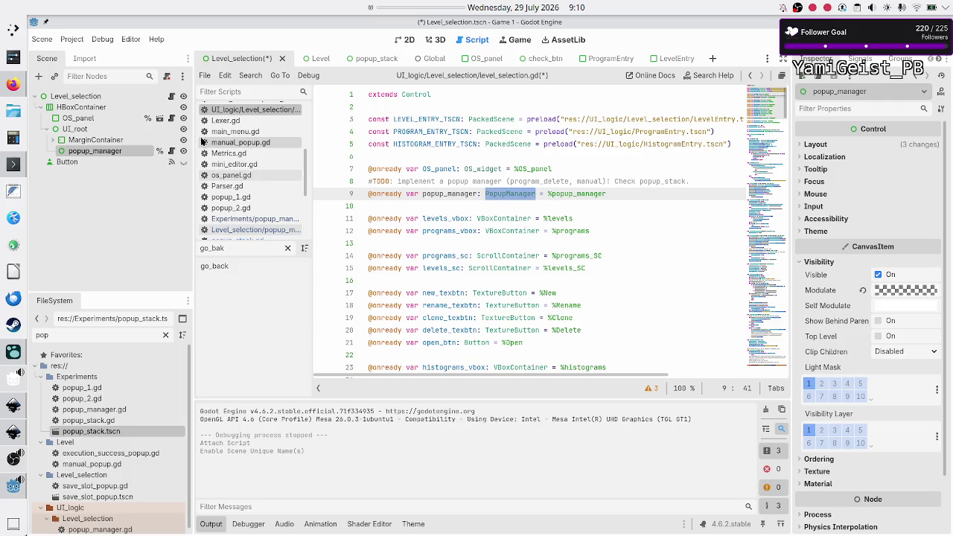
left_click(172, 152)
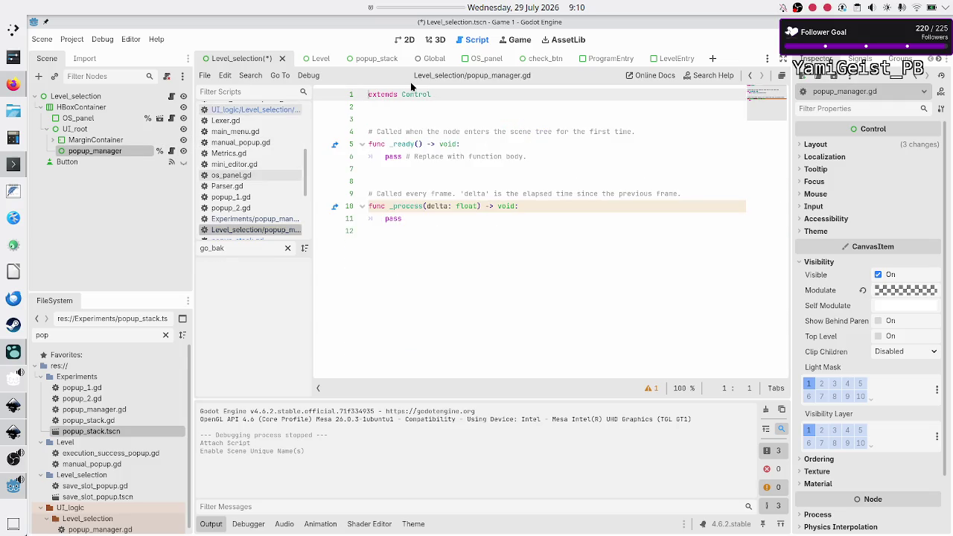
Step: Copy the entire code of the Experiments popup_manager.gd script
mouse_move(394, 142)
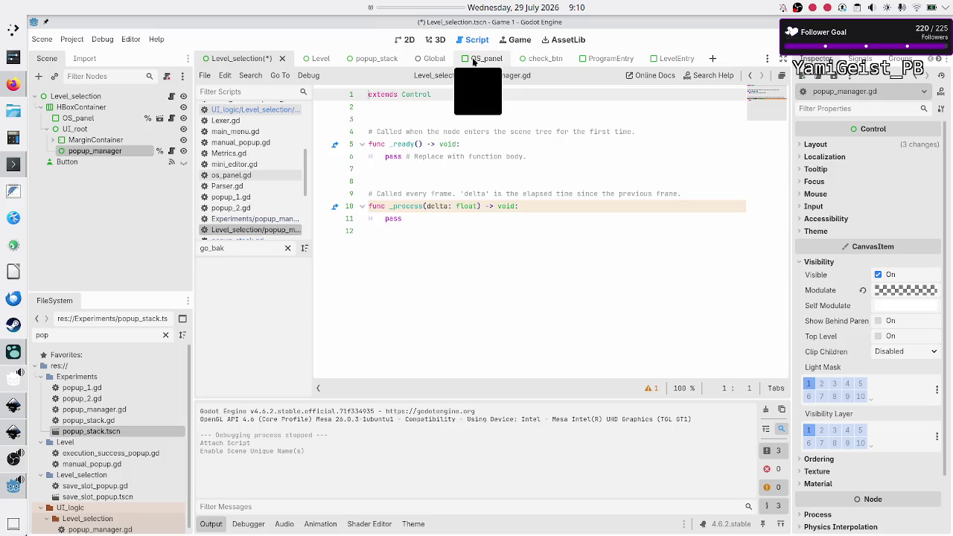
left_click(368, 64)
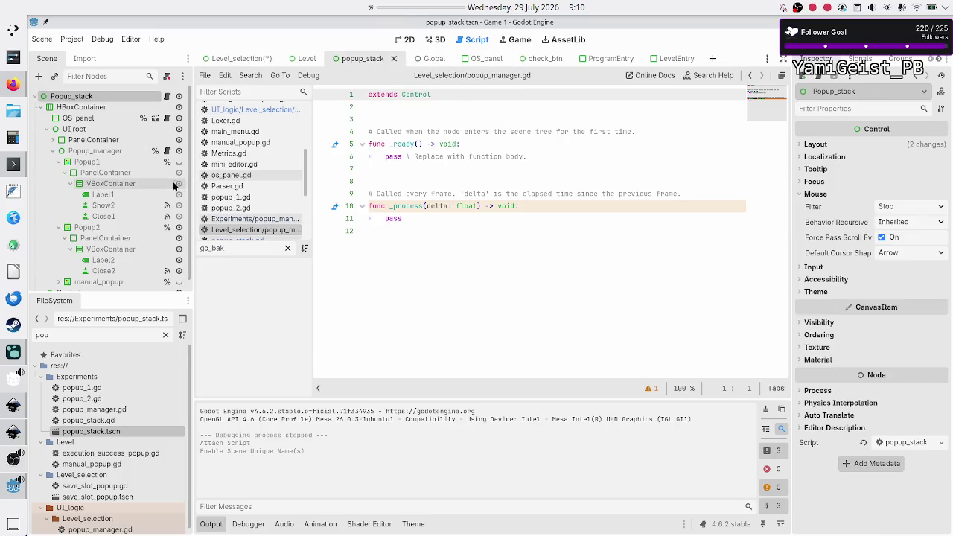
left_click(167, 150)
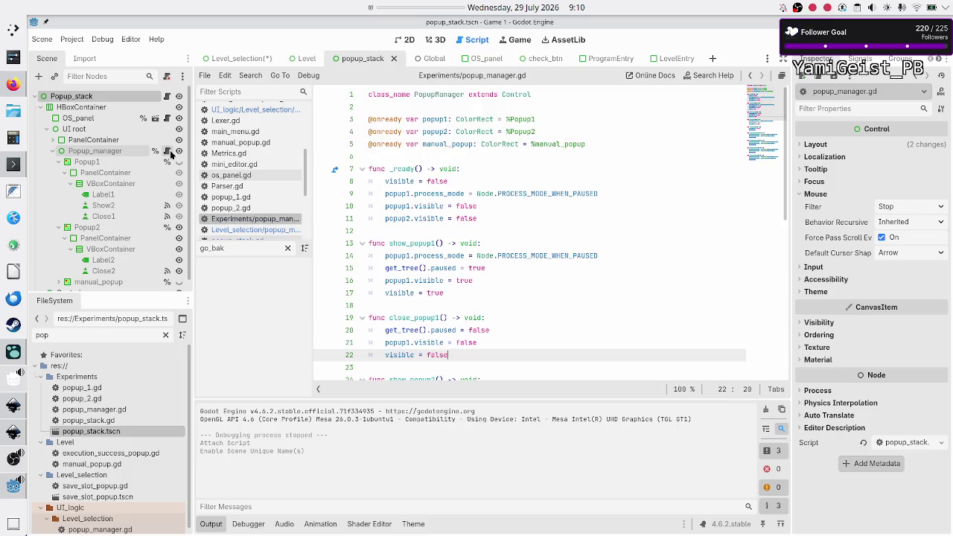
left_click(425, 107)
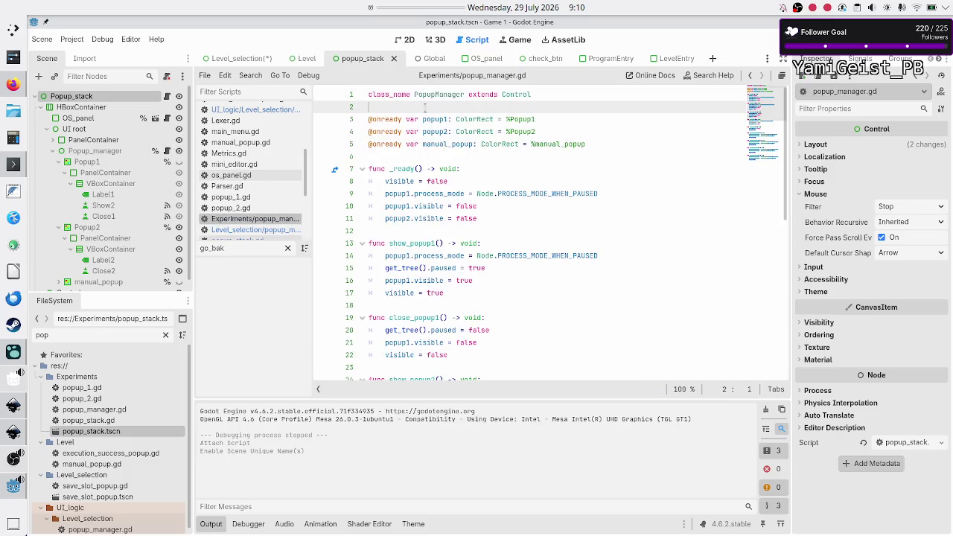
key("Up")
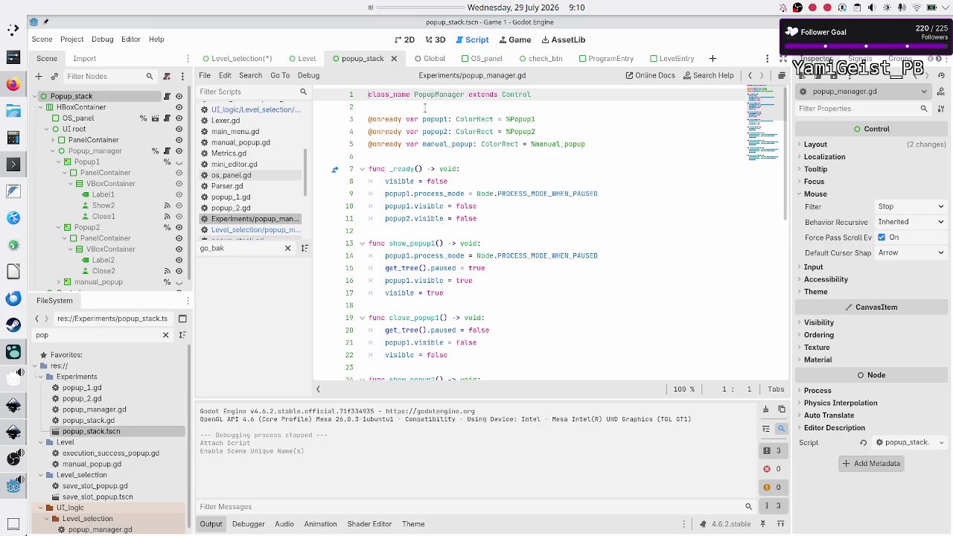
key("shift+Down")
key("shift+Down")
key("shift+Down")
key("shift+Down")
key("shift+Down")
key("shift+Down")
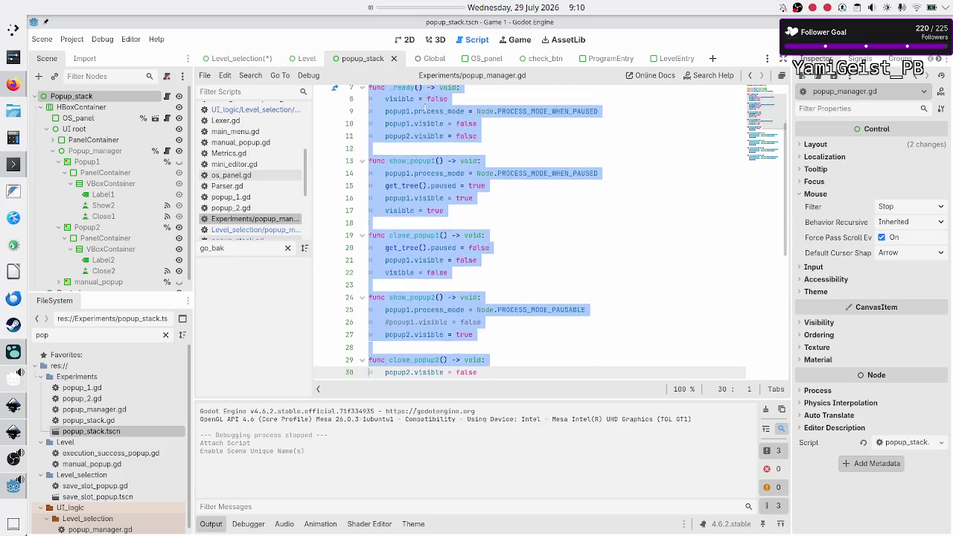
key("ctrl+c")
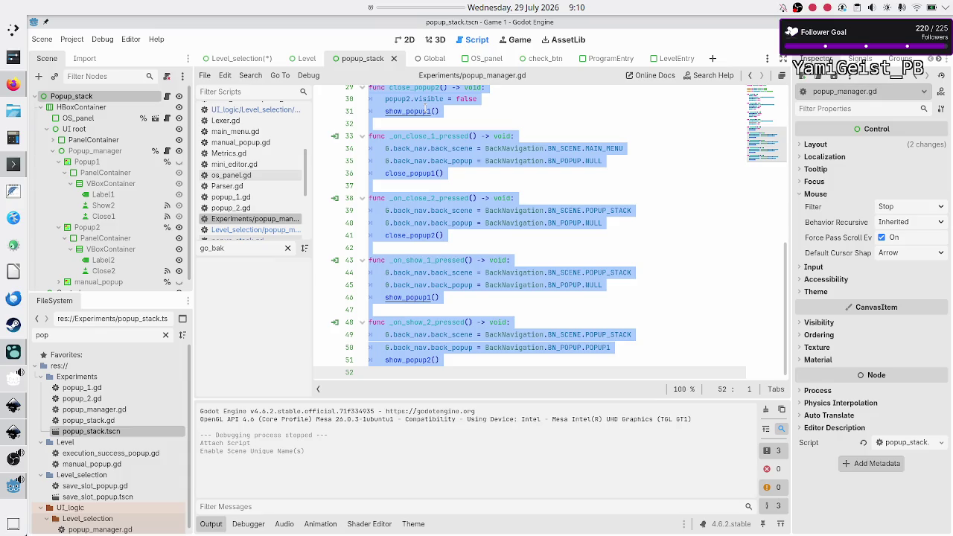
key("Escape")
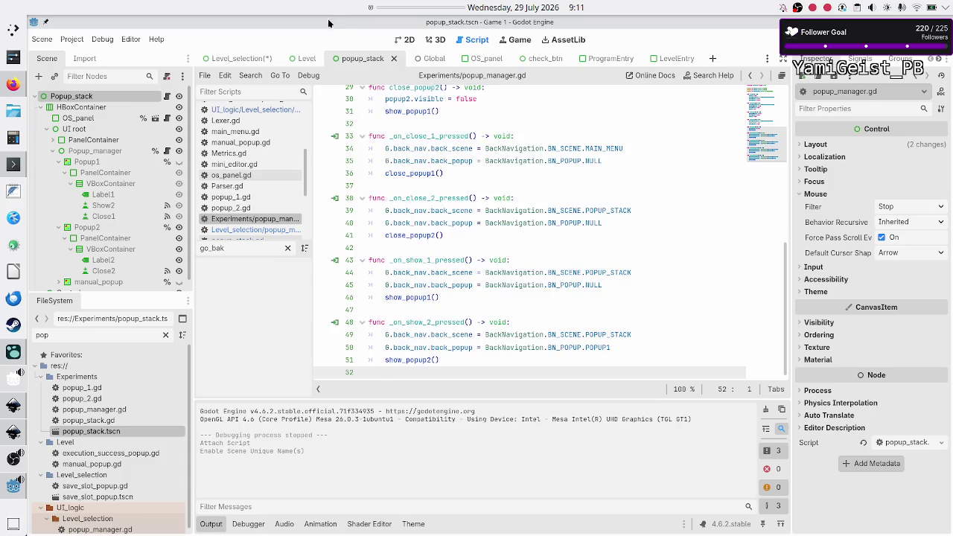
Step: Paste it over the template in Level_selection's popup_manager.gd
left_click(238, 61)
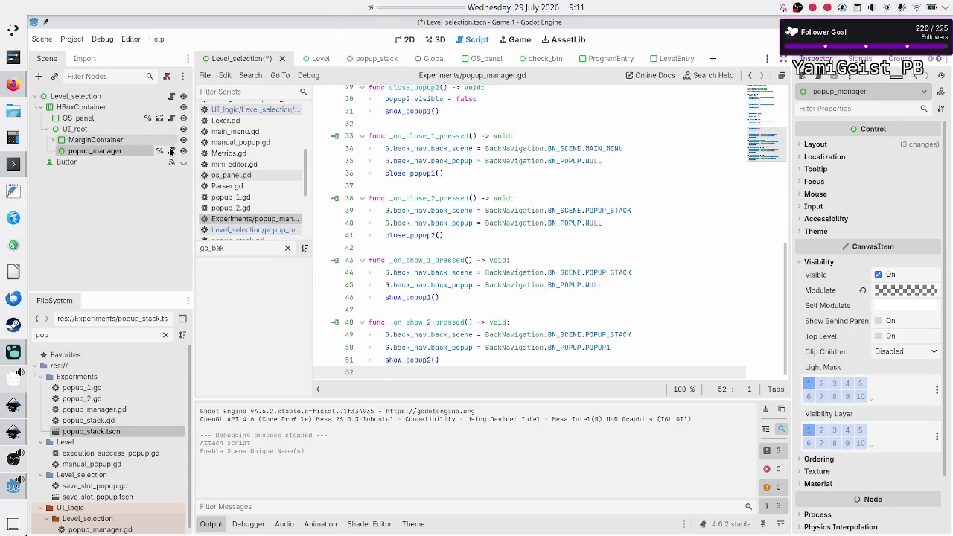
left_click(171, 150)
left_click(421, 251)
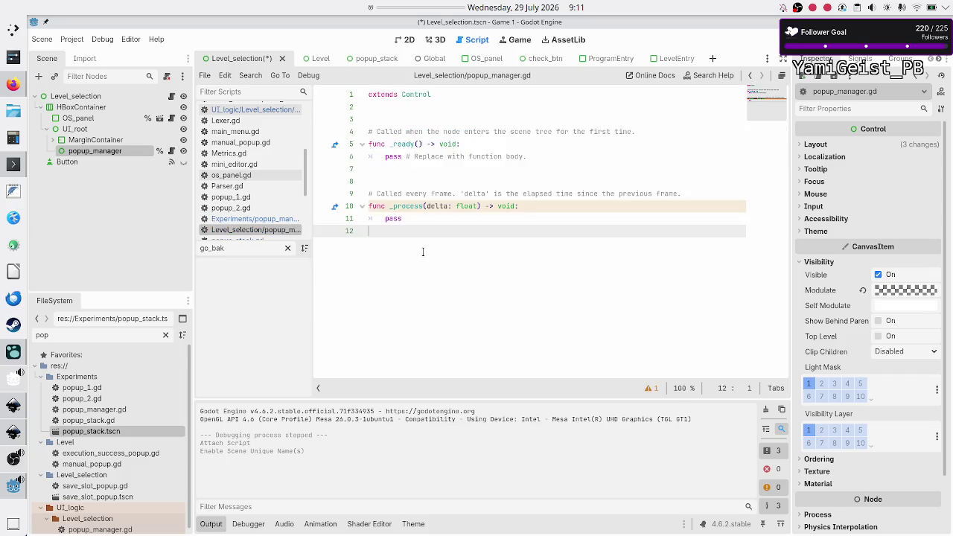
key("ctrl+a")
key("ctrl+v")
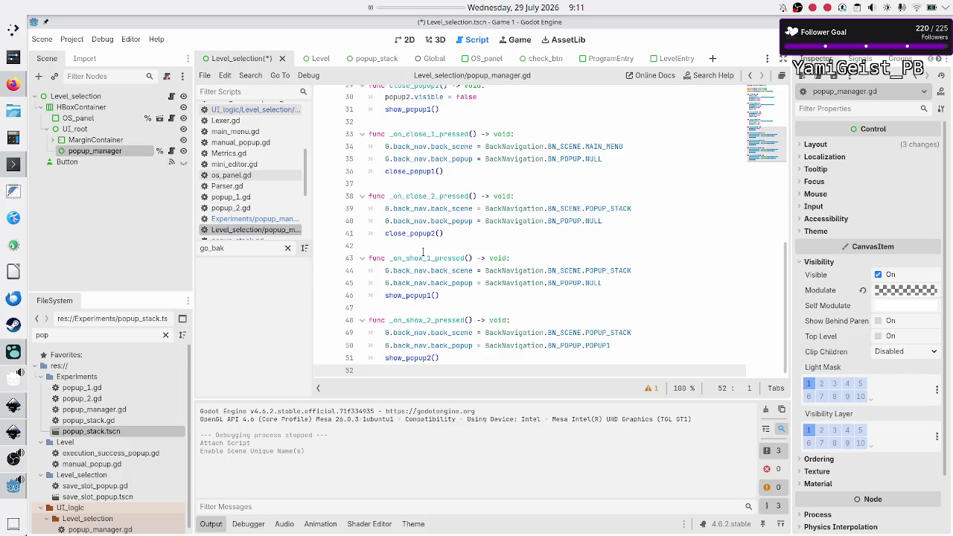
scroll(422, 251, "up", 10)
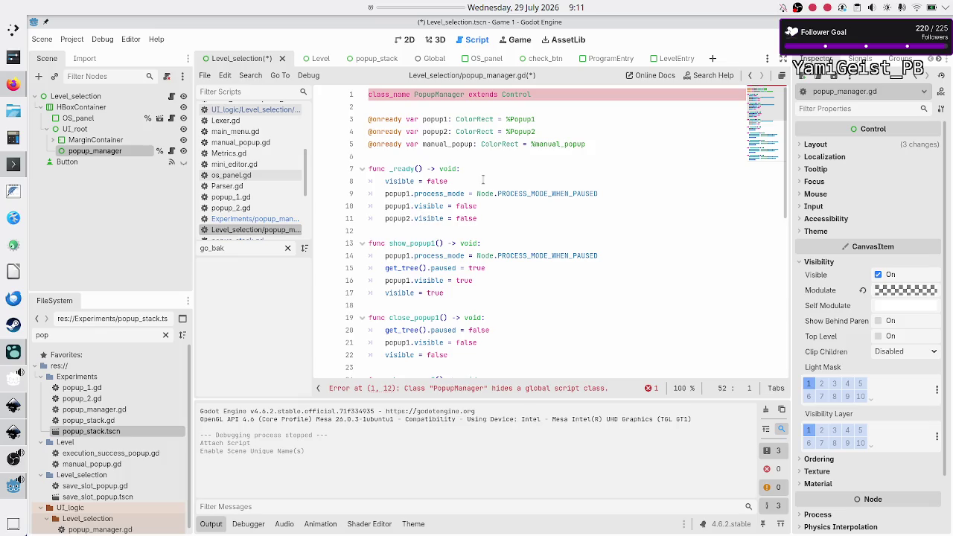
Step: Delete the 'class_name PopupManager' declaration from line 1 of popup_manager.gd
scroll(483, 179, "down", 9)
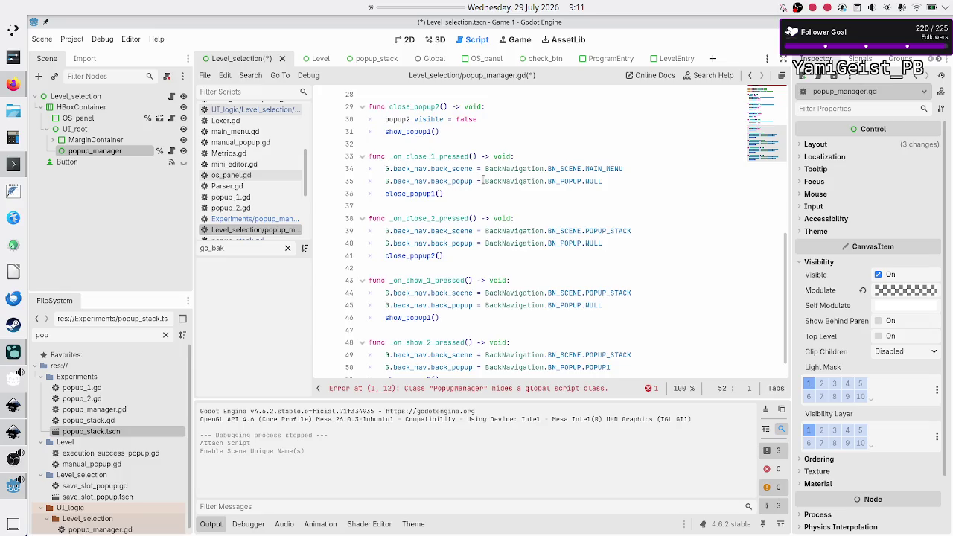
scroll(483, 180, "up", 1)
scroll(483, 180, "down", 2)
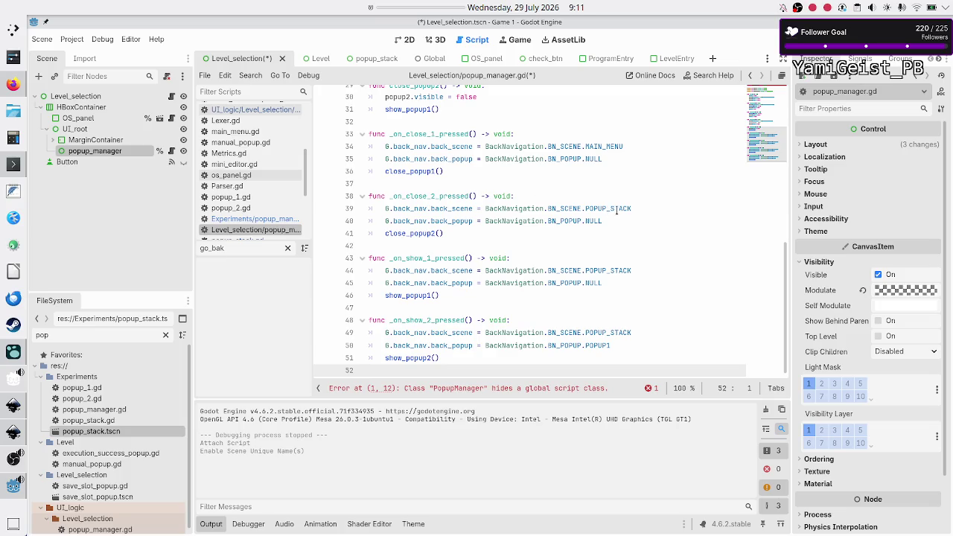
mouse_move(547, 213)
scroll(621, 224, "up", 10)
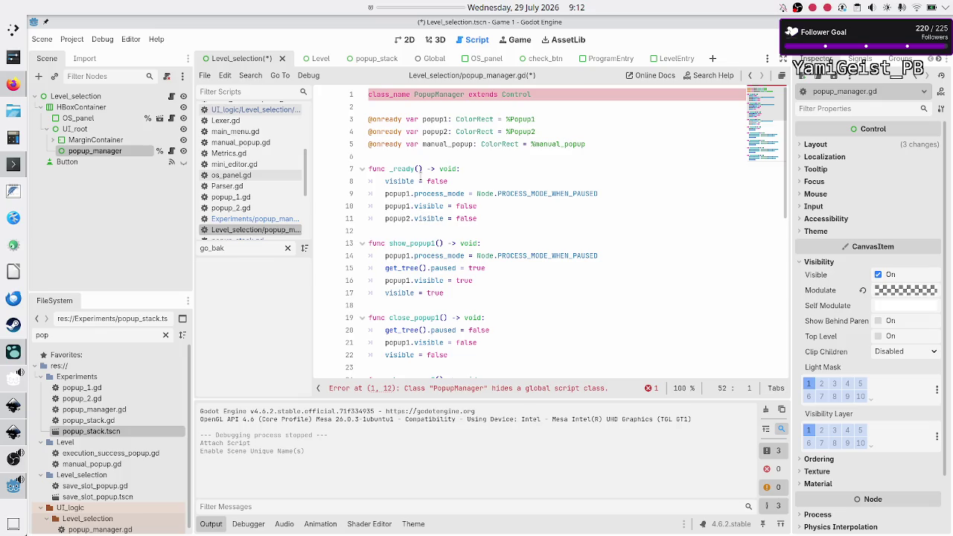
mouse_move(424, 222)
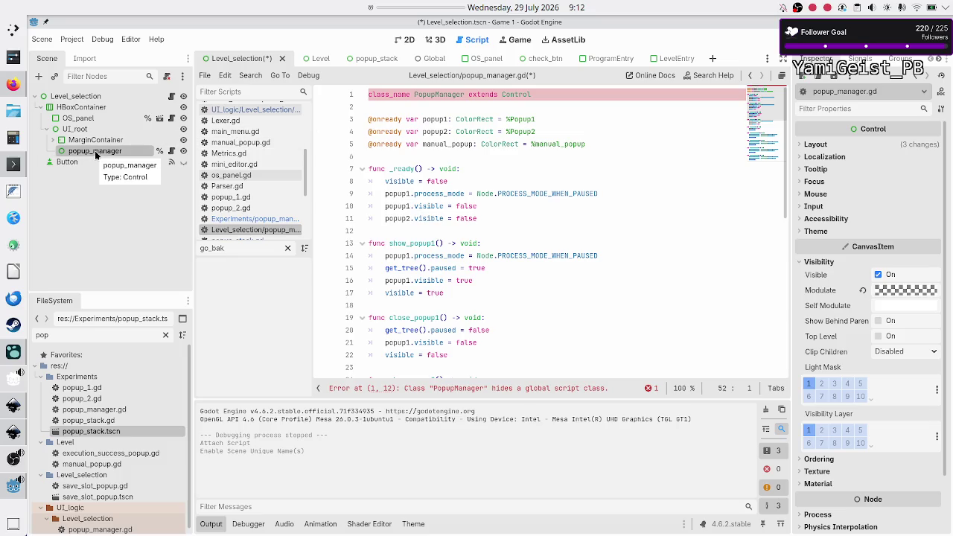
double_click(517, 94)
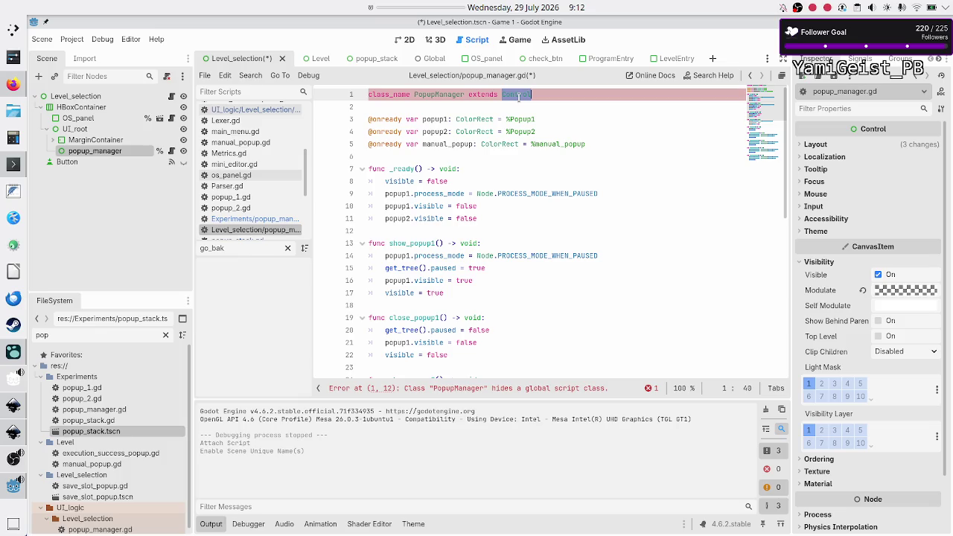
left_click(464, 94)
mouse_move(513, 150)
key("Left")
key("shift+Left")
key("shift+Left")
key("shift+Left")
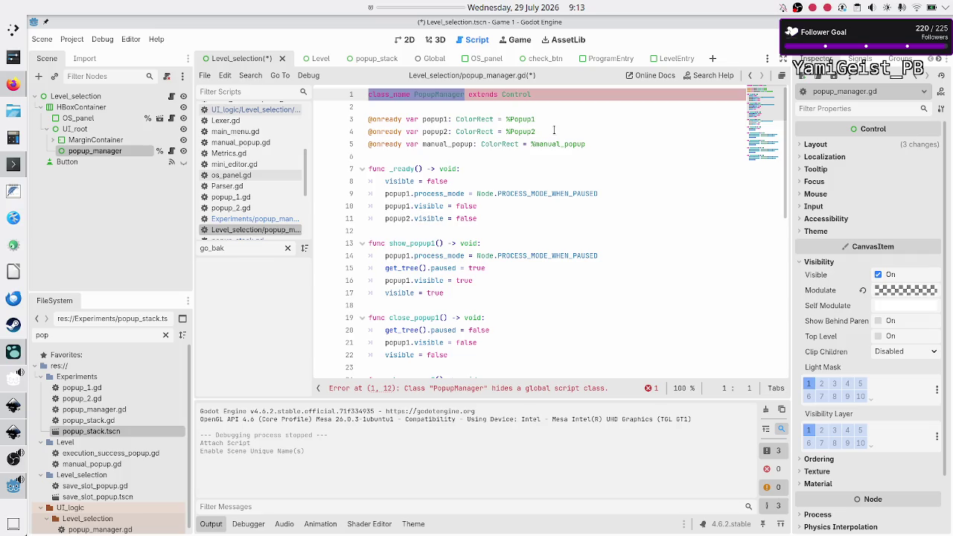
key("Delete")
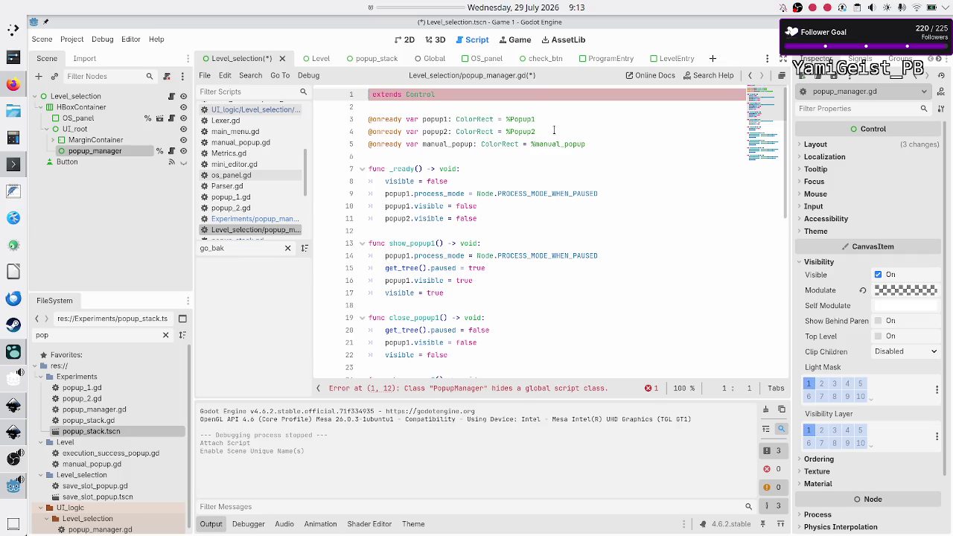
Step: Save popup_manager.gd and open level_selection.gd
key("Down")
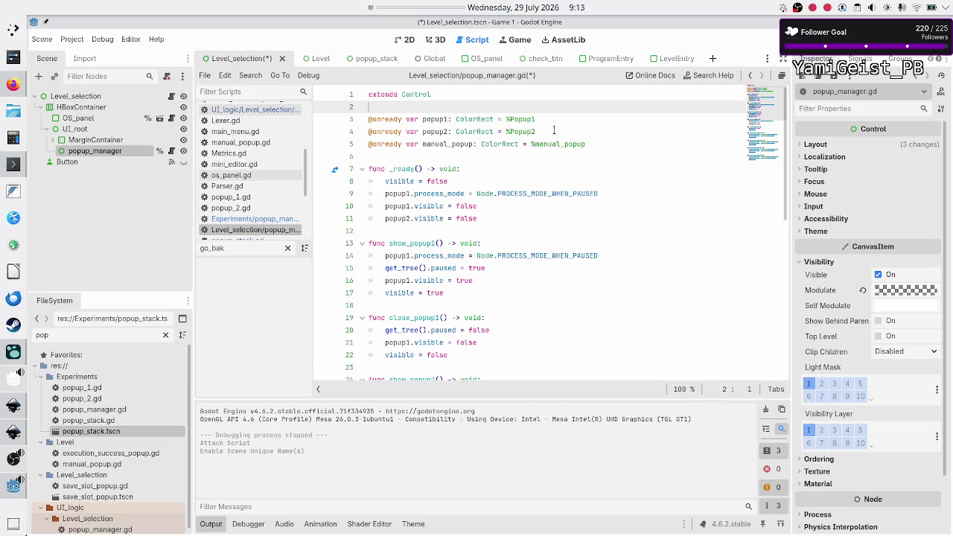
key("ctrl+s")
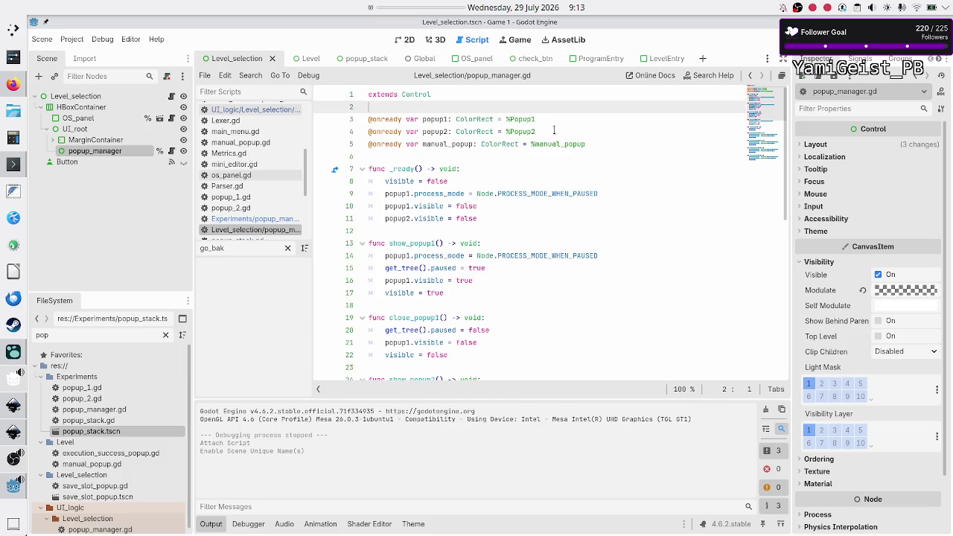
left_click(172, 96)
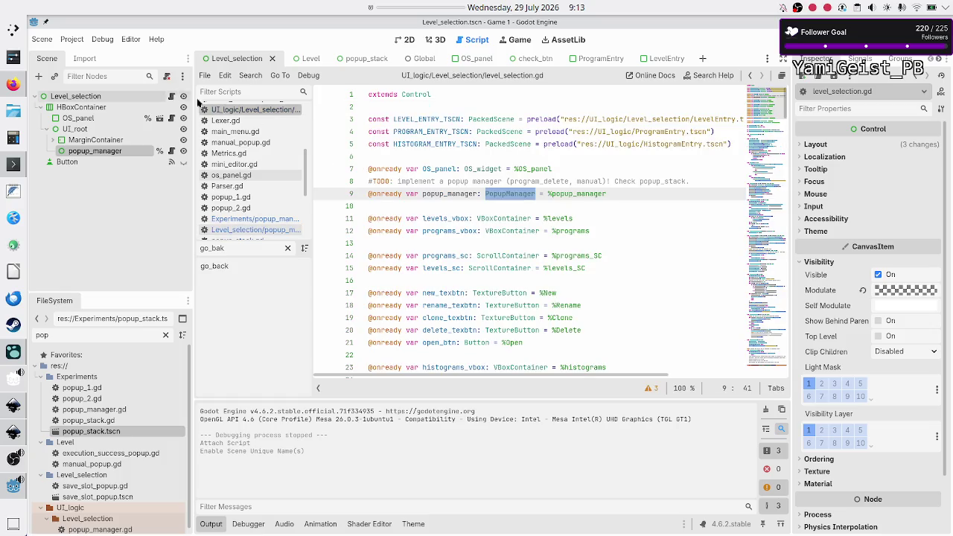
Step: Change the popup_manager variable type on line 9 from PopupManager to Control and save
double_click(509, 194)
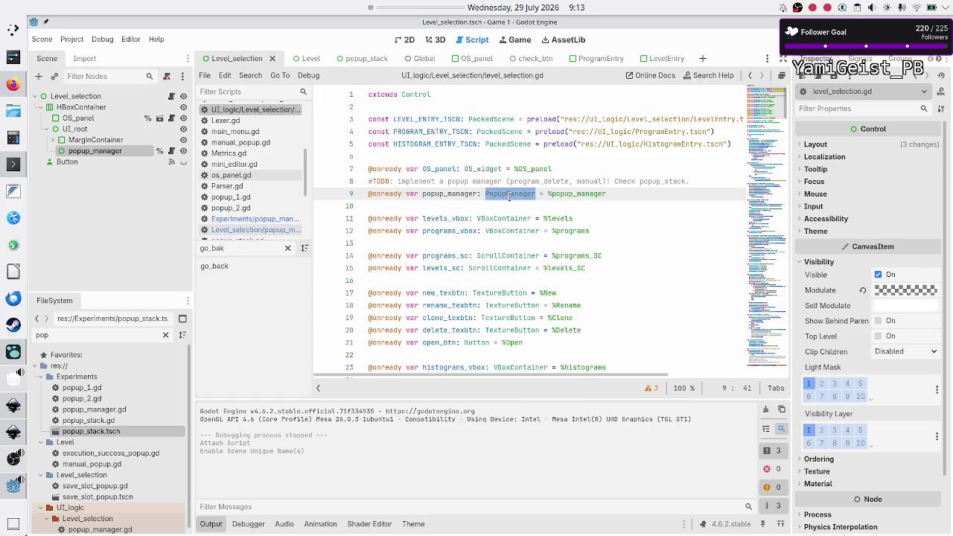
type("Control")
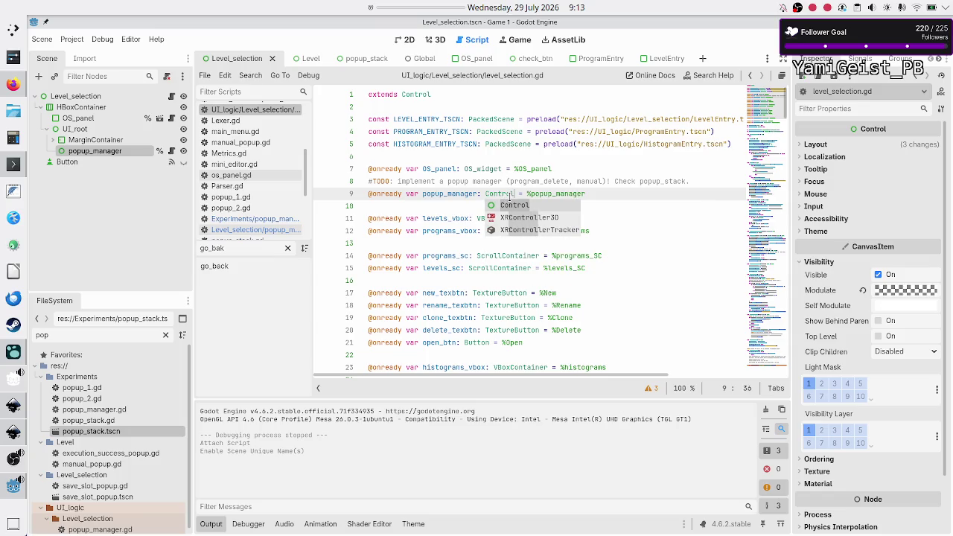
key("Escape")
key("Down")
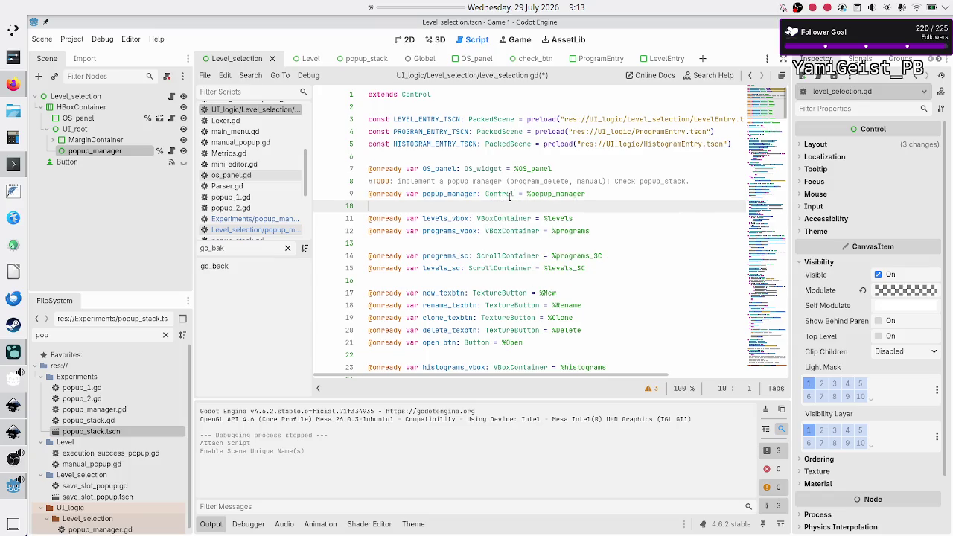
key("ctrl+s")
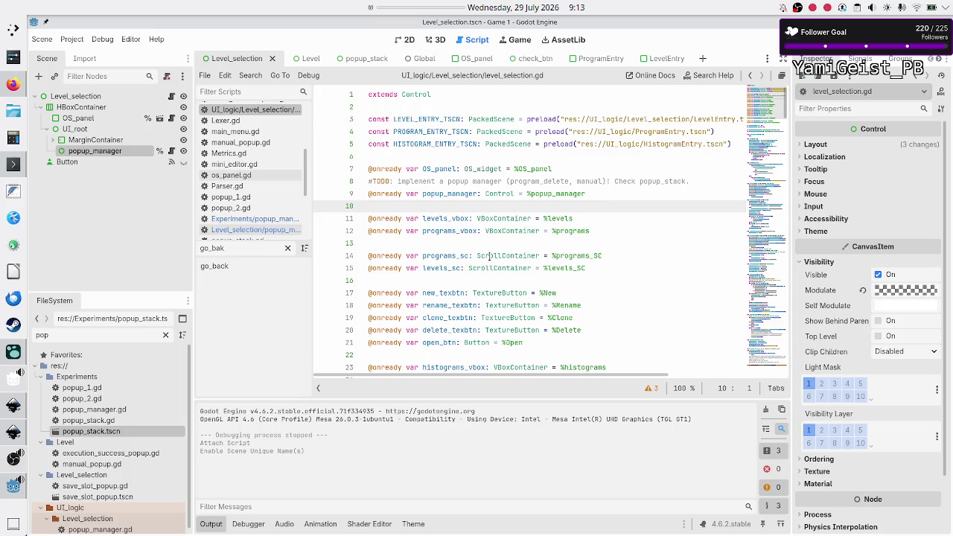
mouse_move(489, 255)
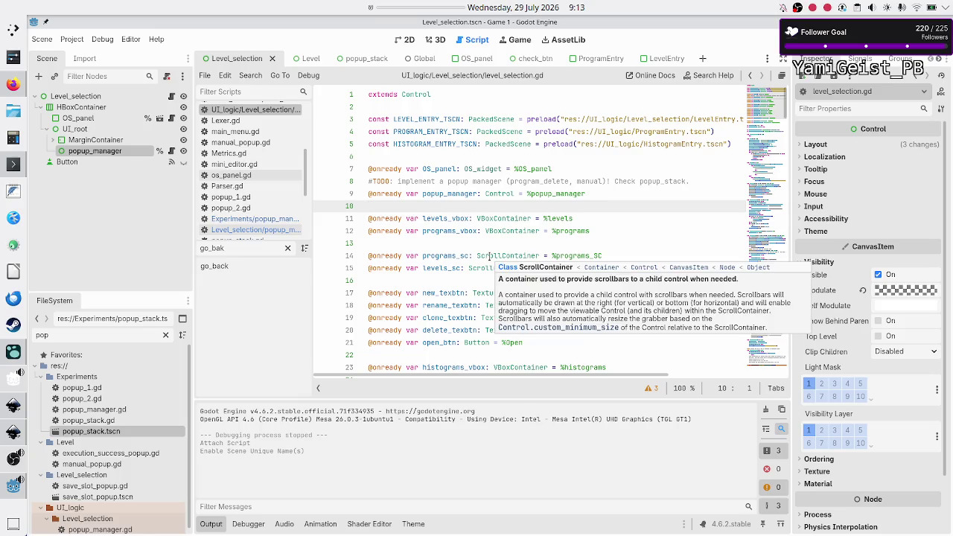
Step: Set popup_manager's Process Mode to When Paused, then switch to the popup_stack scene
left_click(101, 151)
scroll(852, 488, "down", 2)
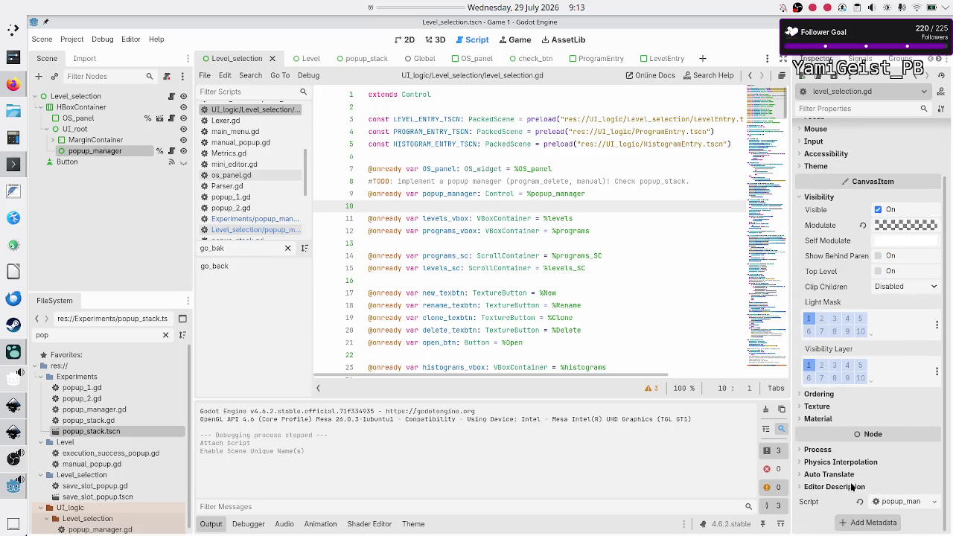
left_click(822, 450)
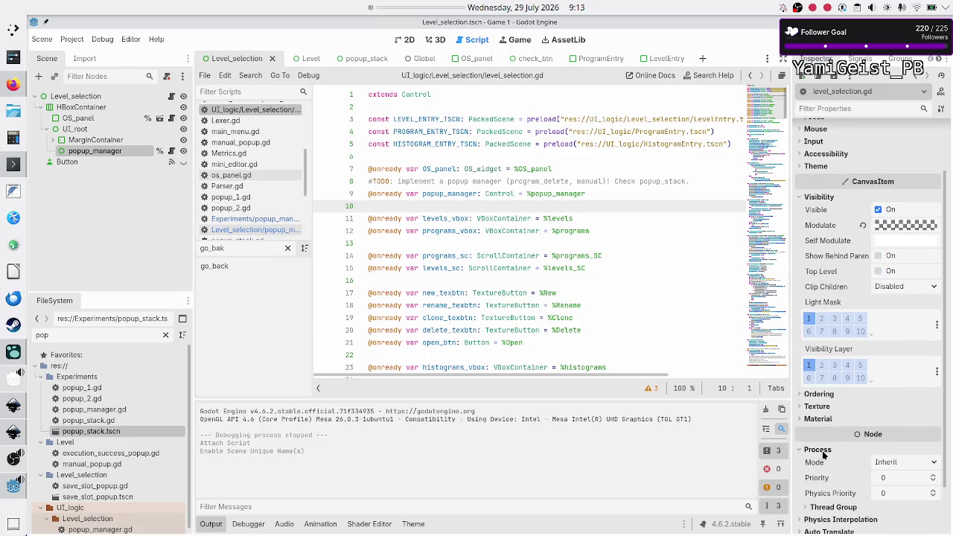
left_click(901, 462)
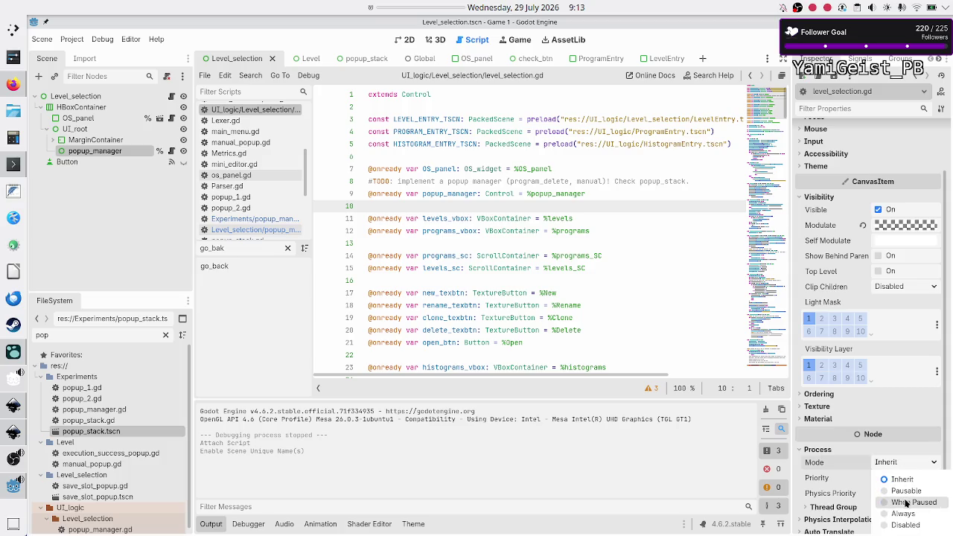
left_click(905, 502)
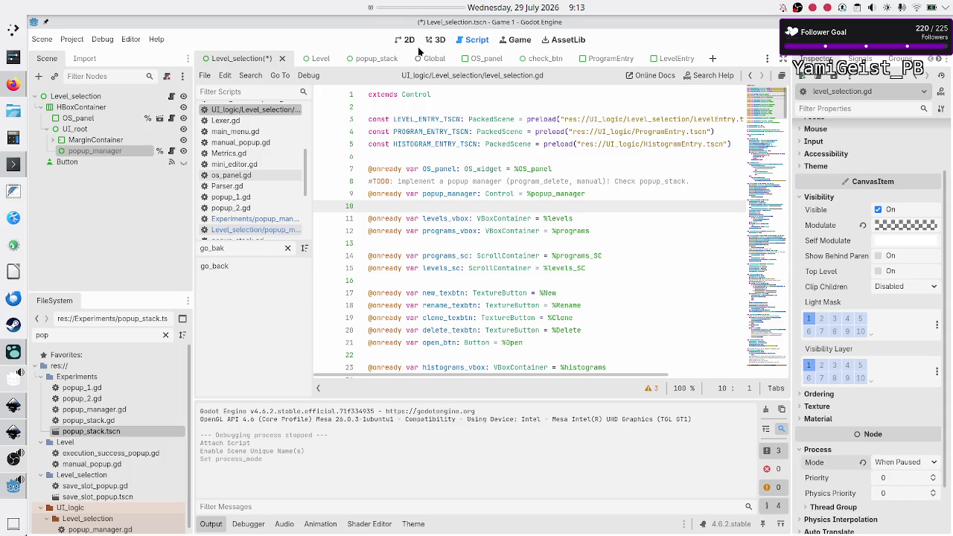
left_click(368, 58)
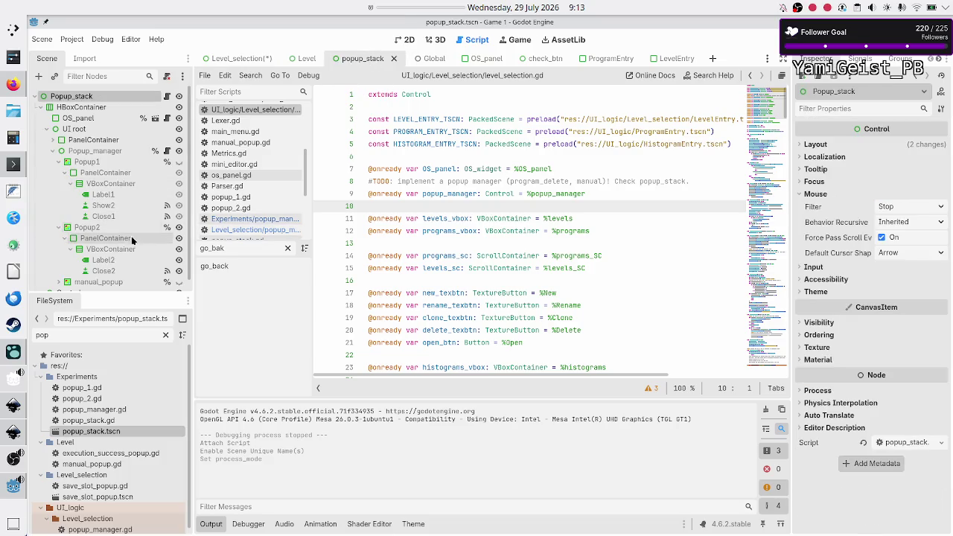
left_click(102, 151)
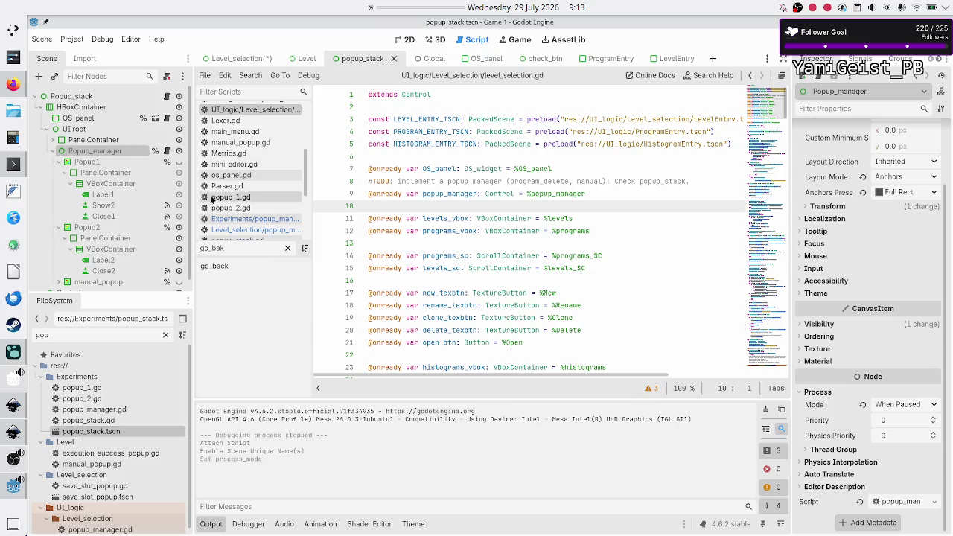
left_click(97, 162)
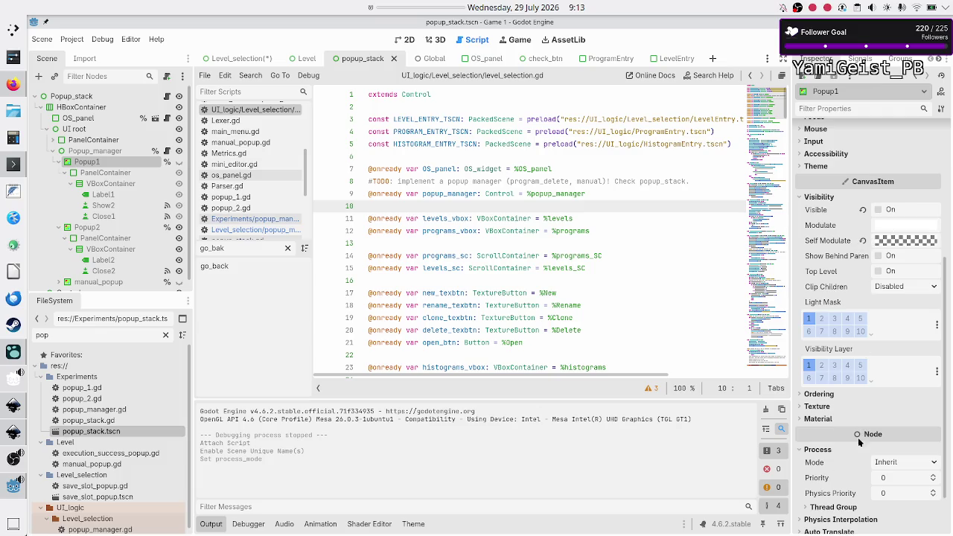
mouse_move(853, 243)
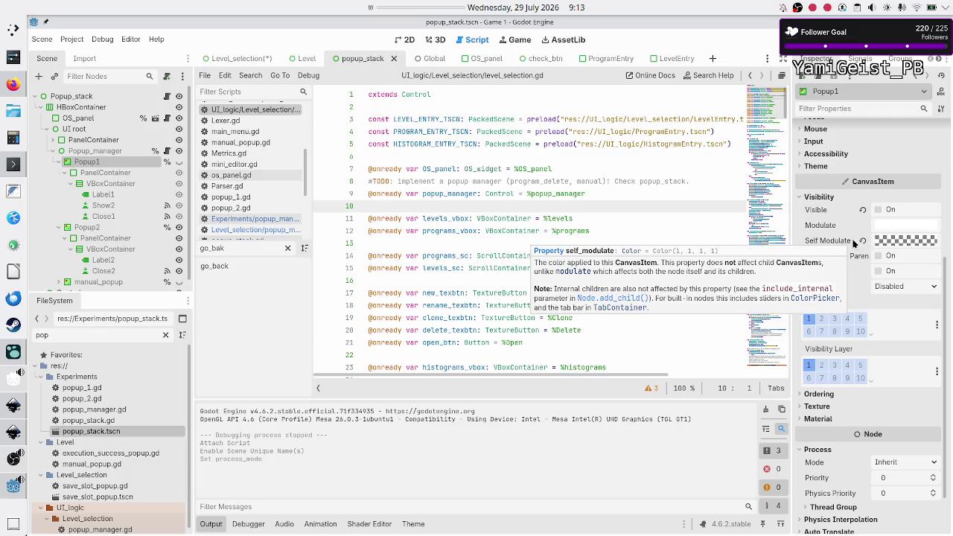
scroll(853, 243, "up", 5)
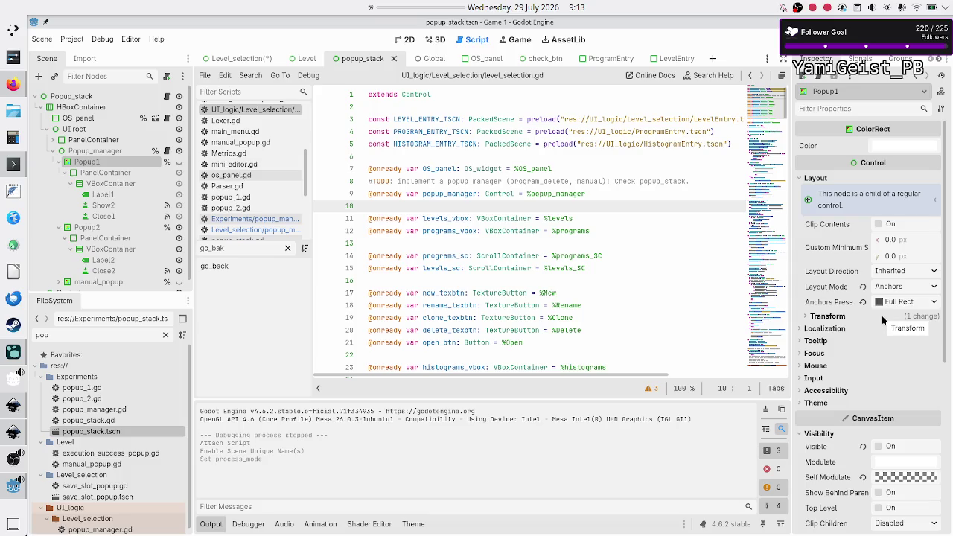
left_click(253, 58)
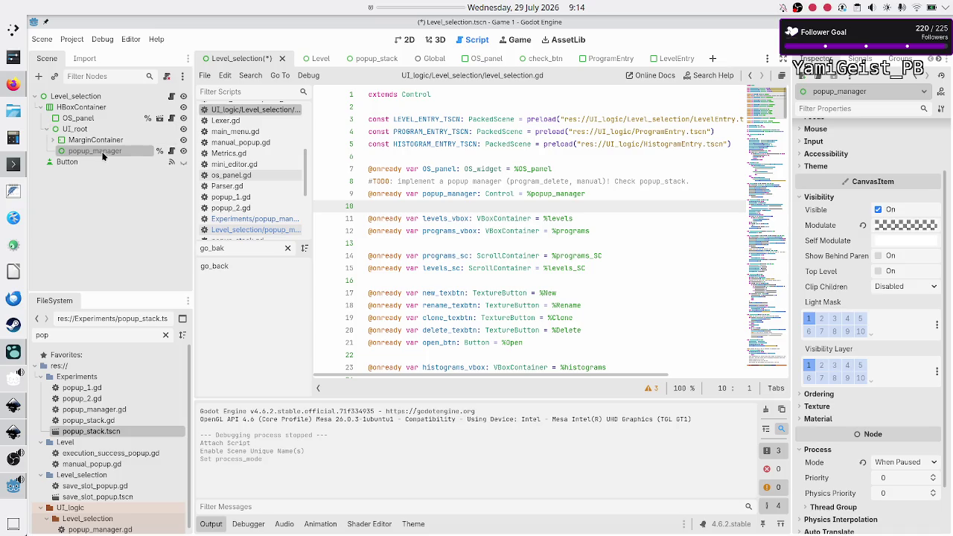
Step: Add a ColorRect child under popup_manager and anchor it to fill its parent (Full Rect)
left_click(38, 77)
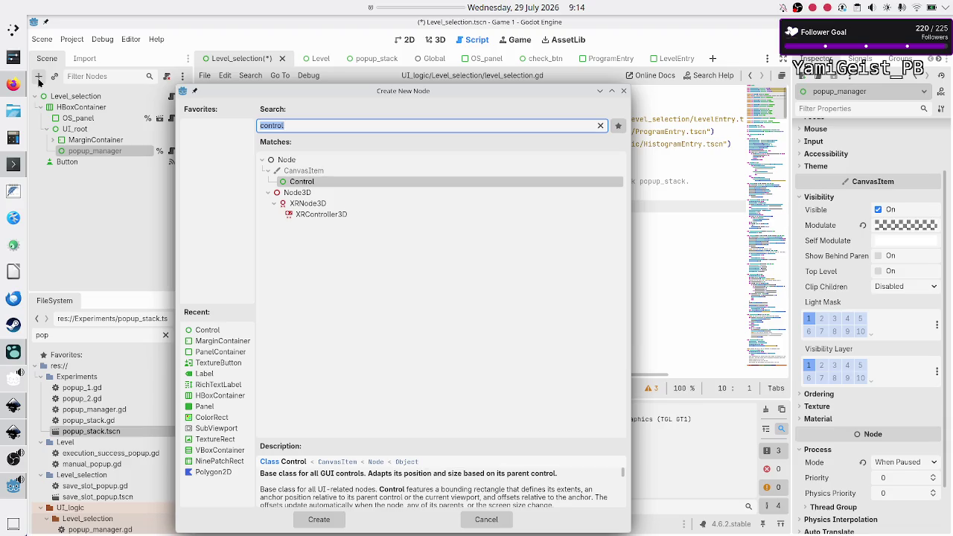
type("colorrect")
key("Return")
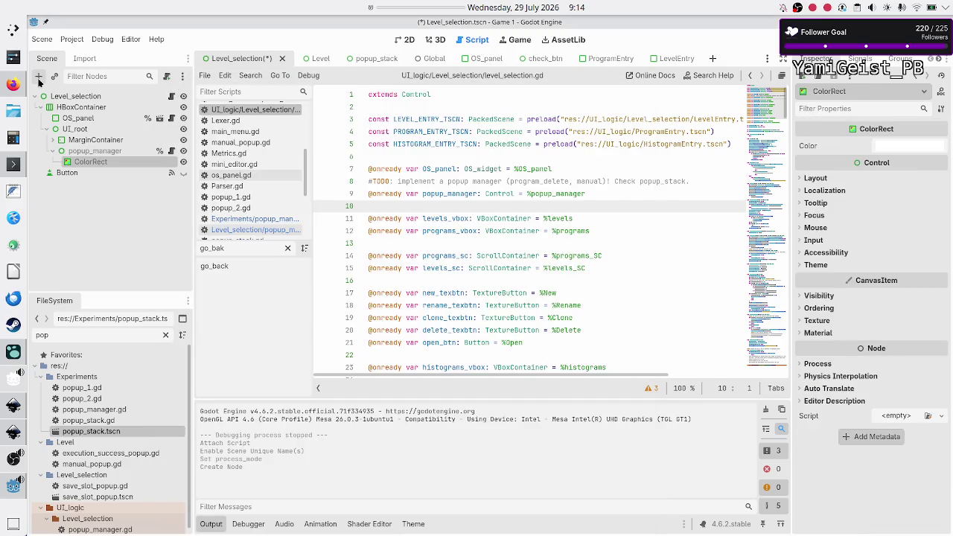
left_click(407, 40)
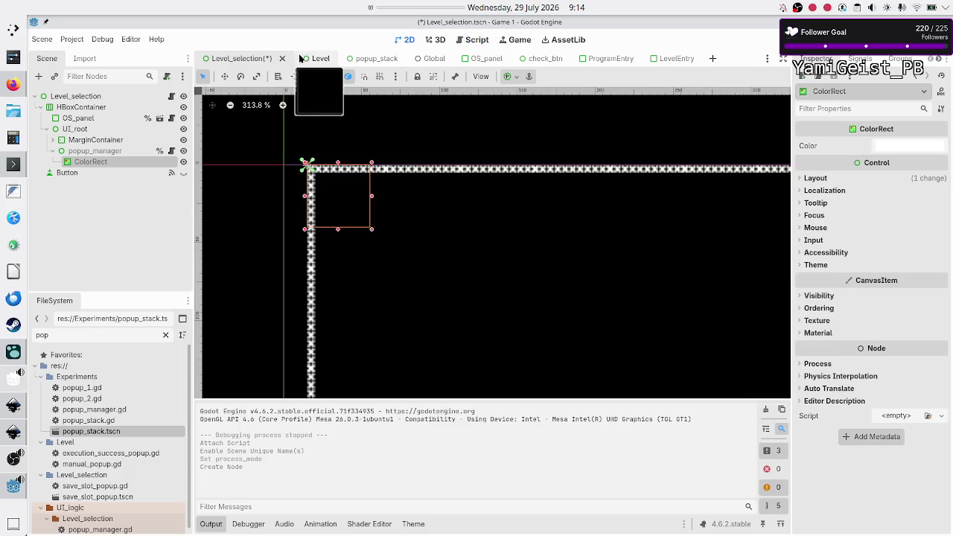
left_click(508, 76)
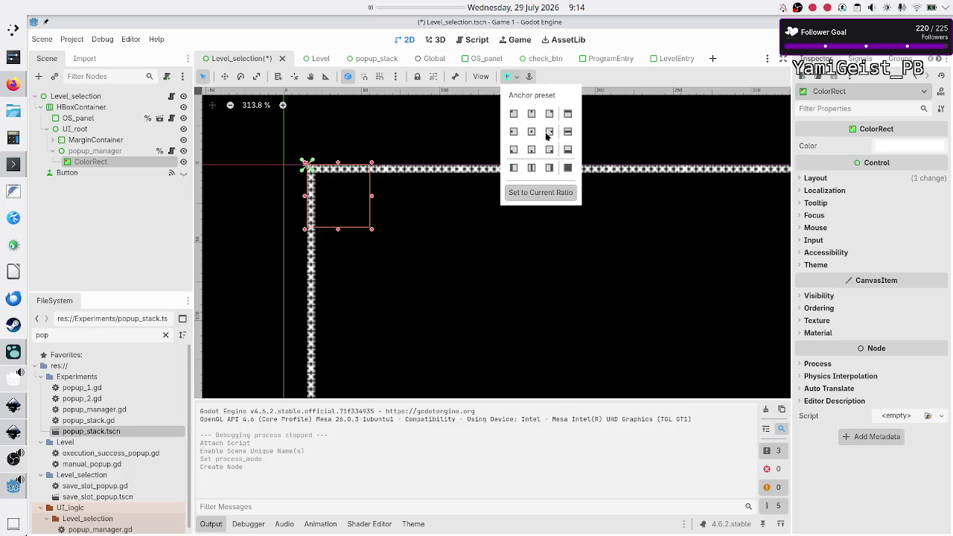
left_click(568, 169)
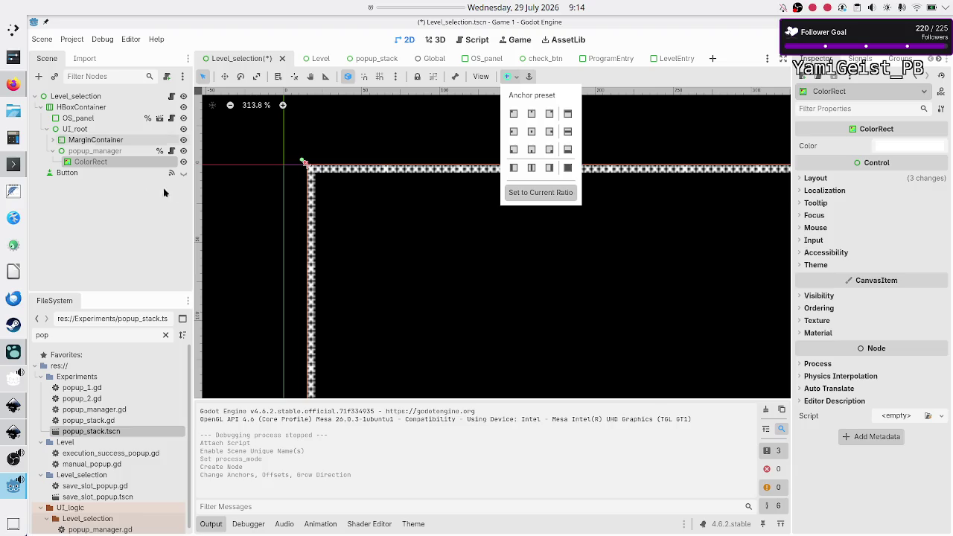
left_click(140, 193)
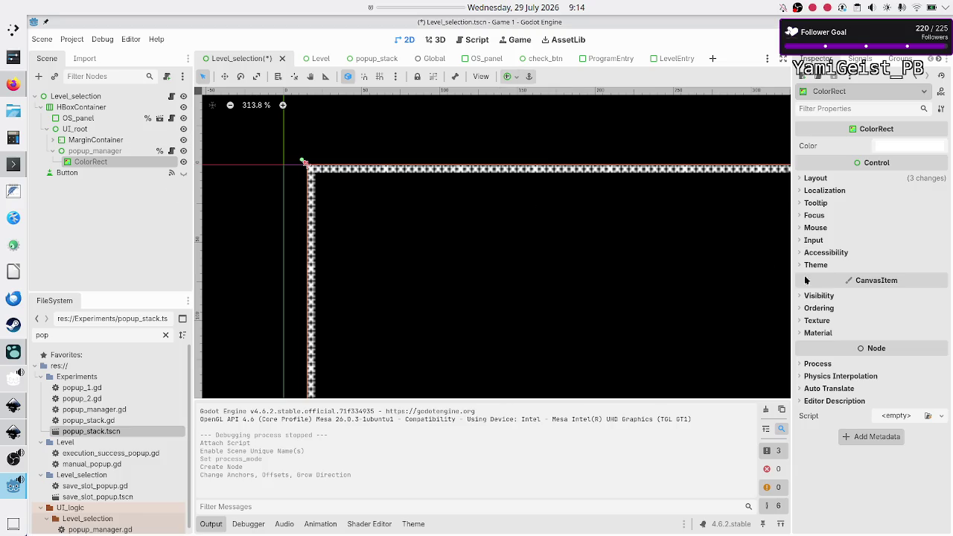
Step: Set the ColorRect's Self Modulate alpha to 0 so it is fully transparent
left_click(823, 298)
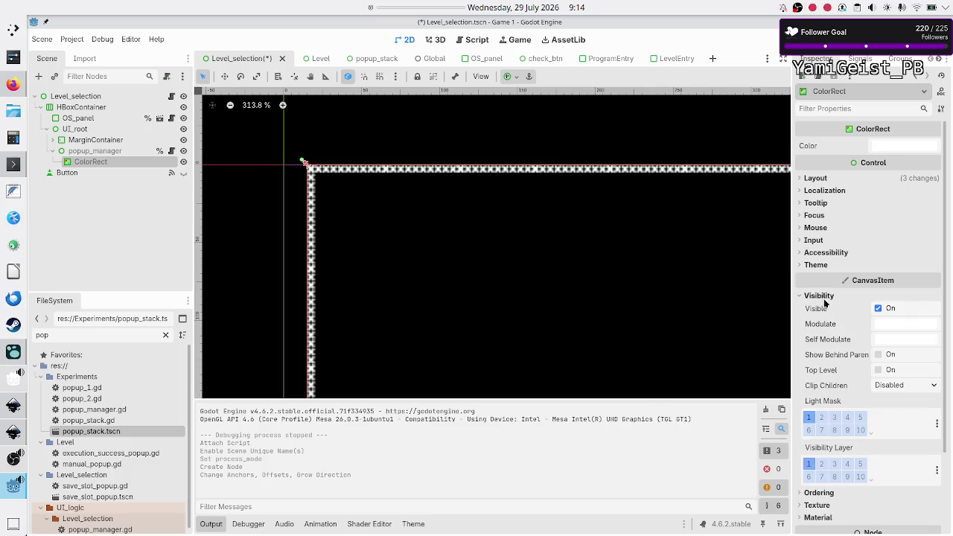
left_click(887, 337)
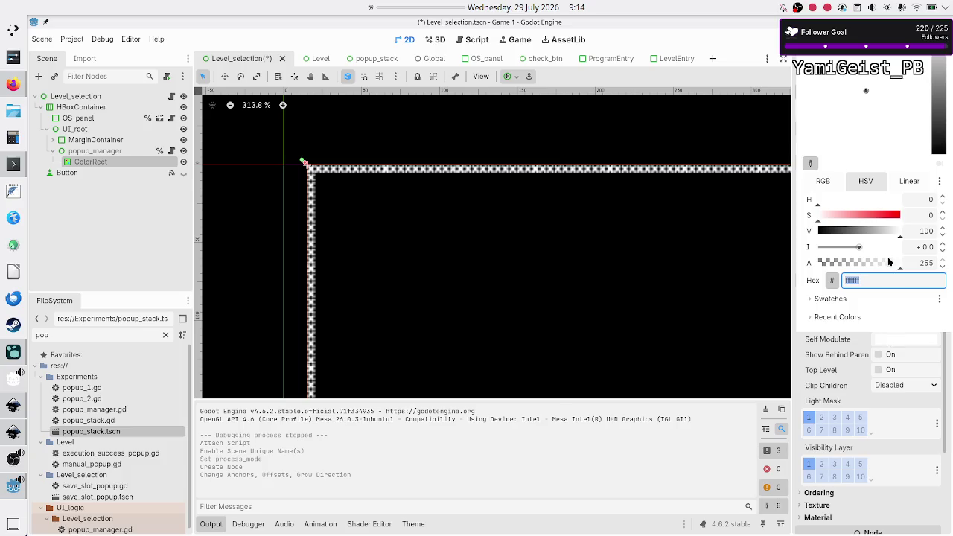
left_click_drag(863, 262, 801, 263)
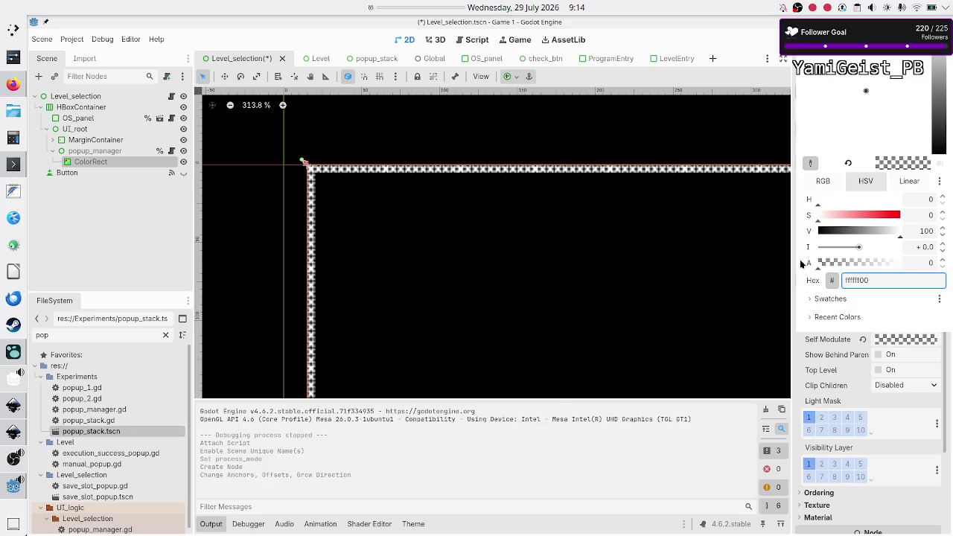
key("Escape")
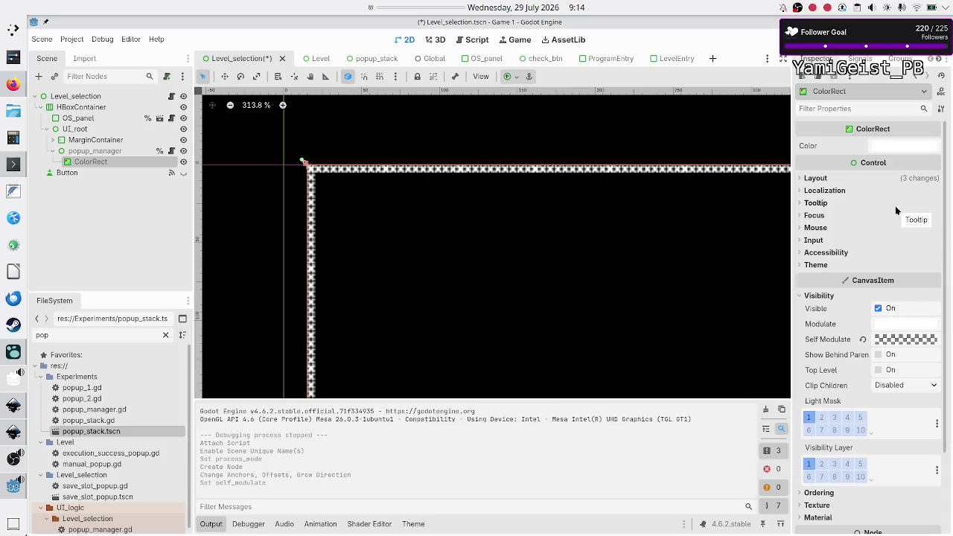
Step: Rename the ColorRect to delete_program and save the Level_selection scene
double_click(108, 163)
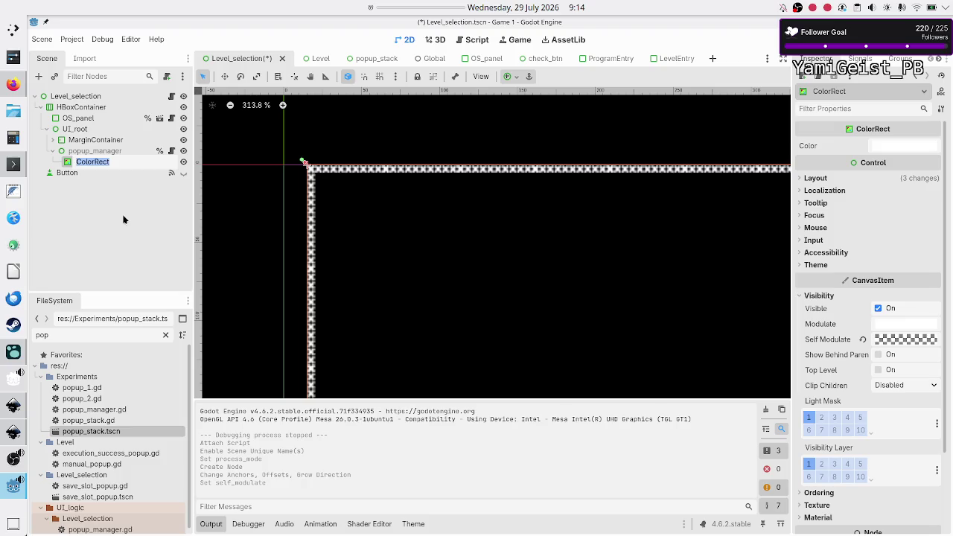
type("delete_prog")
type("ram")
key("Return")
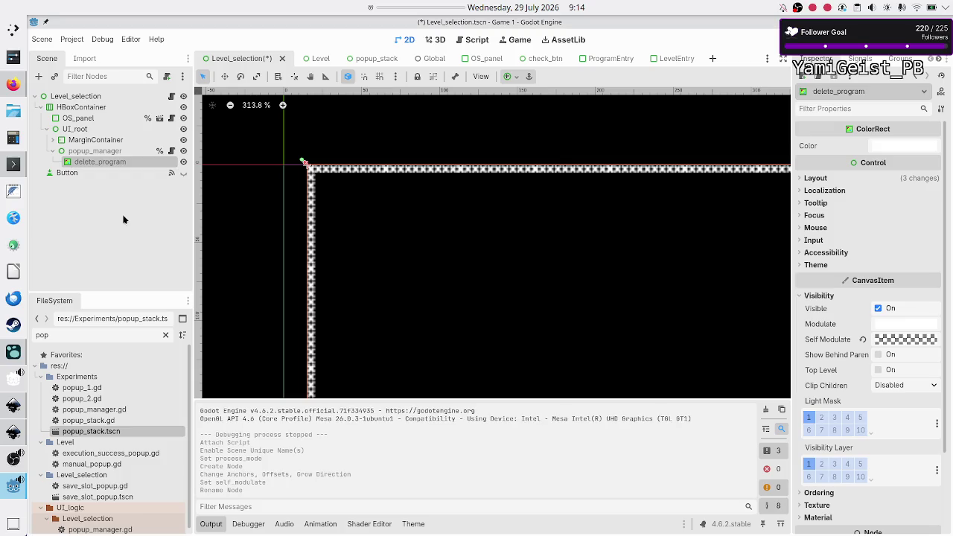
key("ctrl+s")
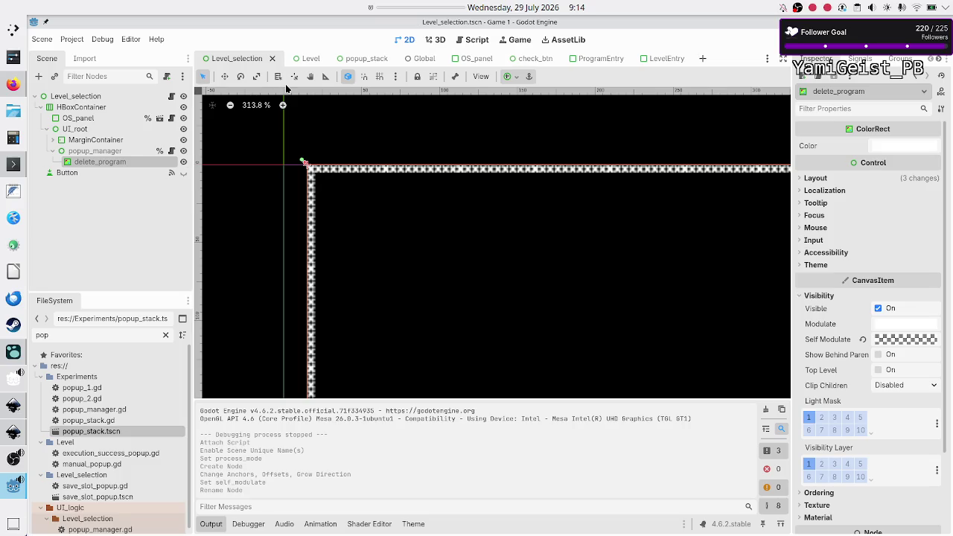
Step: In popup_stack, inspect the Border and Border Width settings of Popup1's PanelContainer style
left_click(363, 66)
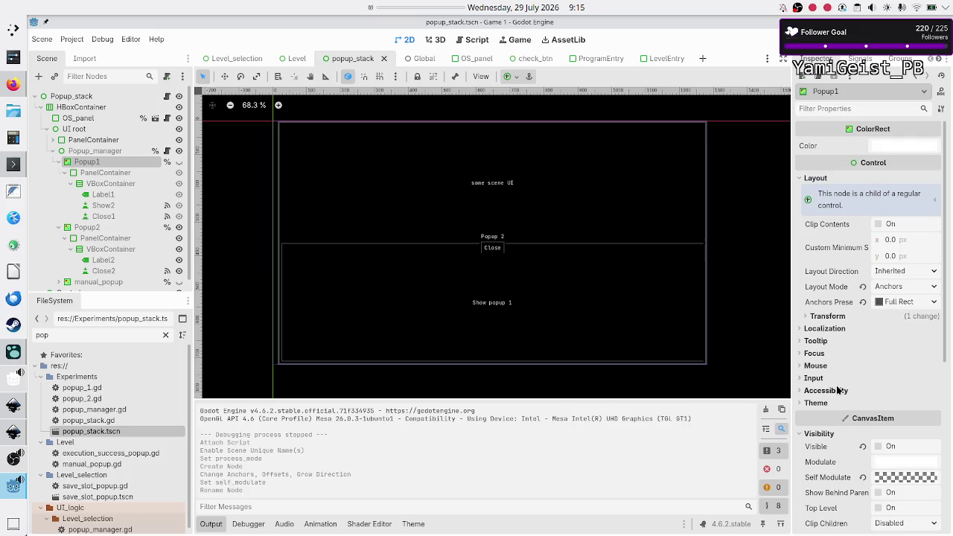
scroll(836, 385, "down", 5)
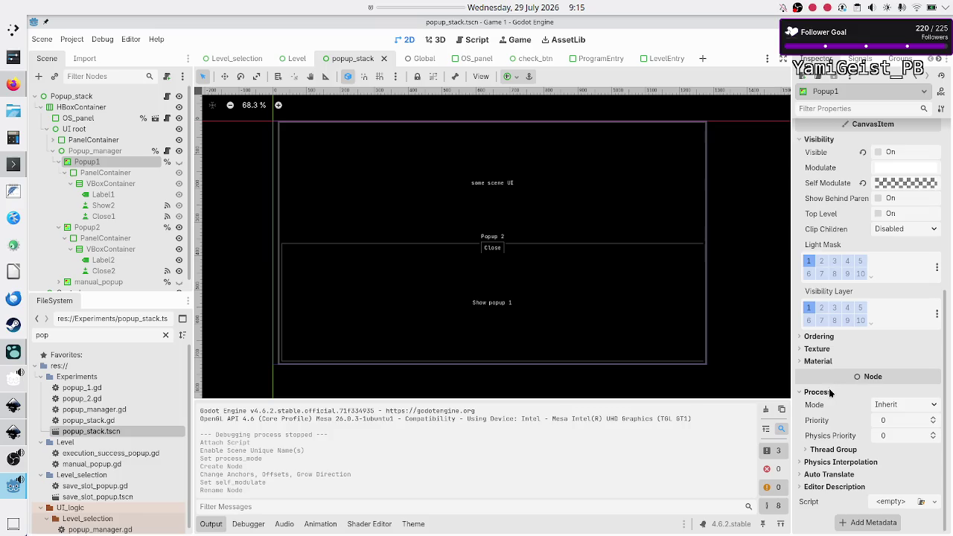
left_click(116, 175)
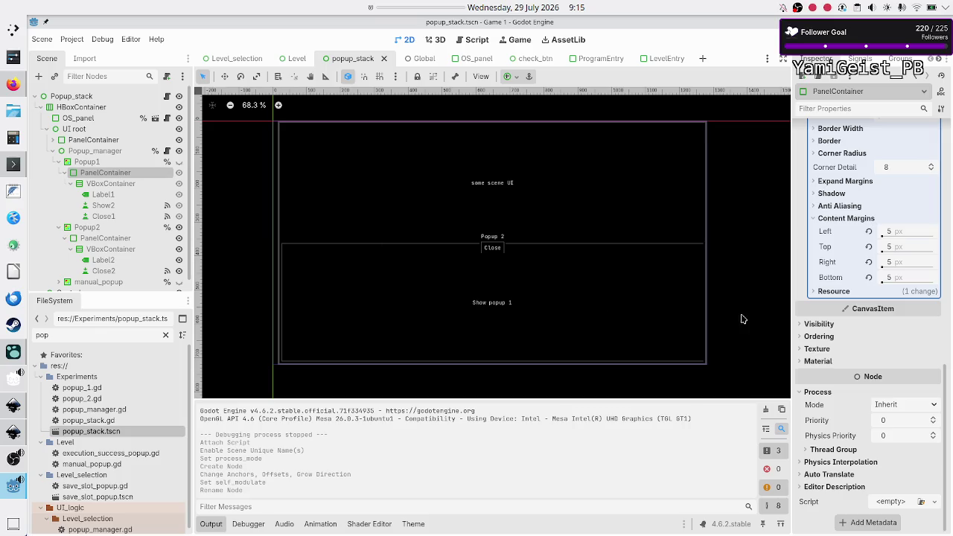
scroll(832, 363, "up", 5)
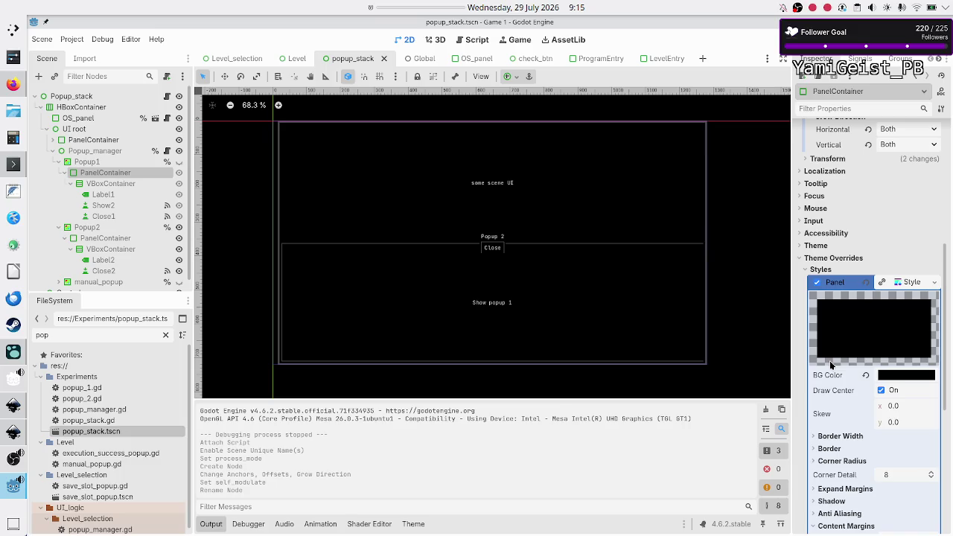
scroll(832, 363, "down", 1)
scroll(831, 364, "down", 1)
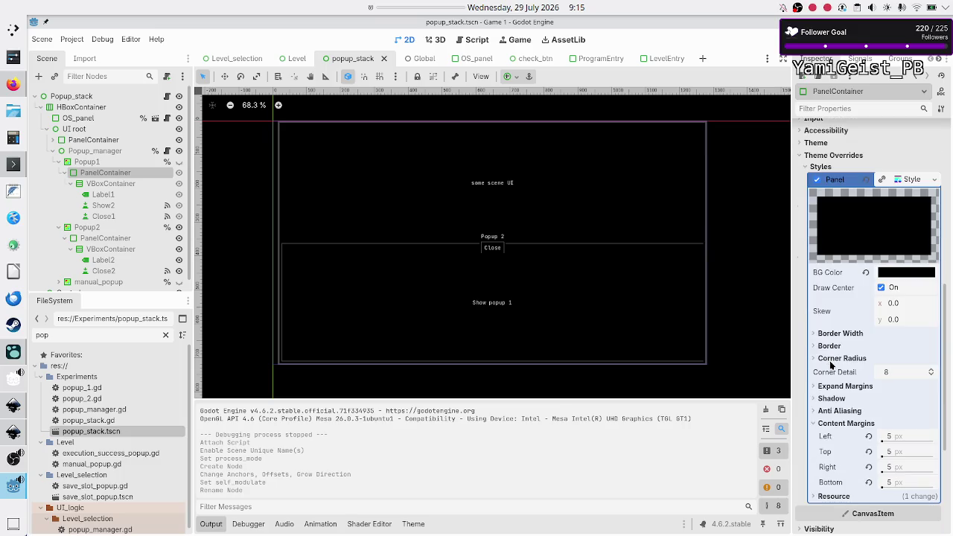
left_click(853, 346)
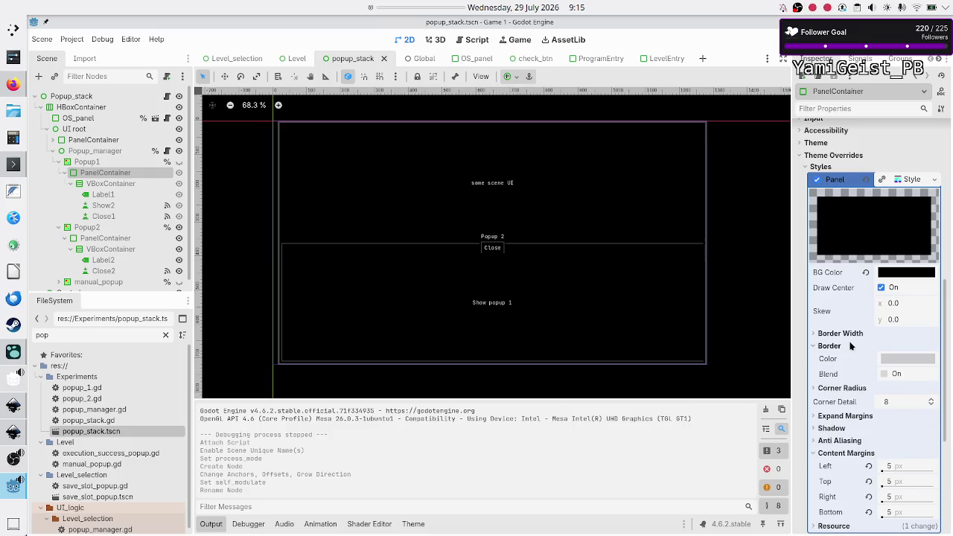
left_click(853, 334)
scroll(854, 339, "down", 3)
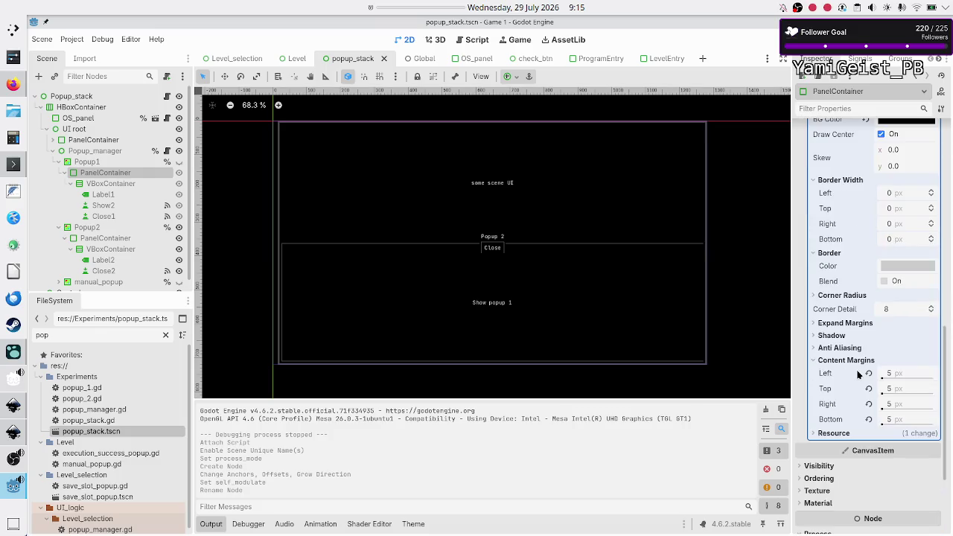
left_click(132, 184, "ctrl")
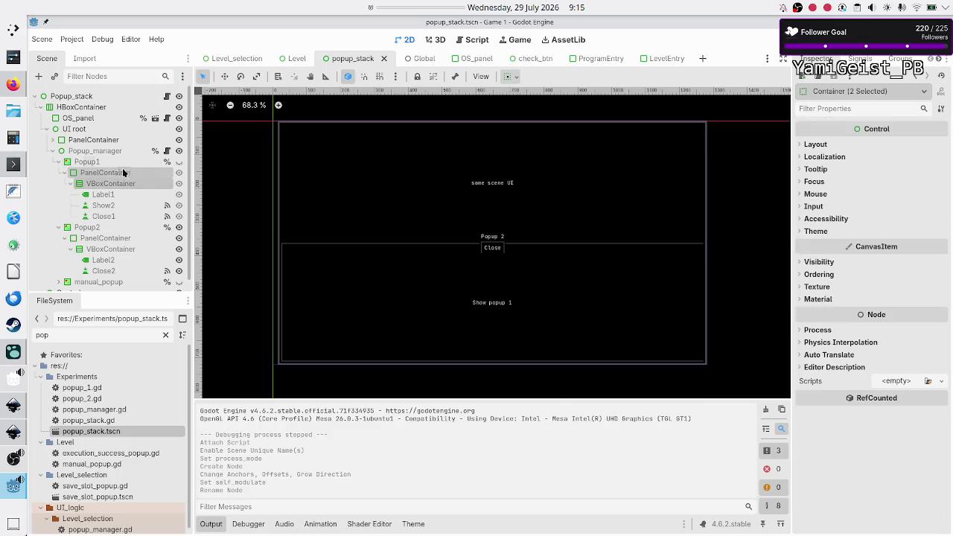
Step: Make Popup1 visible and zoom in on its Popup 1 panel with the Close button
left_click(180, 162)
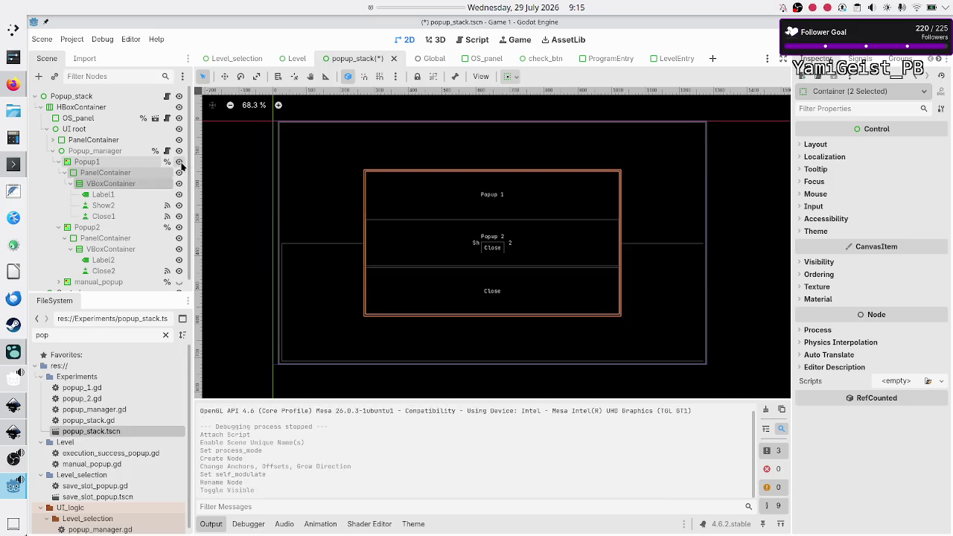
scroll(363, 237, "up", 3)
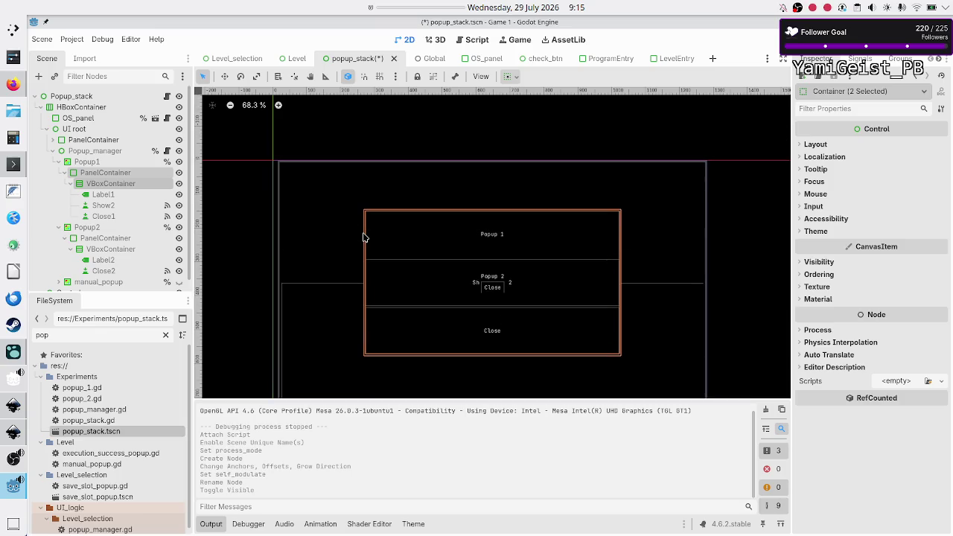
scroll(363, 238, "up", 2)
scroll(363, 237, "up", 4)
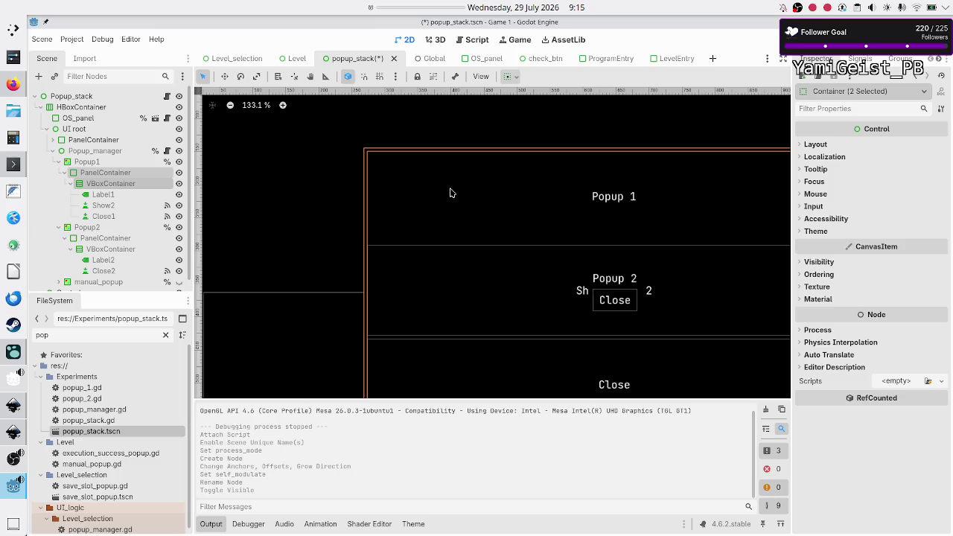
Step: Look over Popup1's PanelContainer anchors and panel style, then save popup_stack and run the game
left_click(110, 172)
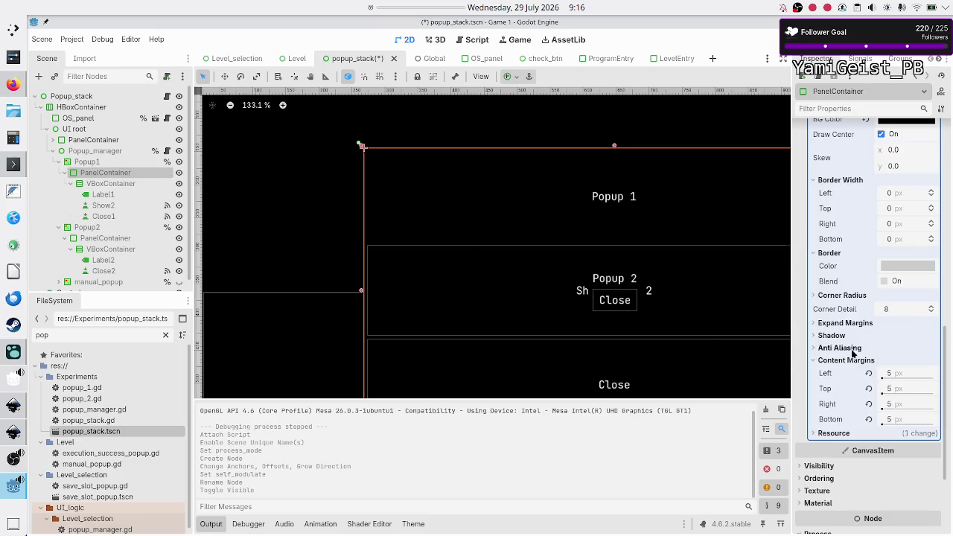
scroll(856, 351, "up", 4)
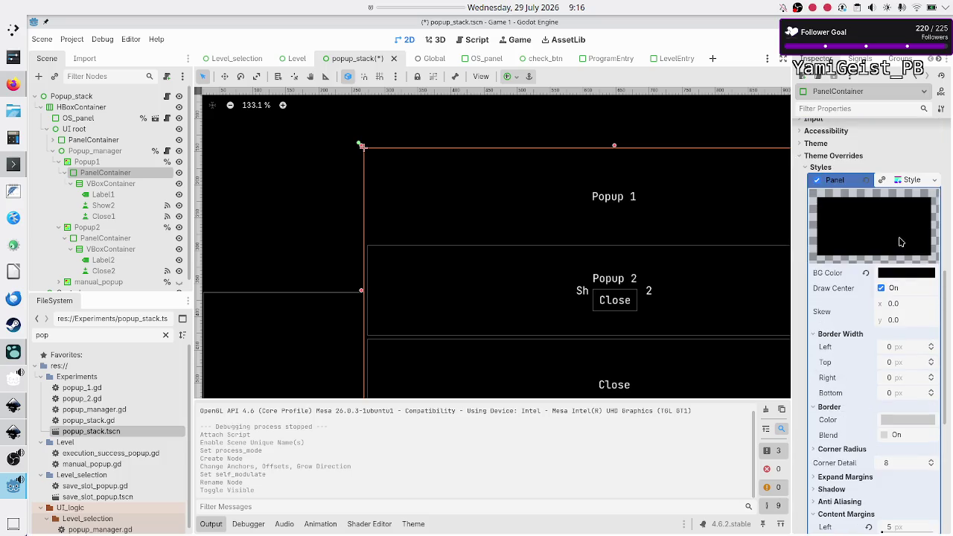
scroll(891, 288, "down", 3)
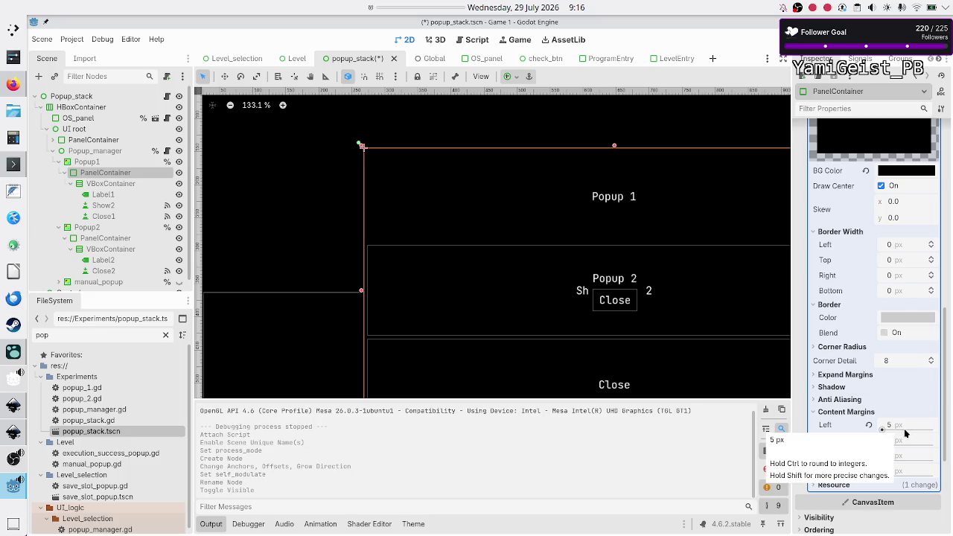
scroll(896, 418, "down", 5)
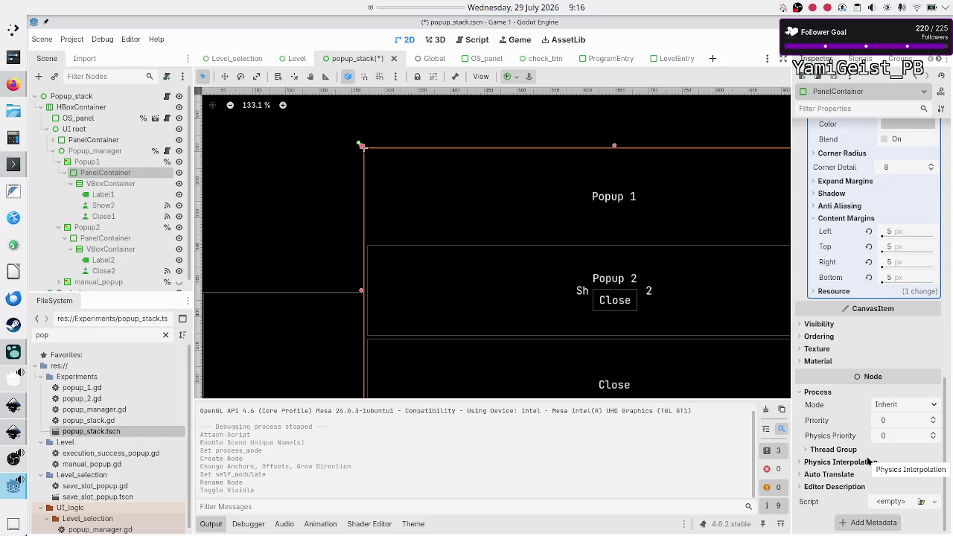
scroll(868, 461, "up", 3)
scroll(867, 461, "up", 10)
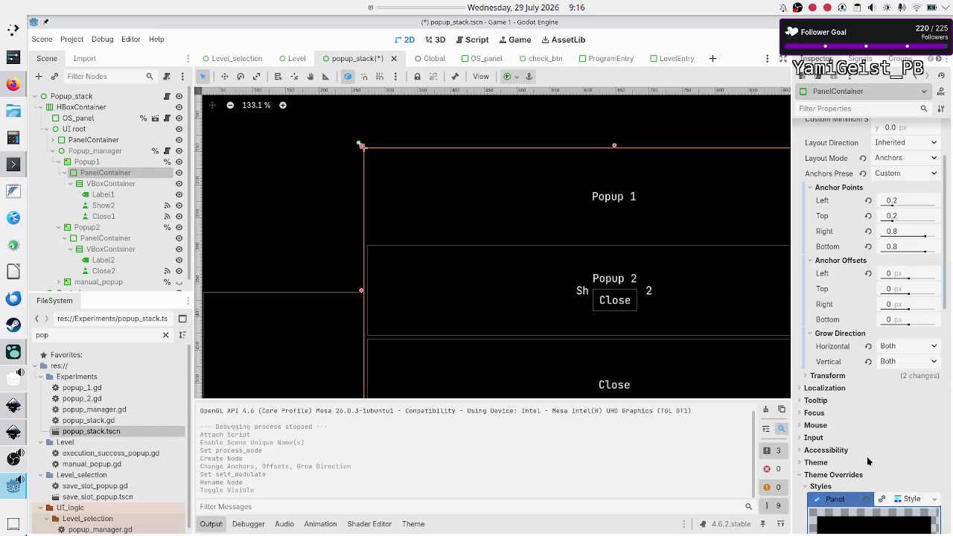
scroll(868, 462, "down", 4)
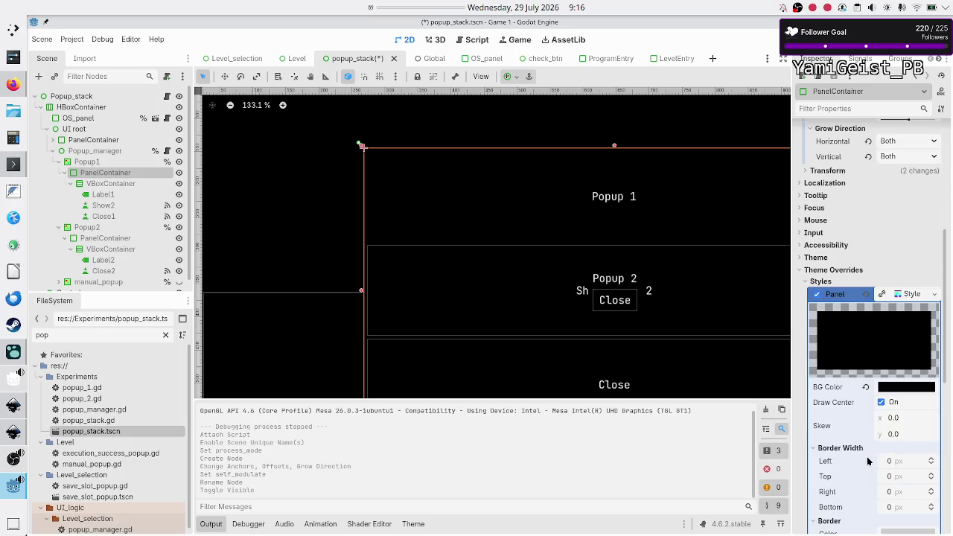
scroll(867, 460, "up", 3)
scroll(866, 462, "up", 3)
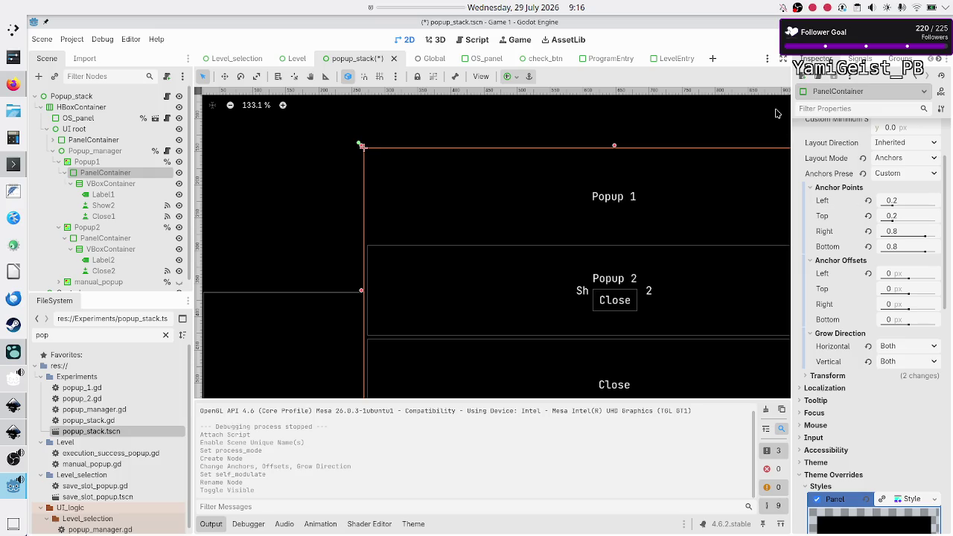
key("ctrl+s")
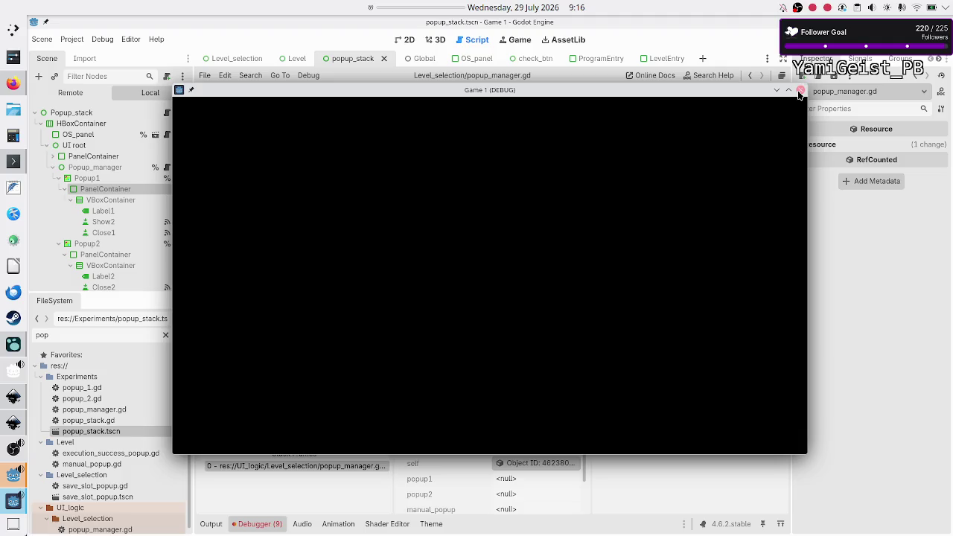
Step: Comment out popup_manager.gd from line 3 to the end, save, and rerun the game
left_click(342, 492)
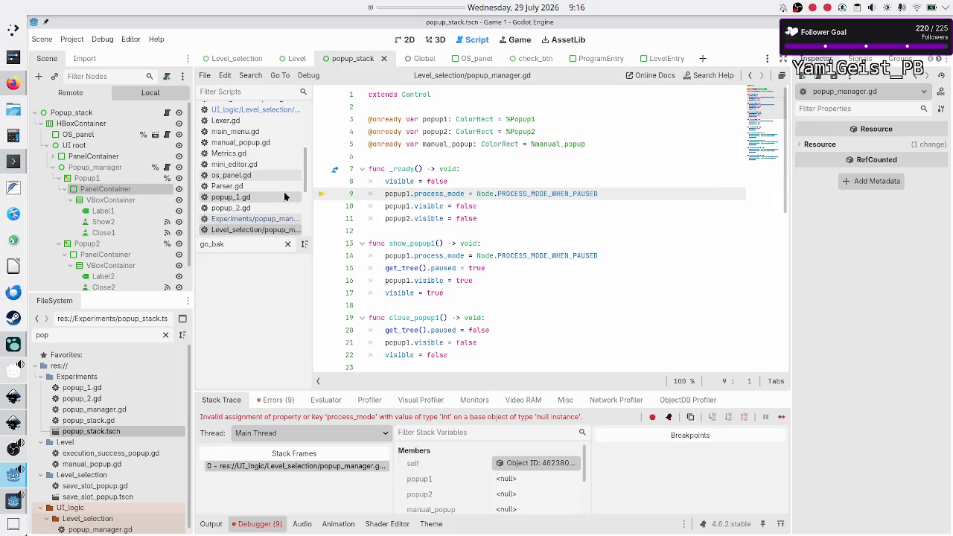
scroll(267, 212, "down", 2)
left_click(409, 107)
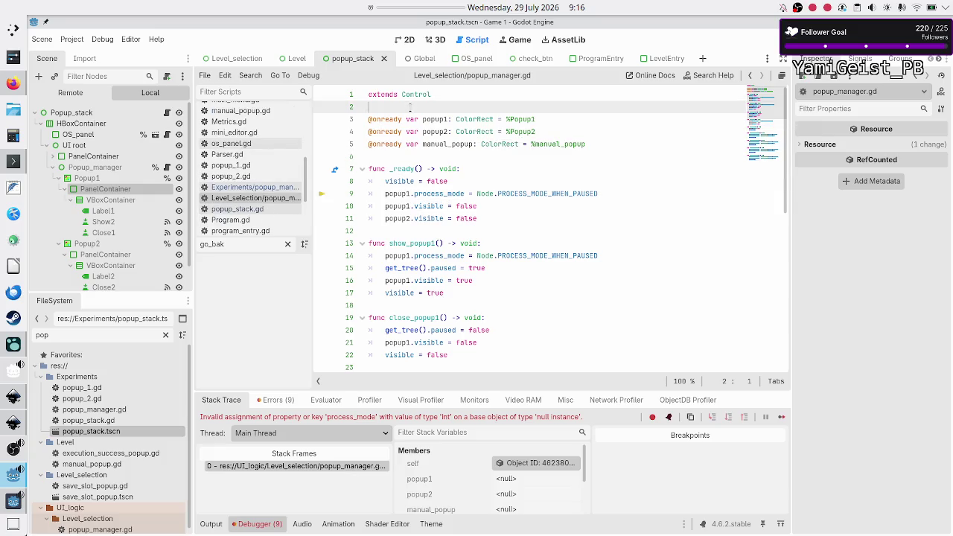
key("Down")
key("shift+Down")
key("shift+Down")
key("shift+Down")
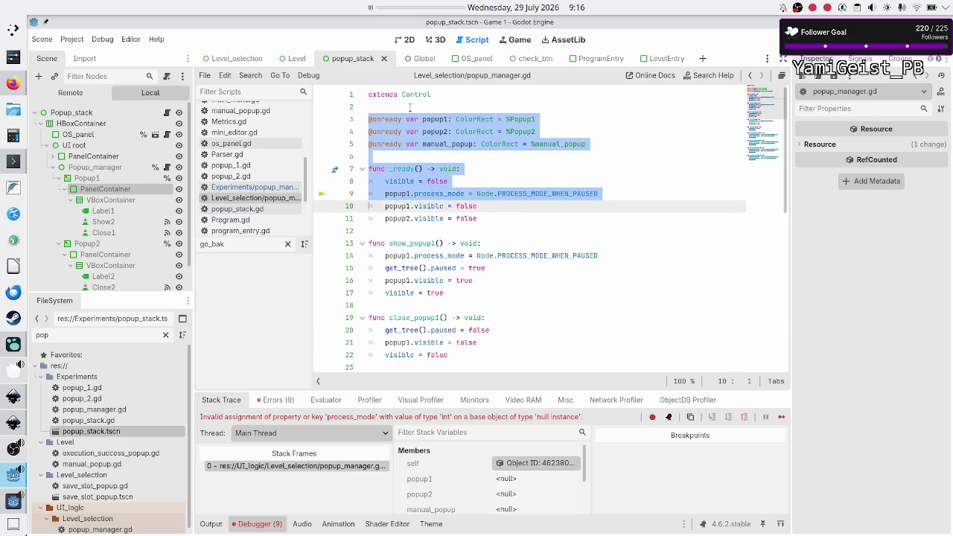
key("shift+Down")
key("shift+Down")
key("shift+Down")
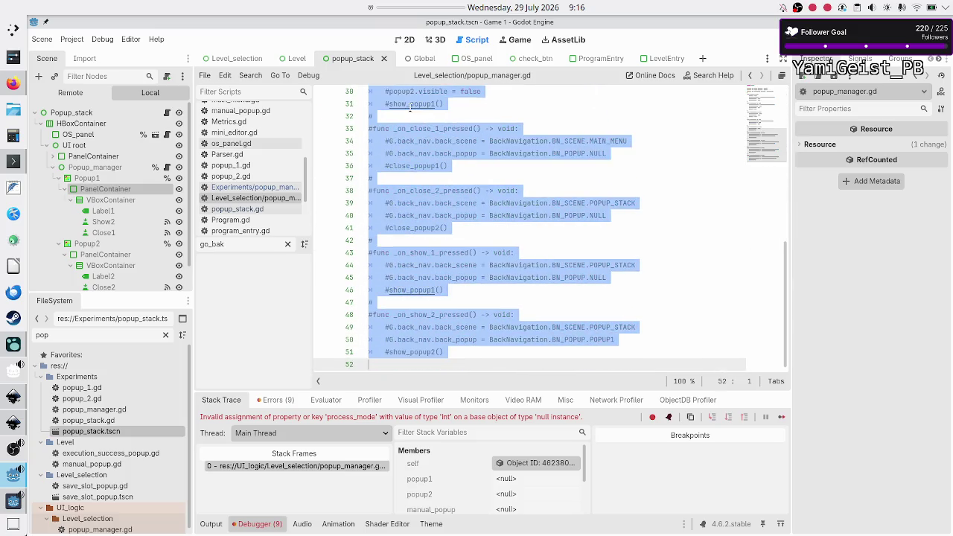
key("ctrl+k")
key("ctrl+s")
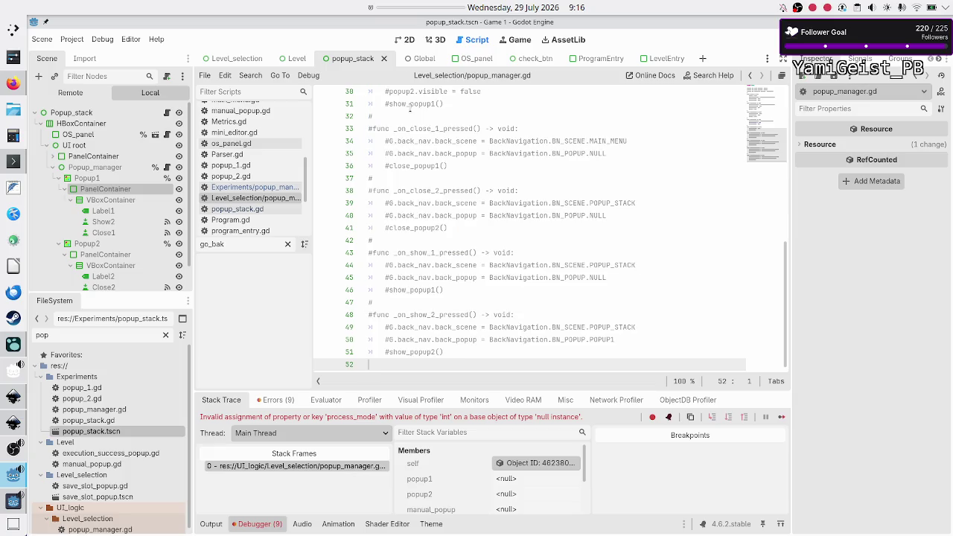
key("F6")
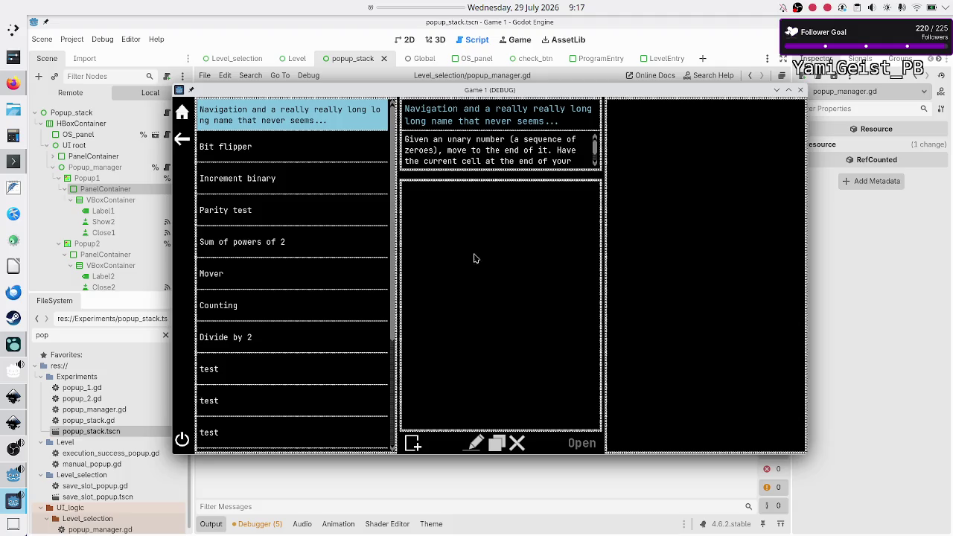
Step: Toggle the Game 1 debug window between maximized and windowed, then close the game
double_click(557, 93)
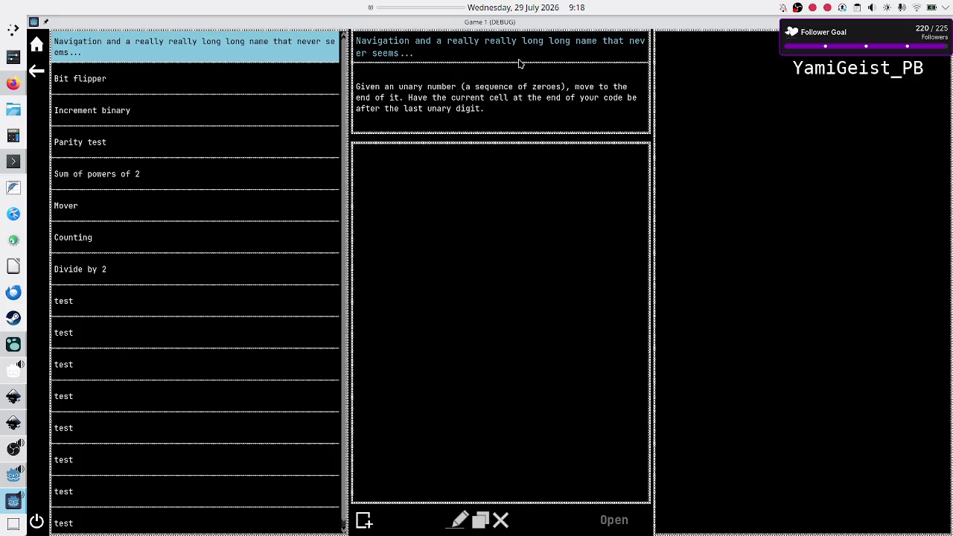
double_click(469, 24)
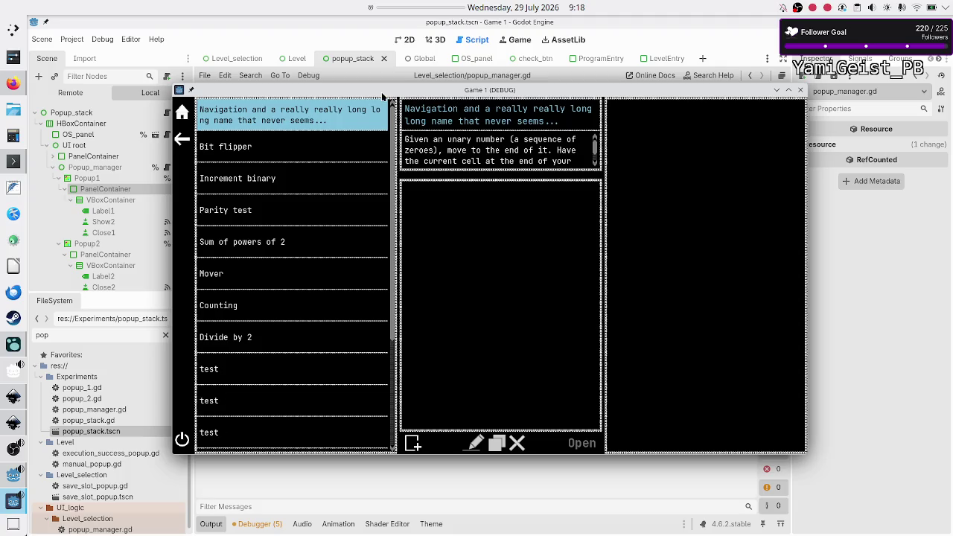
double_click(381, 91)
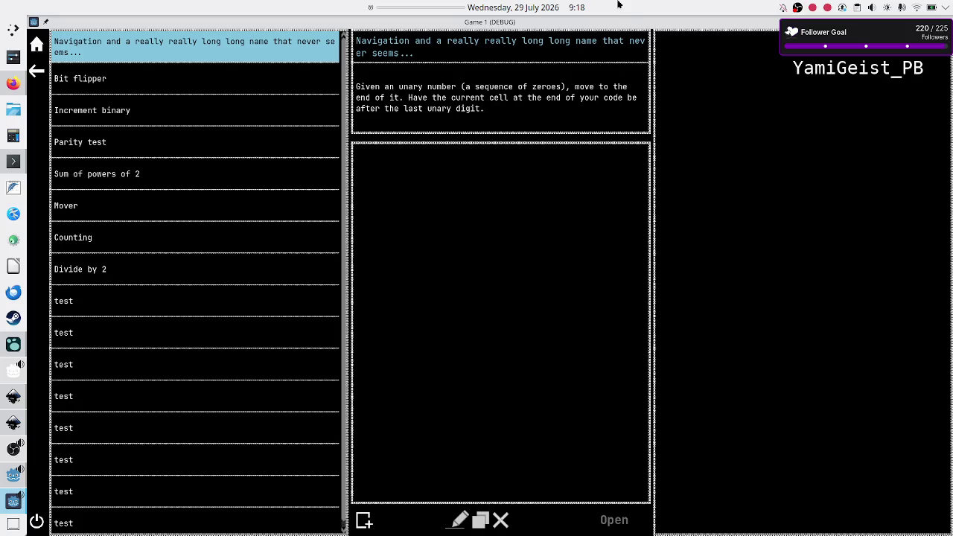
double_click(604, 23)
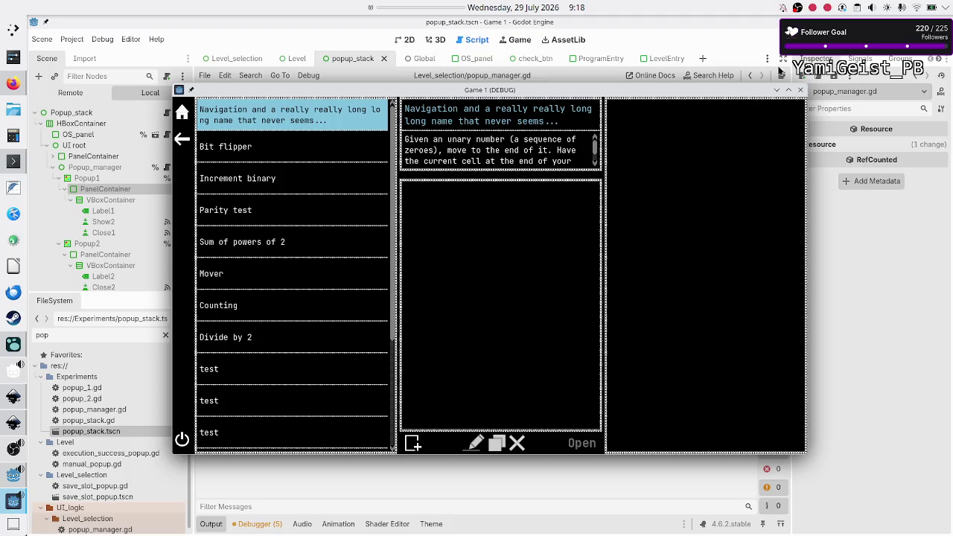
left_click(800, 90)
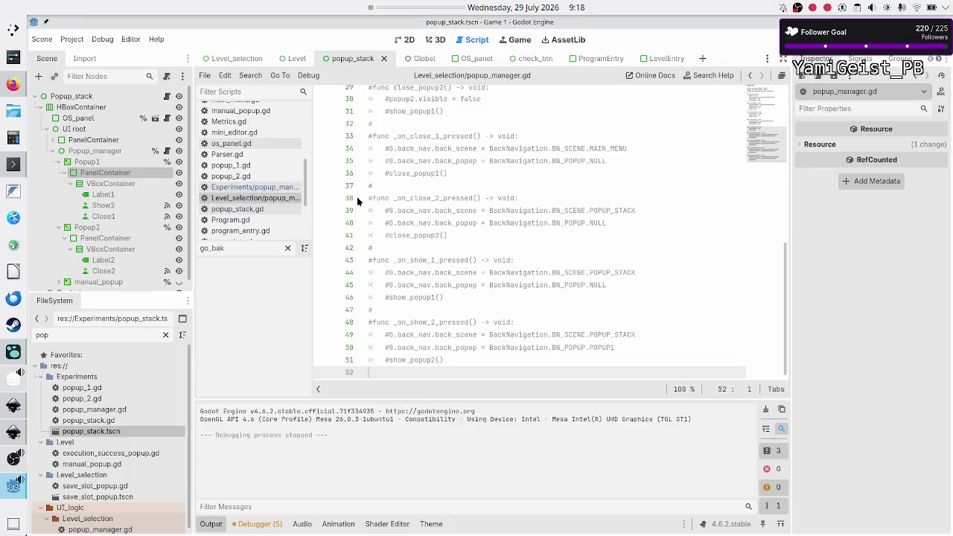
Step: Show Level_selection in 2D, select MarginContainer2 under MarginContainer, and run the game
left_click(221, 59)
left_click(406, 40)
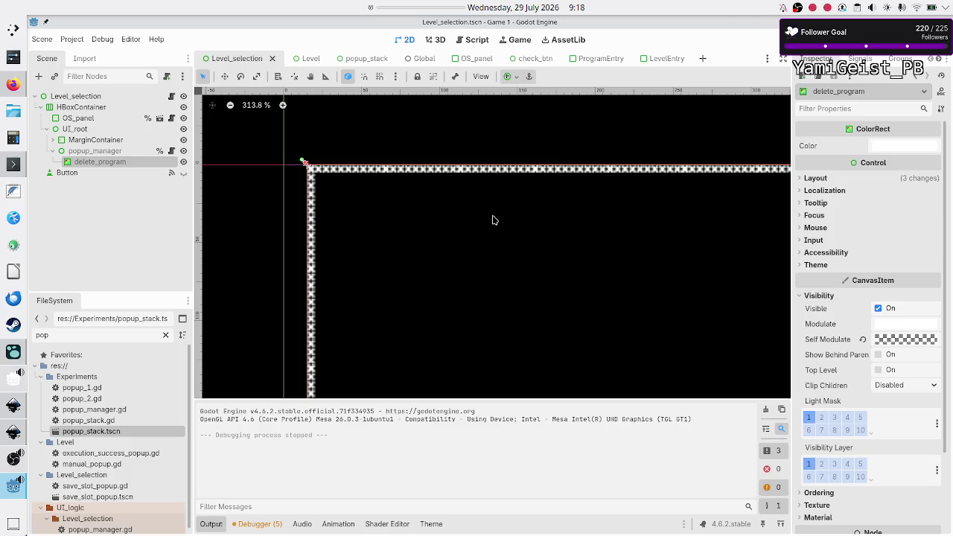
scroll(492, 220, "down", 2)
scroll(492, 220, "down", 4)
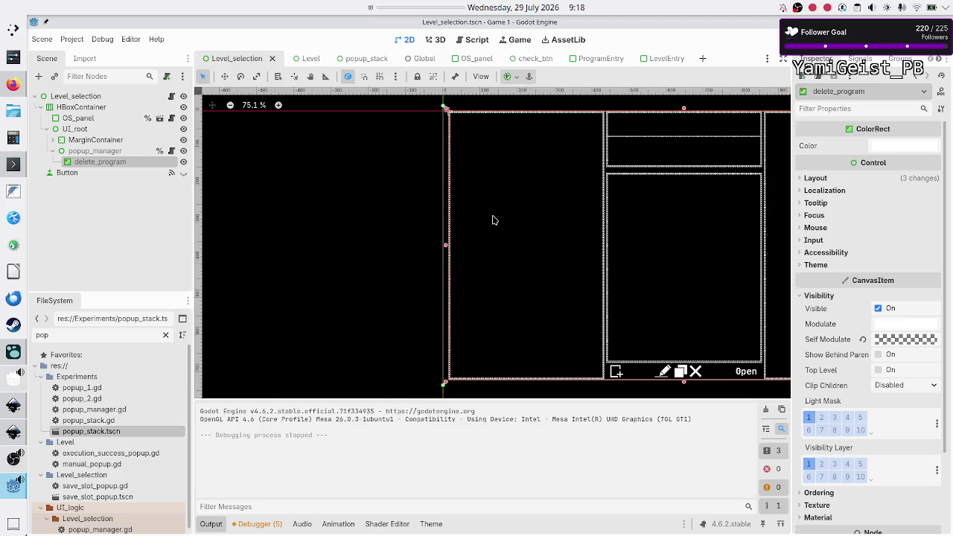
left_click(53, 141)
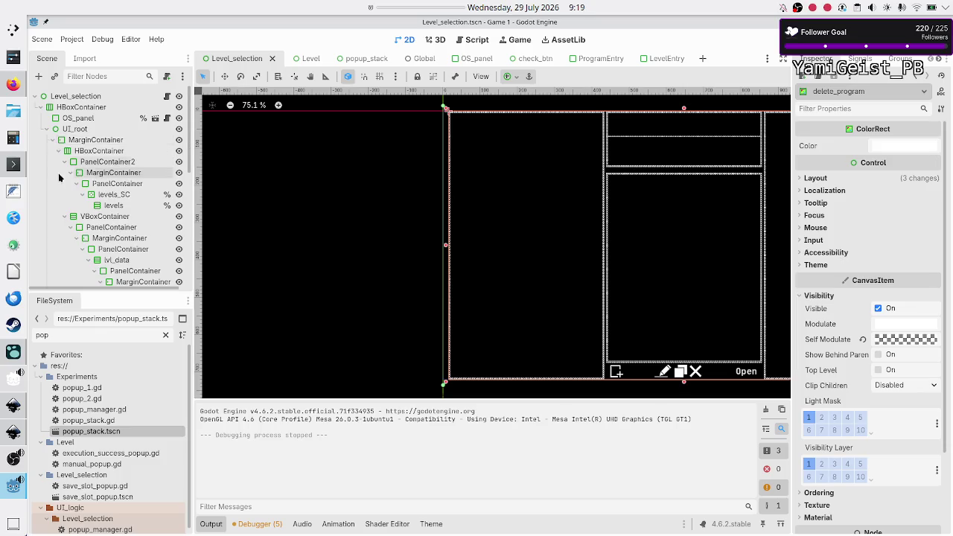
scroll(65, 191, "down", 3)
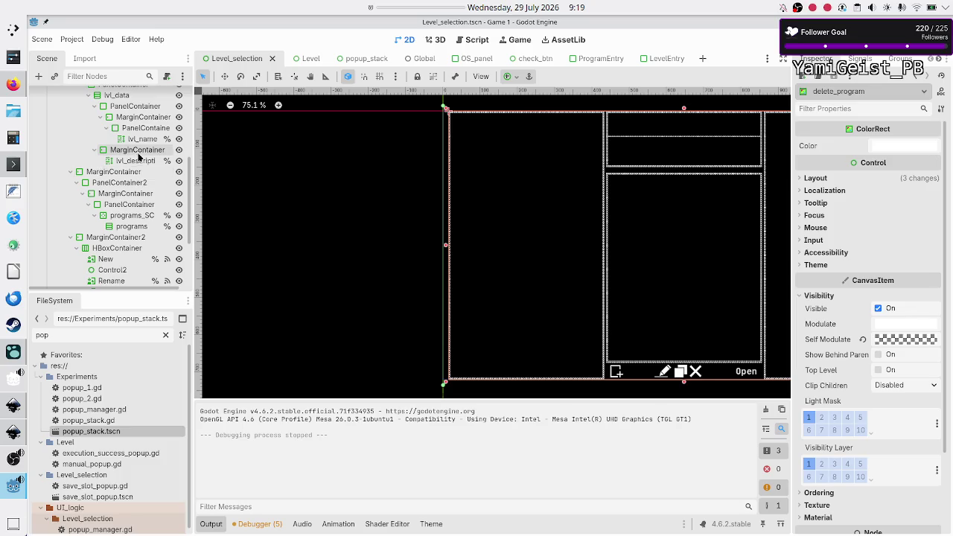
left_click(118, 237)
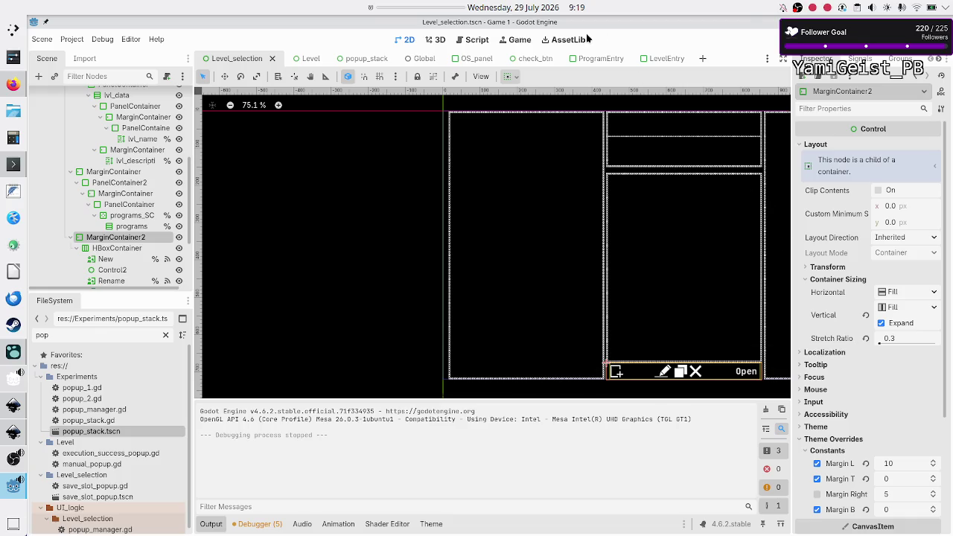
left_click(782, 39)
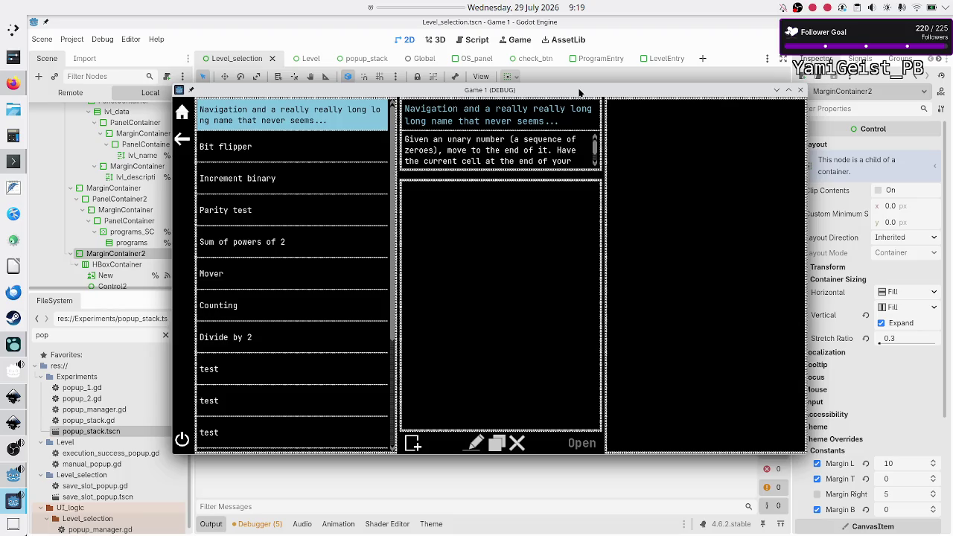
double_click(578, 91)
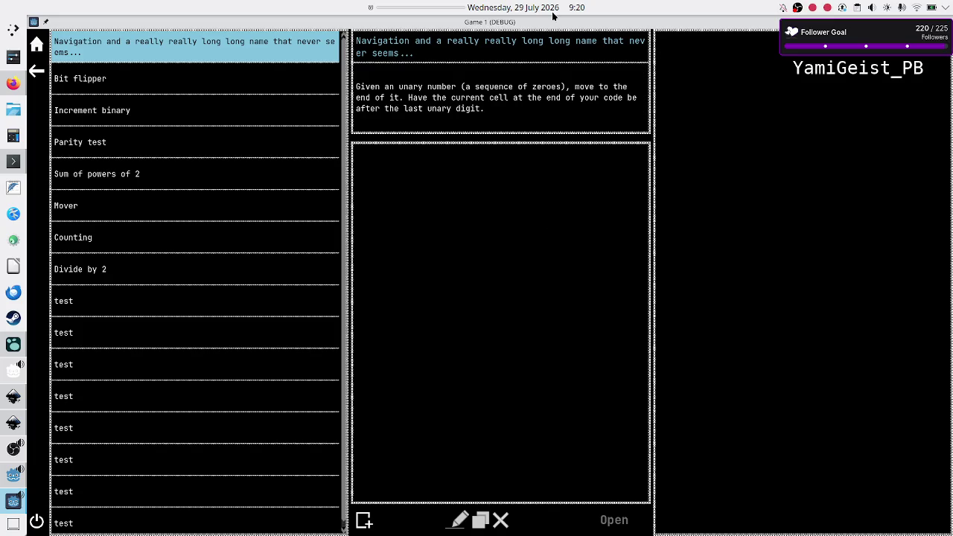
double_click(598, 24)
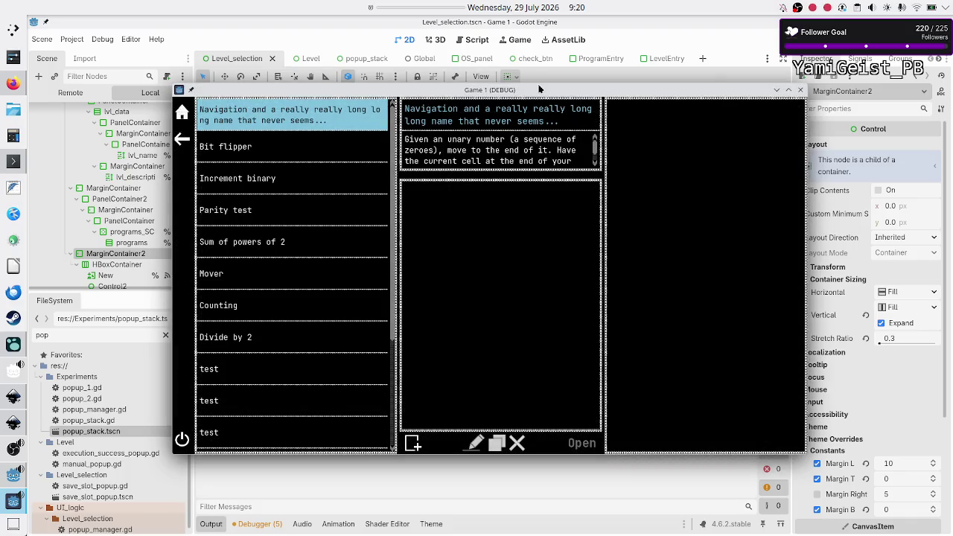
double_click(539, 89)
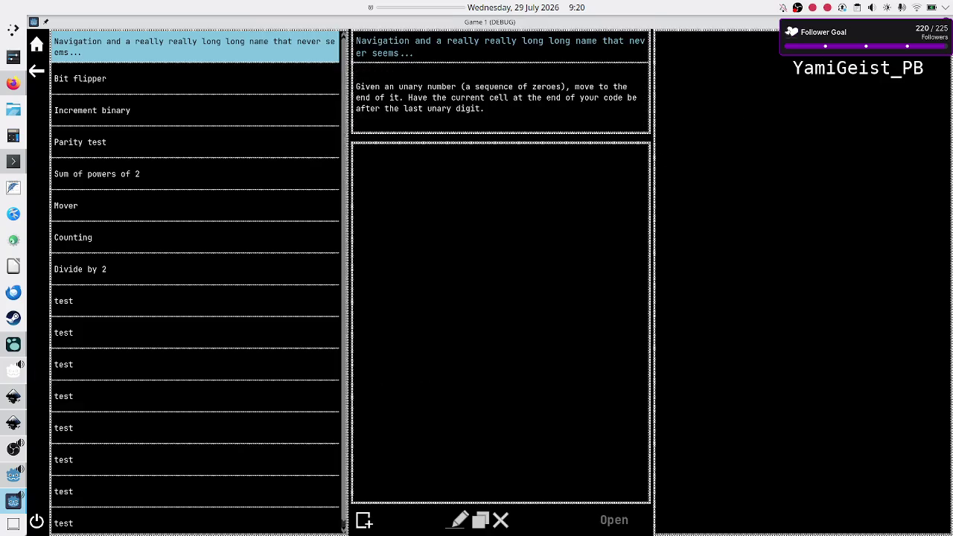
key("alt+F4")
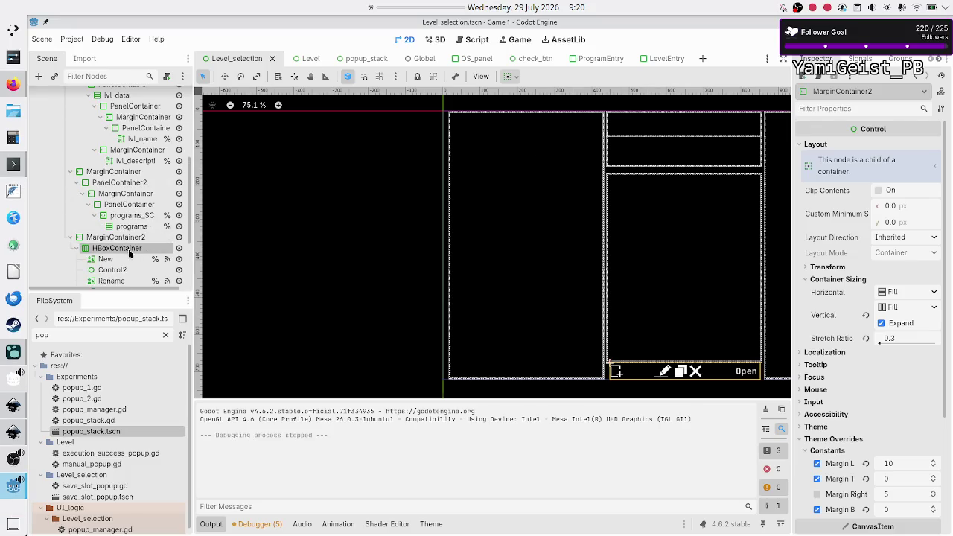
Step: Change MarginContainer2's vertical sizing to custom flags, with Expand off and Shrink End on
left_click(128, 249)
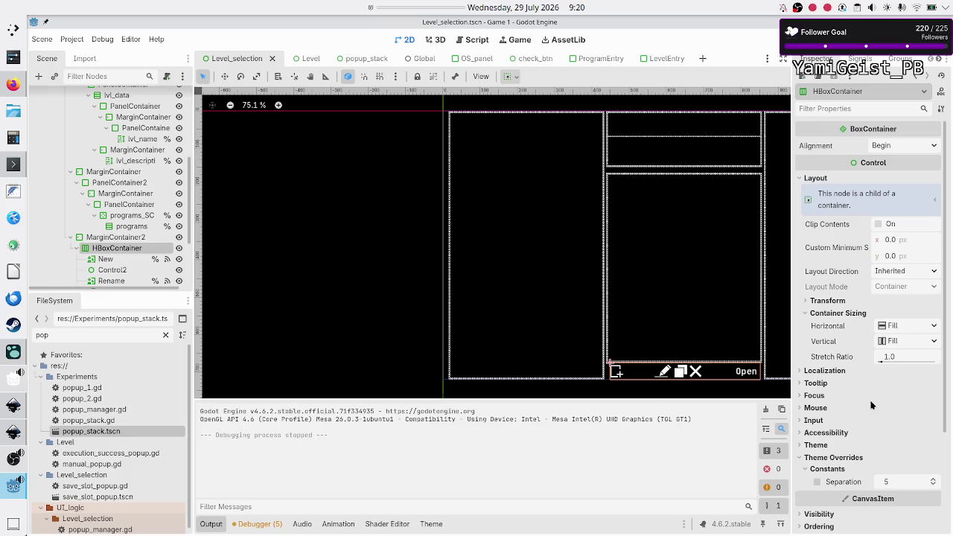
left_click(125, 238)
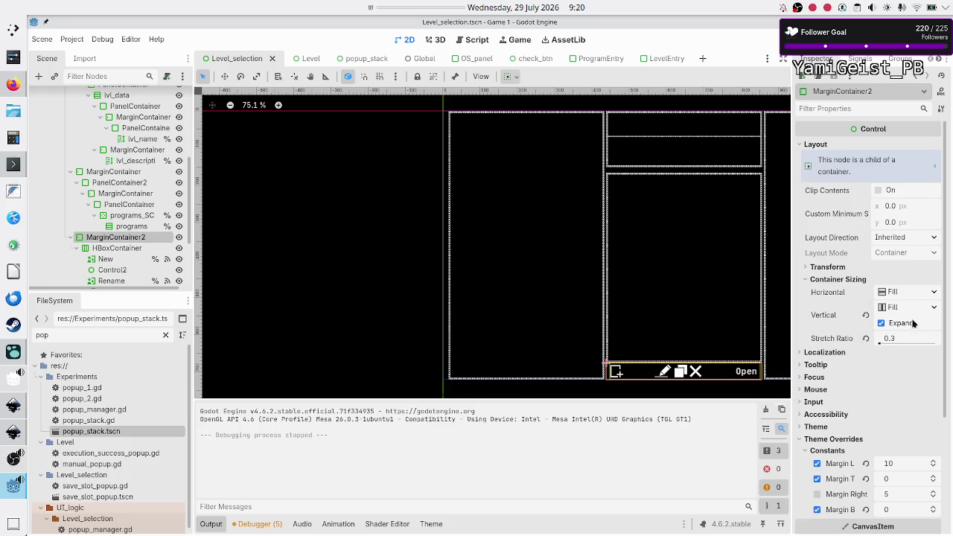
left_click(933, 308)
left_click(903, 374)
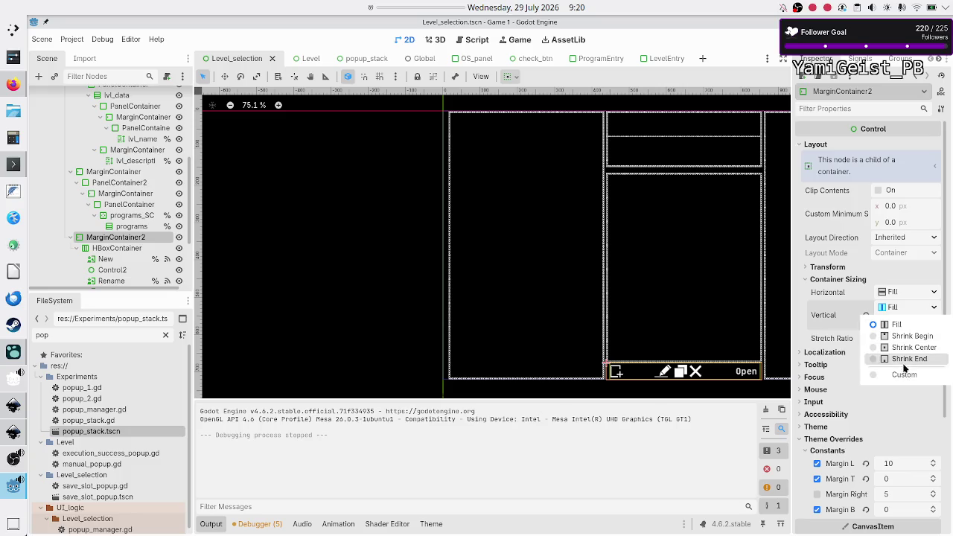
left_click(898, 373)
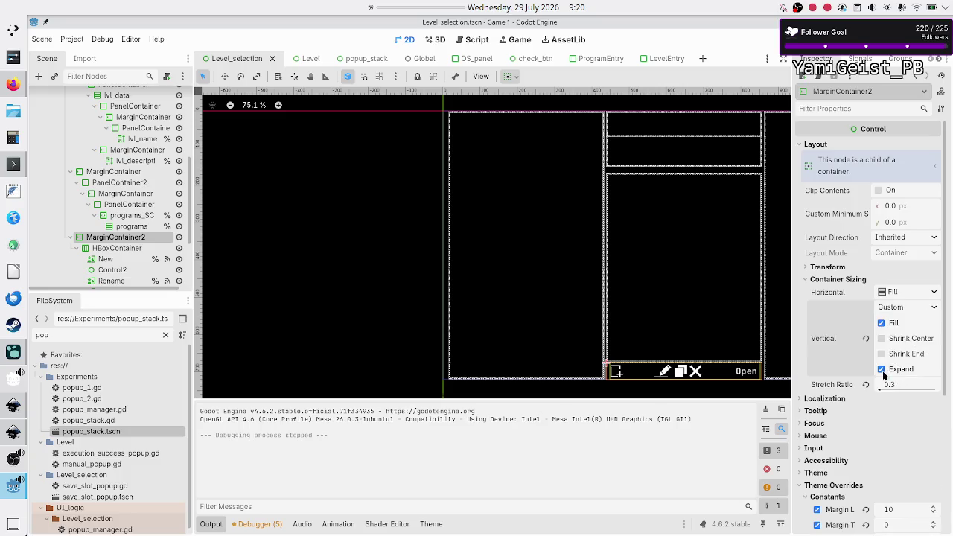
left_click(882, 370)
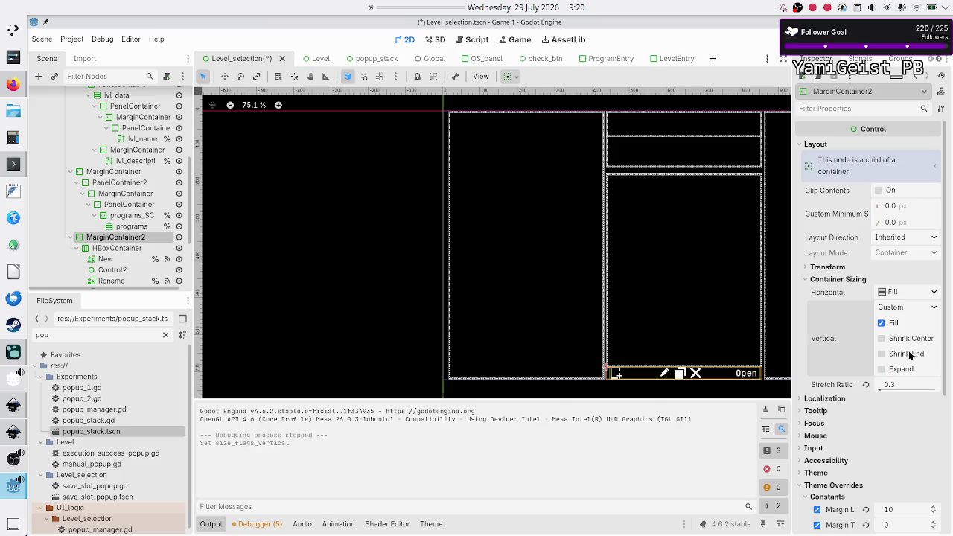
left_click(909, 354)
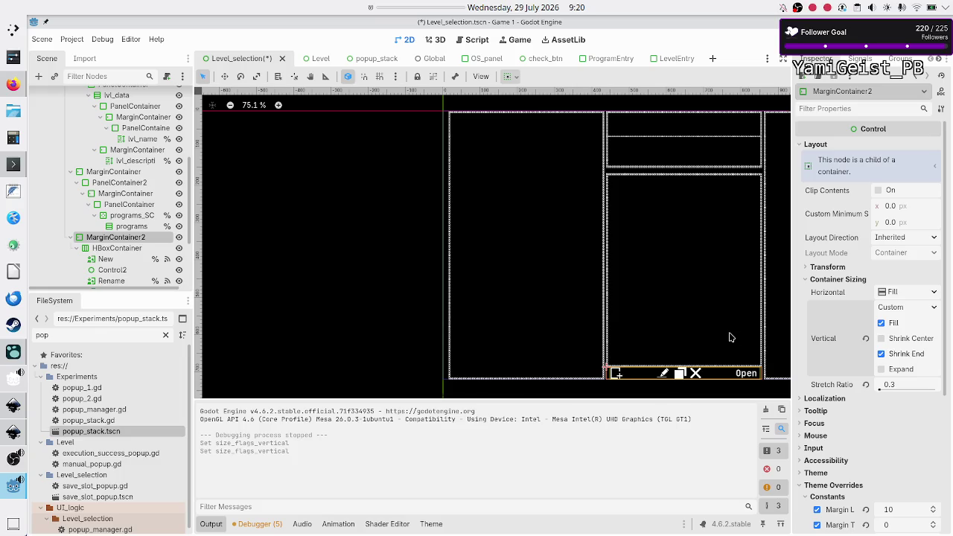
scroll(646, 366, "up", 10)
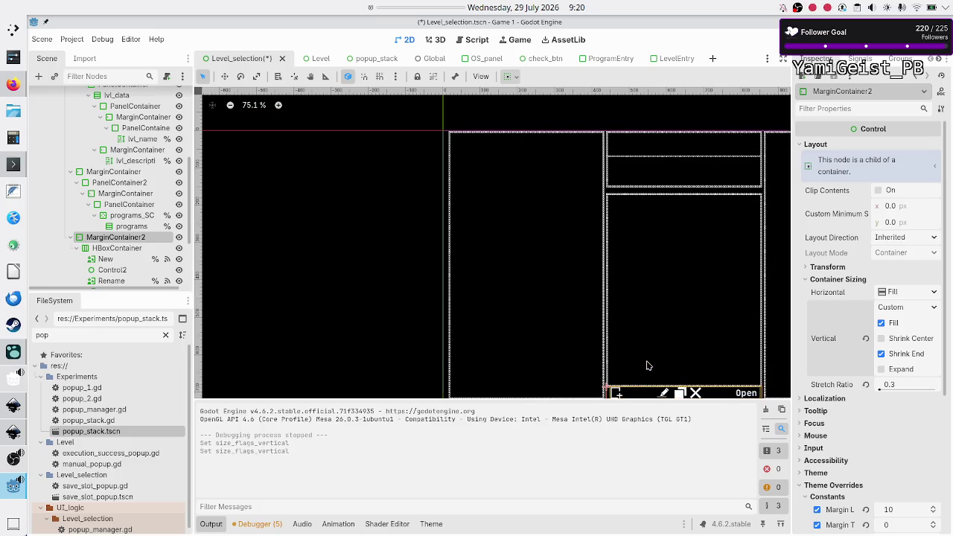
scroll(647, 365, "up", 1)
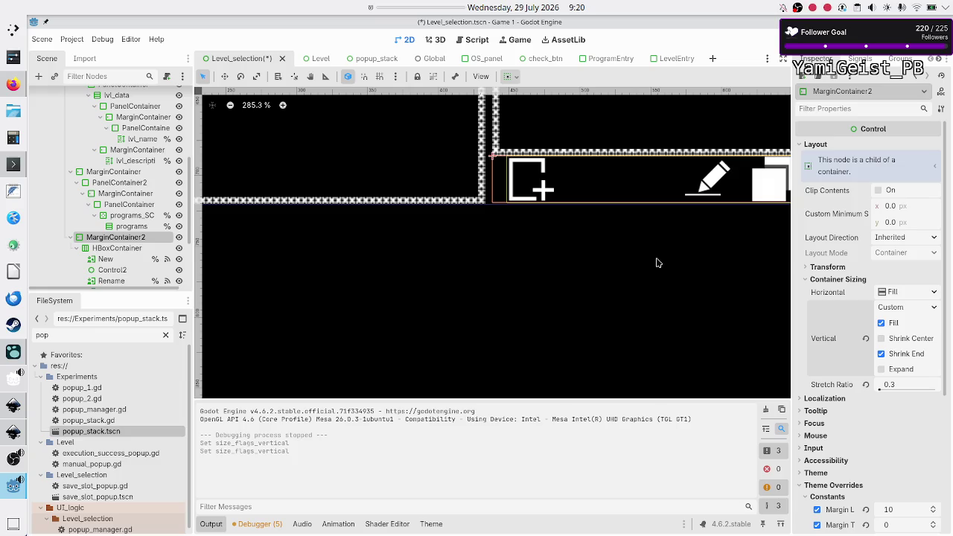
scroll(656, 261, "right", 5)
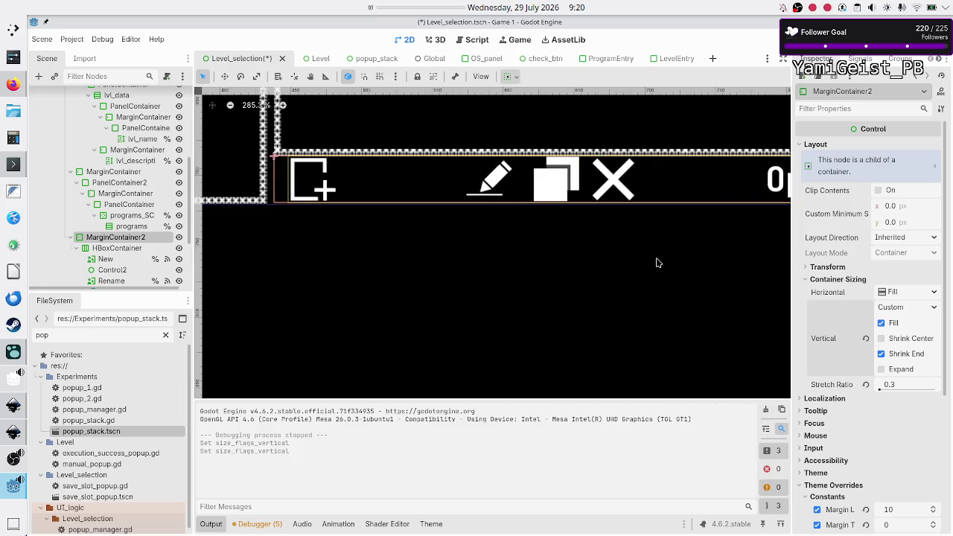
scroll(576, 173, "up", 4)
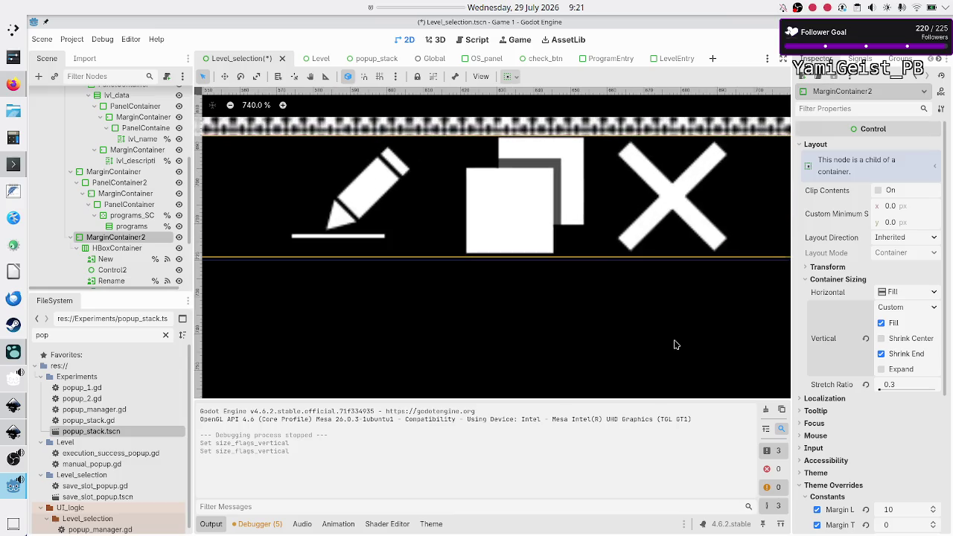
scroll(896, 513, "down", 3)
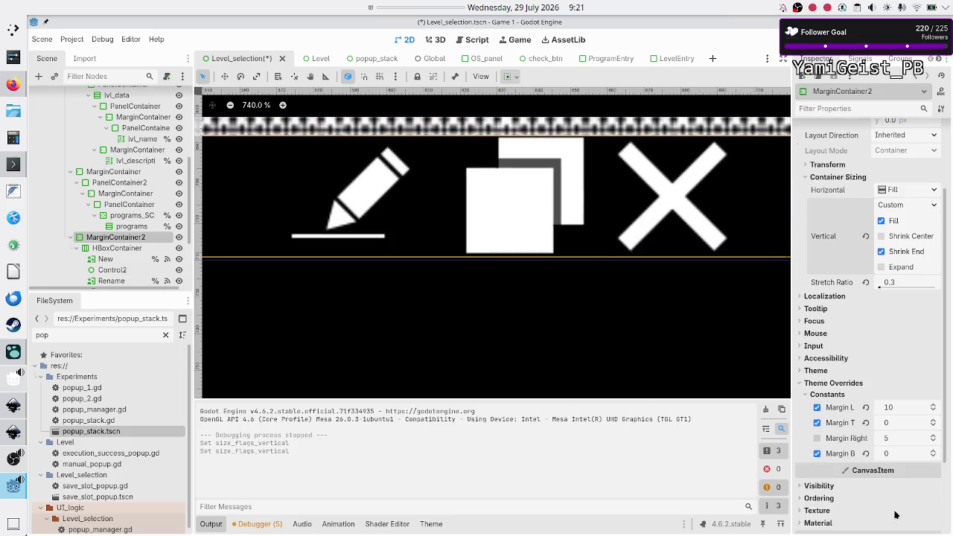
Step: Set MarginContainer2's top margin to 5, then run the scene with the game window maximized
left_click(892, 422)
type("5")
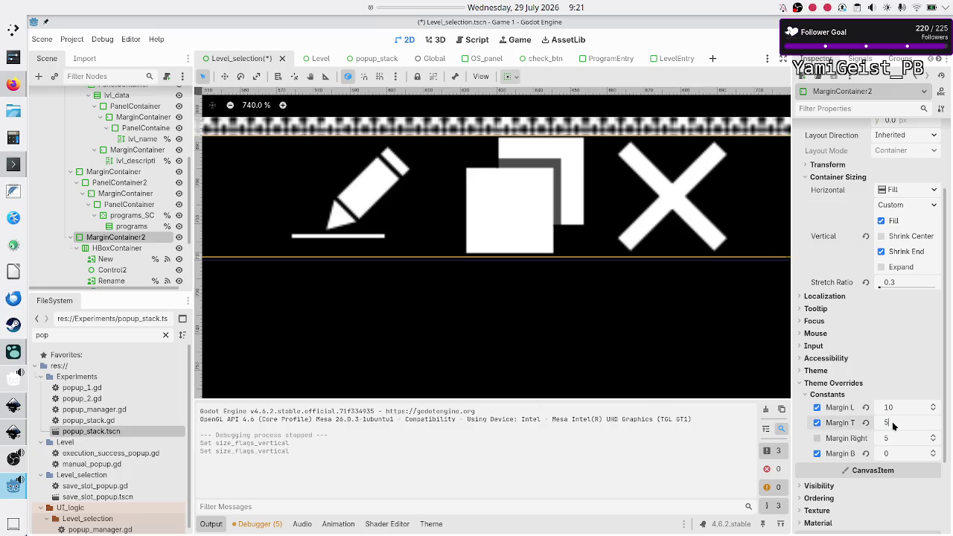
key("Return")
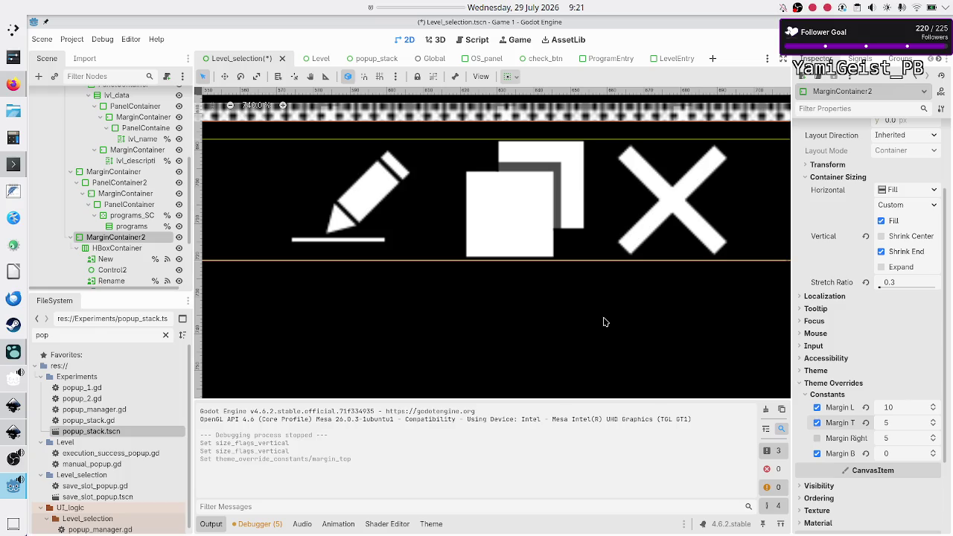
scroll(604, 322, "down", 5)
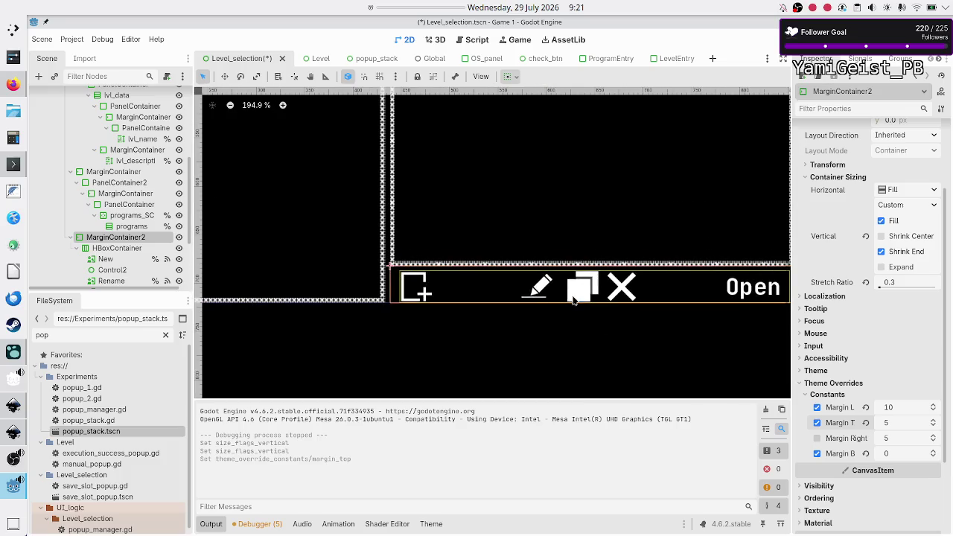
key("F6")
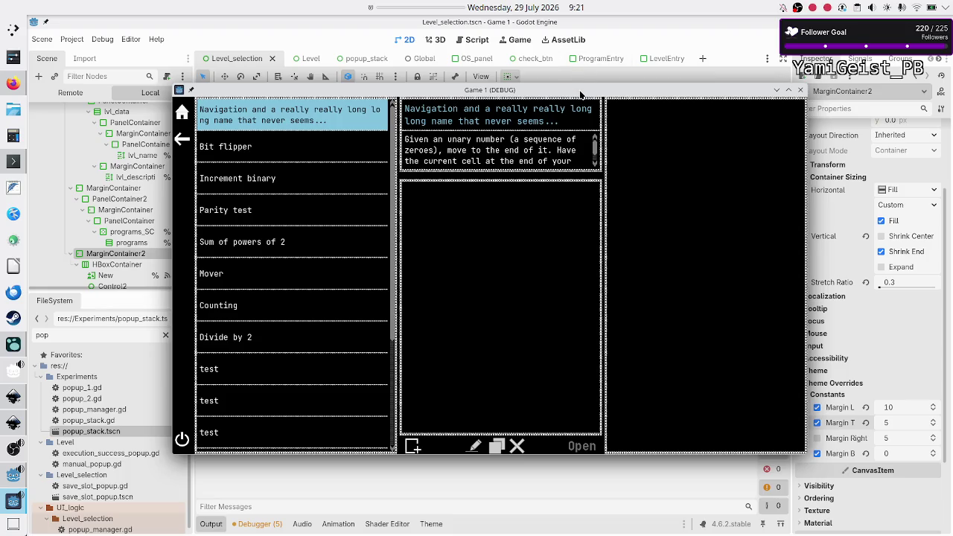
double_click(580, 95)
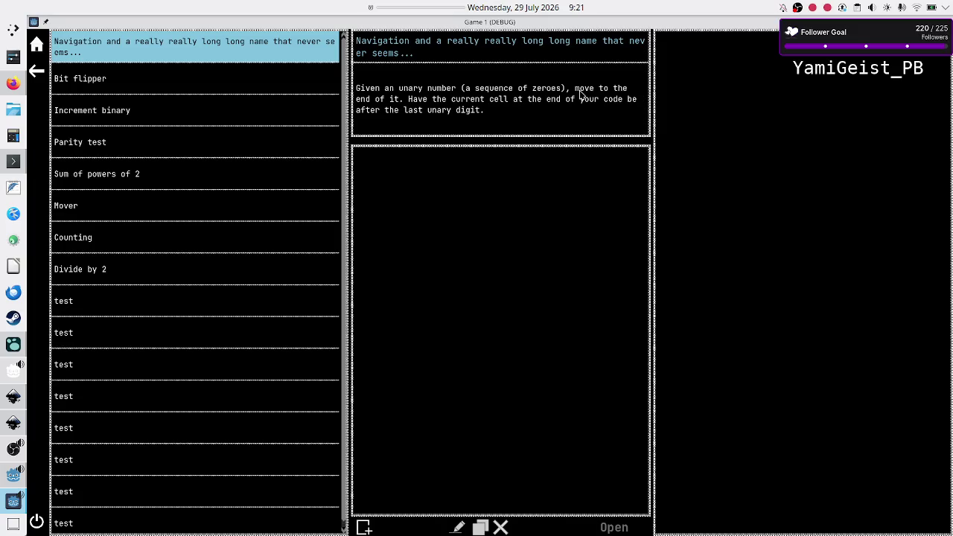